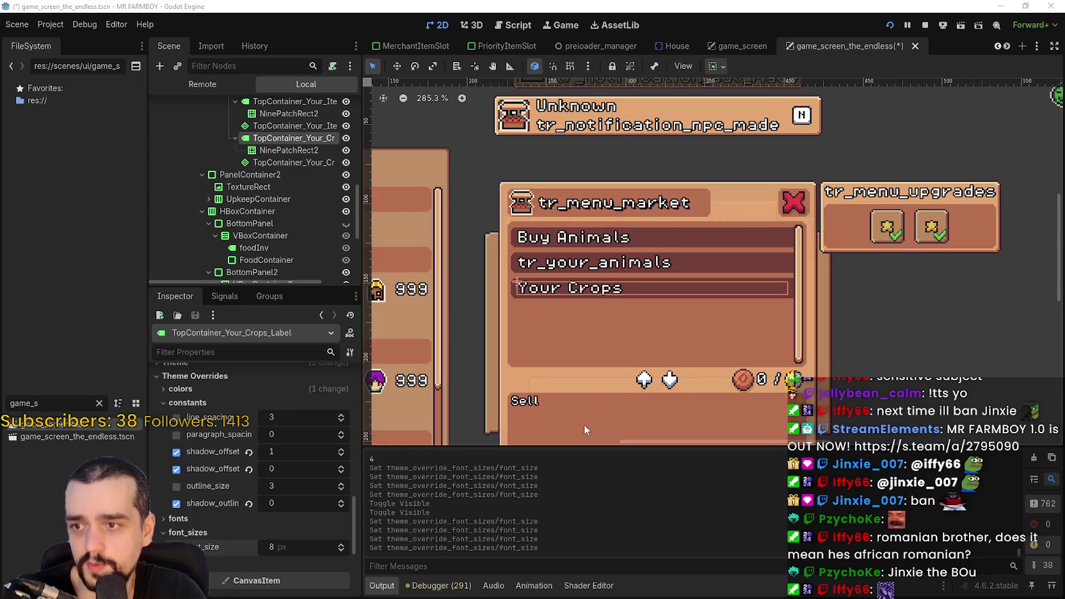
# Step: Inspect the foodInv label's properties and its theme constant overrides
pyautogui.scroll(-1, 585, 424)
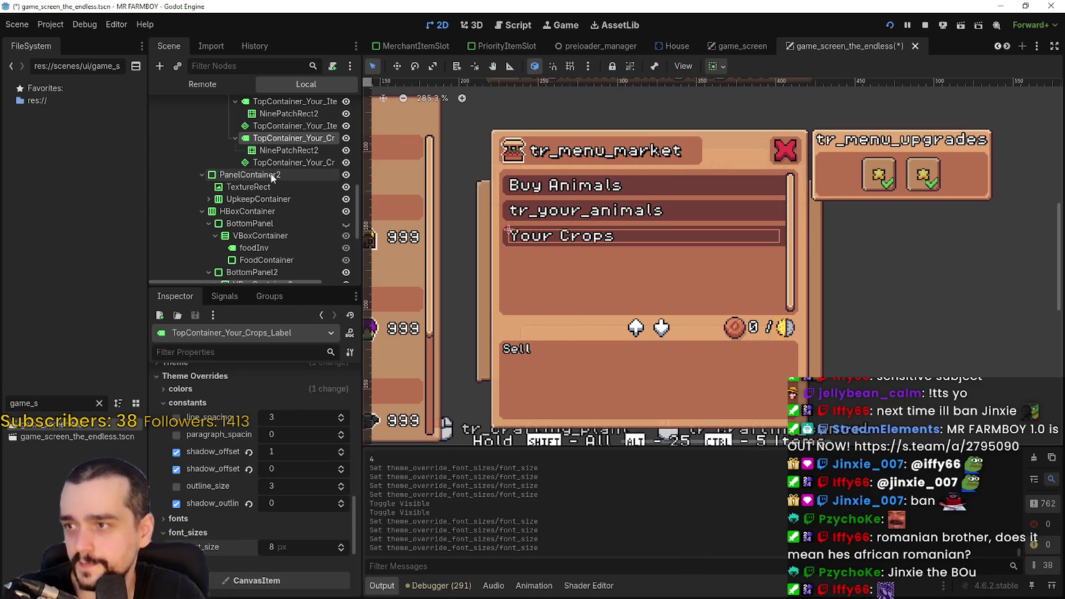
pyautogui.click(296, 249)
pyautogui.scroll(-5, 303, 542)
pyautogui.scroll(-10, 303, 541)
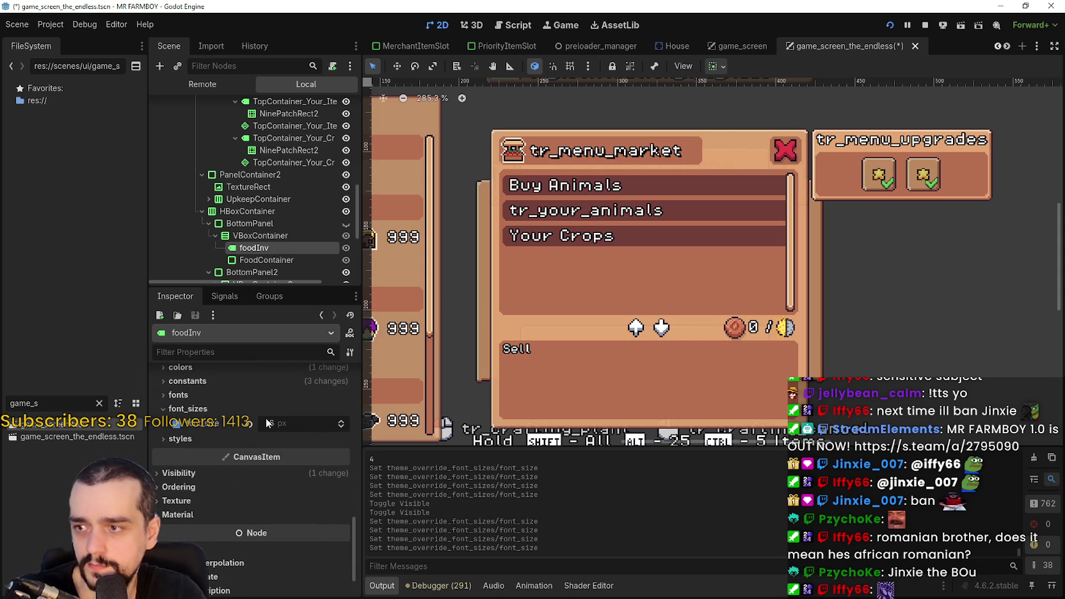
pyautogui.scroll(3, 281, 441)
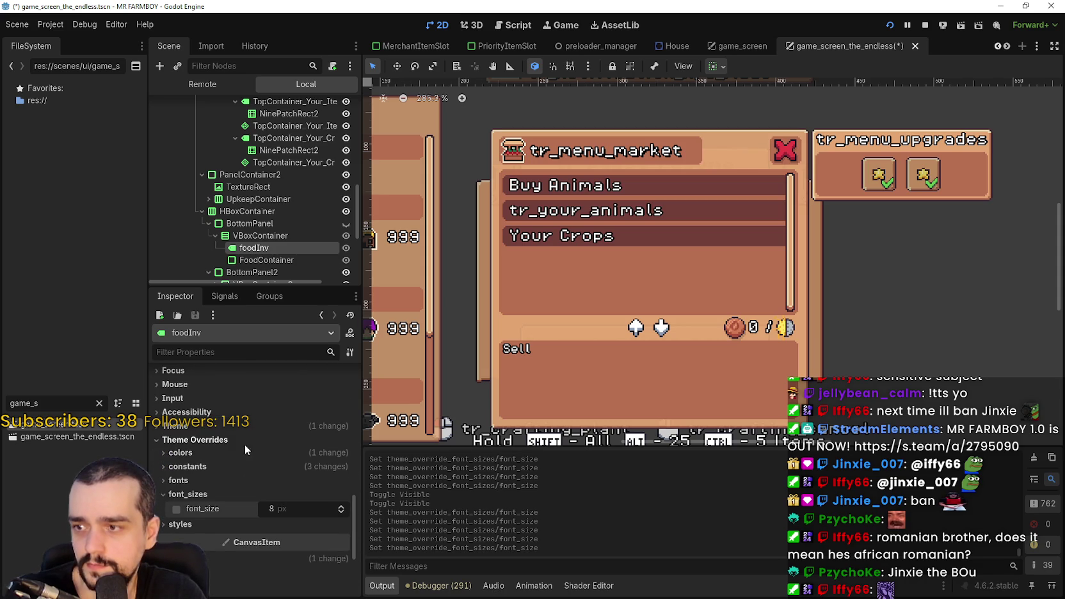
pyautogui.click(237, 466)
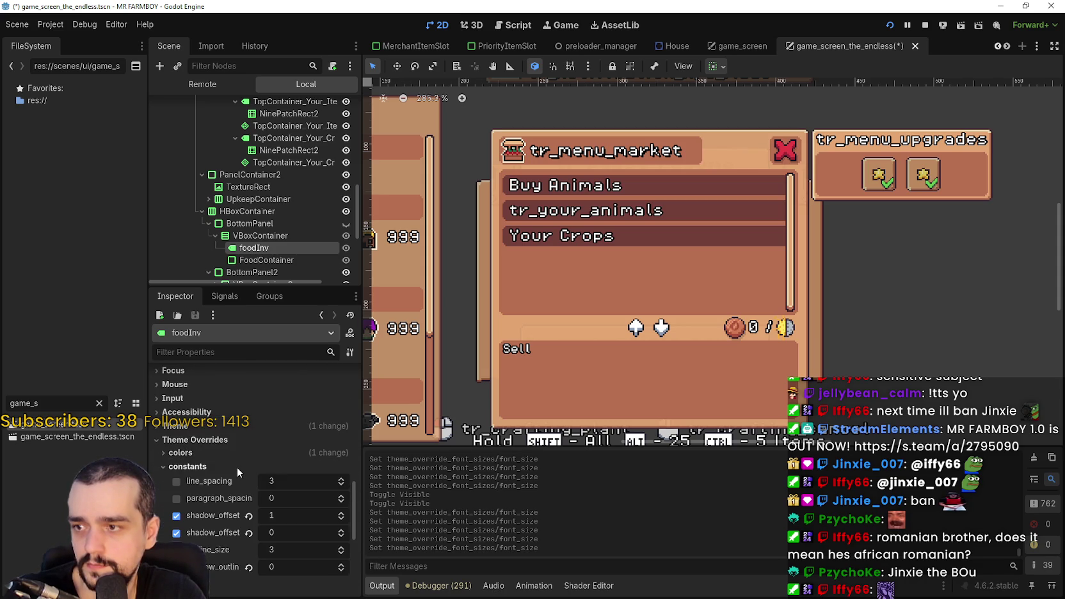
pyautogui.click(237, 467)
pyautogui.scroll(-2, 256, 200)
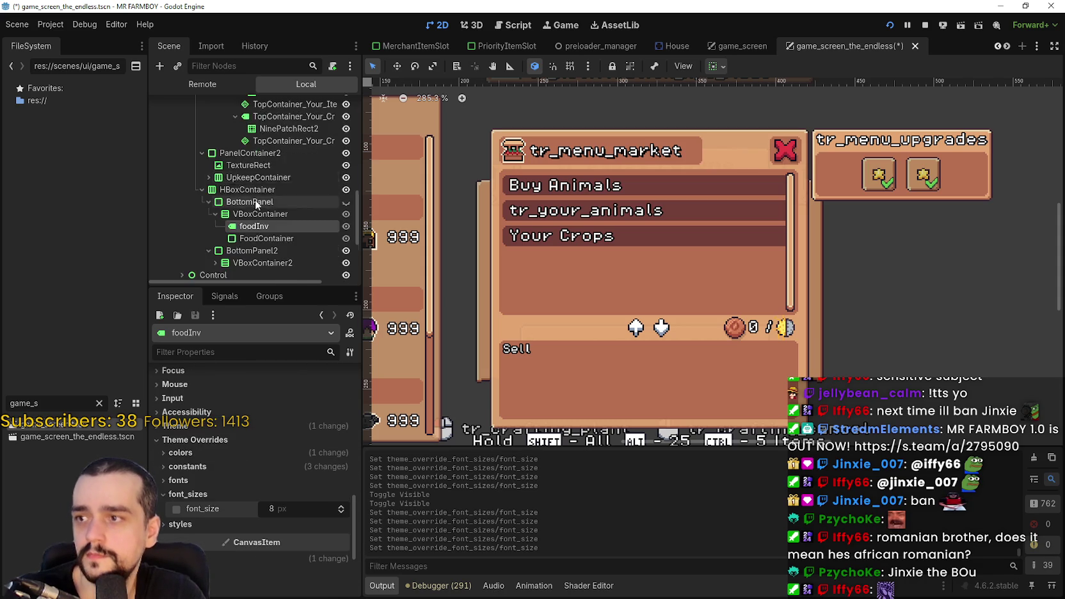
pyautogui.scroll(-3, 255, 200)
# Step: Revert buildingInv's font size override to the default 8 px
pyautogui.click(214, 198)
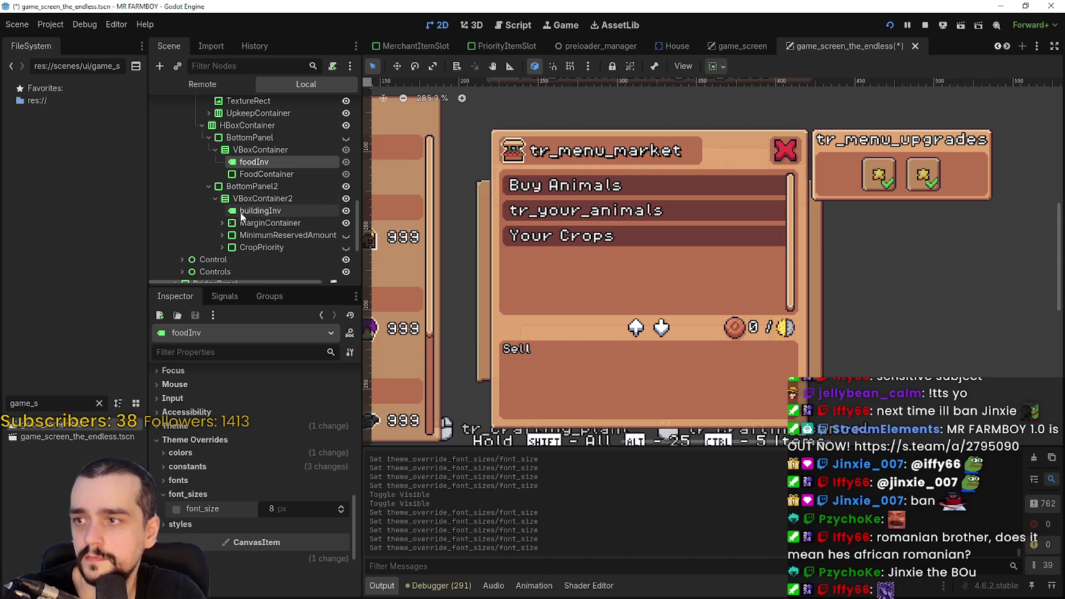
pyautogui.click(234, 212)
pyautogui.scroll(-5, 272, 498)
pyautogui.scroll(-10, 261, 513)
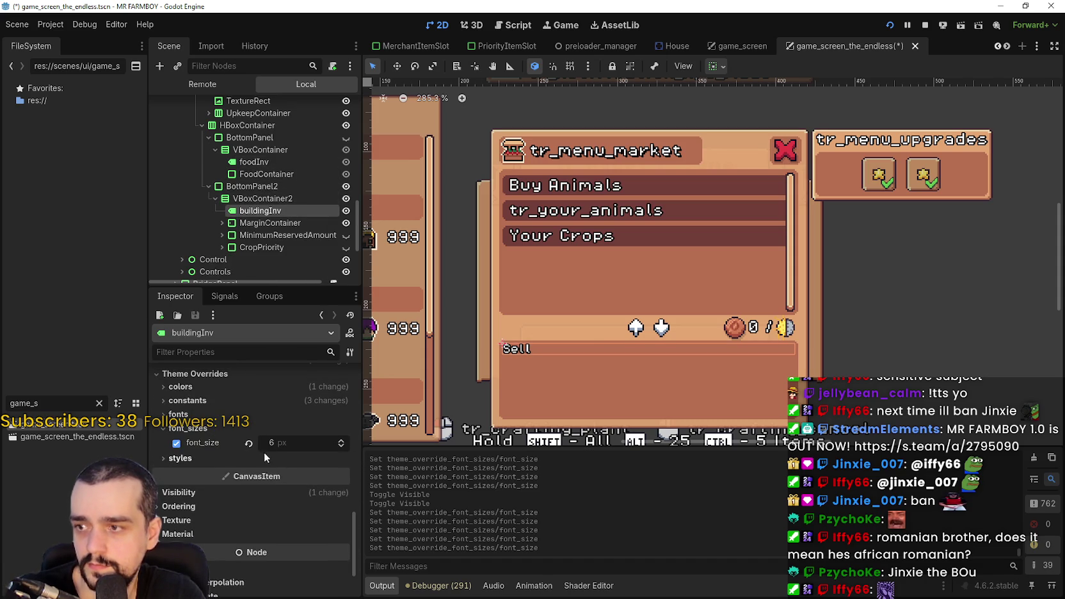
pyautogui.click(249, 446)
pyautogui.click(227, 400)
pyautogui.click(227, 399)
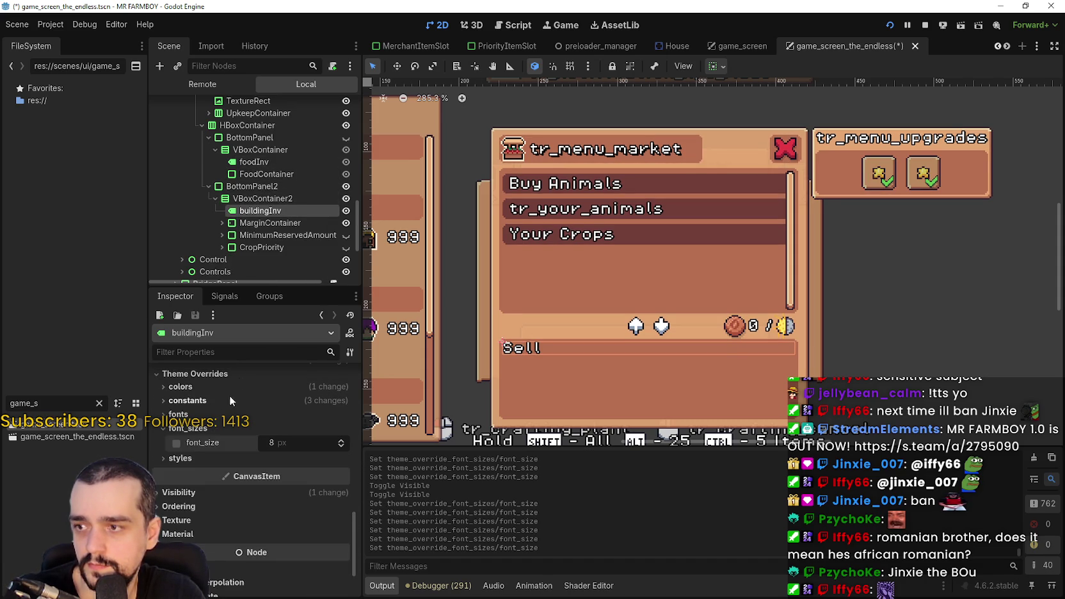
pyautogui.scroll(-1, 280, 195)
# Step: Revert UpgradeLabel's font size from 6 to the default 8 px
pyautogui.click(221, 201)
pyautogui.click(222, 226)
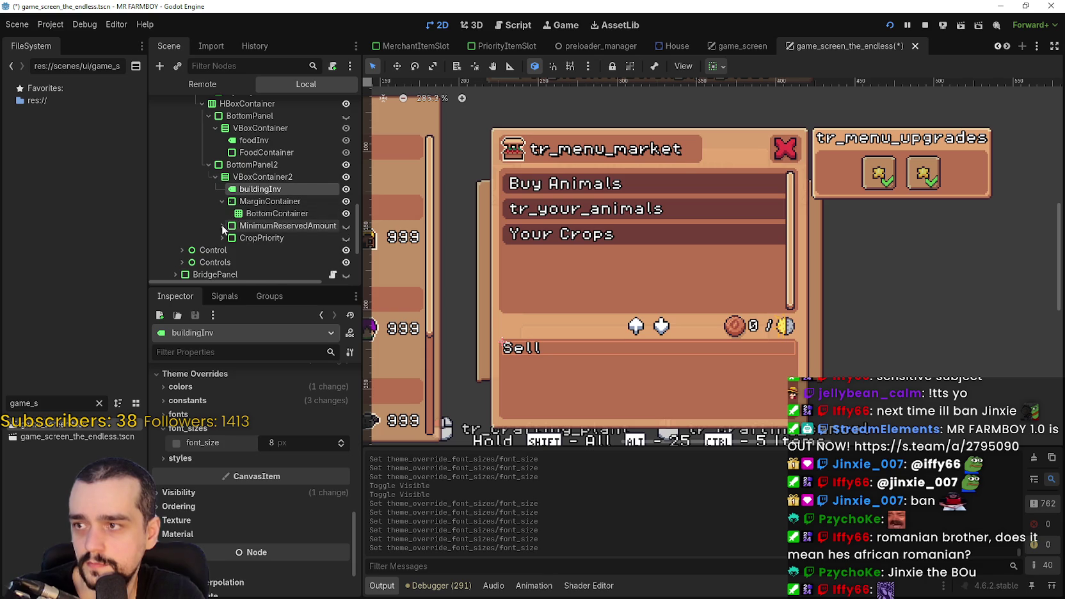
pyautogui.click(278, 250)
pyautogui.scroll(-3, 307, 409)
pyautogui.moveTo(354, 419); pyautogui.dragTo(345, 545)
pyautogui.click(248, 434)
pyautogui.scroll(-3, 276, 205)
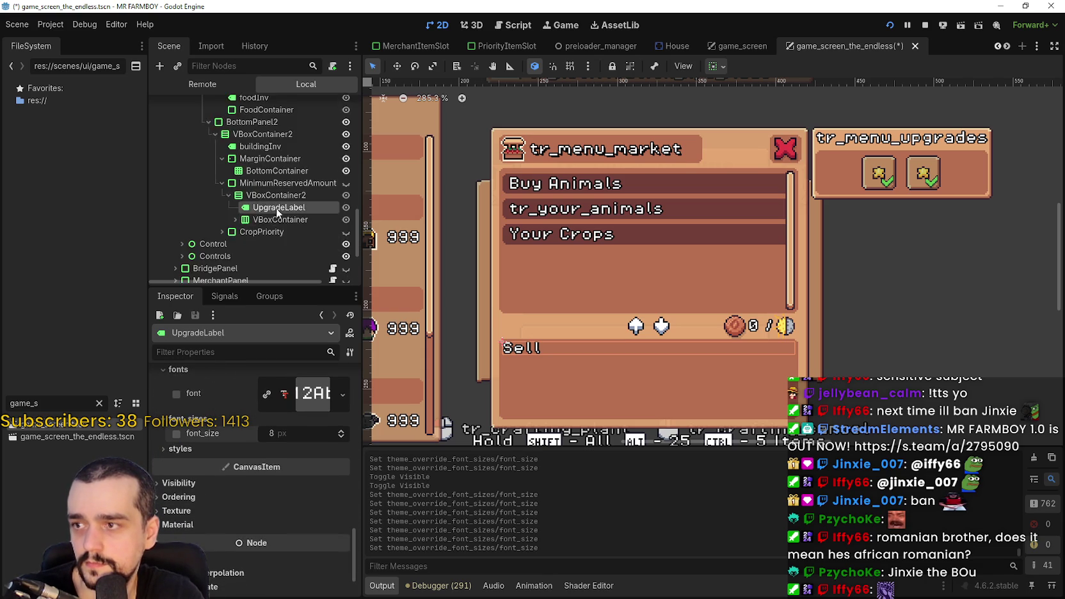
# Step: Revert PriorityLabel's font size from 6 to 8 px and save the scene
pyautogui.click(235, 176)
pyautogui.click(221, 259)
pyautogui.scroll(-3, 224, 244)
pyautogui.click(276, 199)
pyautogui.scroll(5, 317, 519)
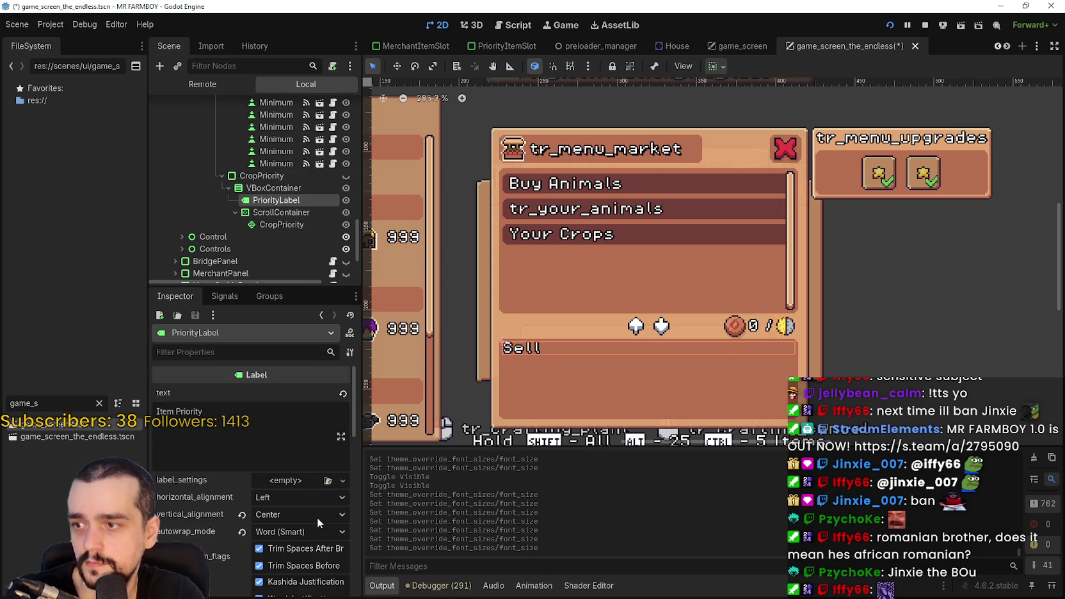
pyautogui.moveTo(356, 401); pyautogui.dragTo(356, 502)
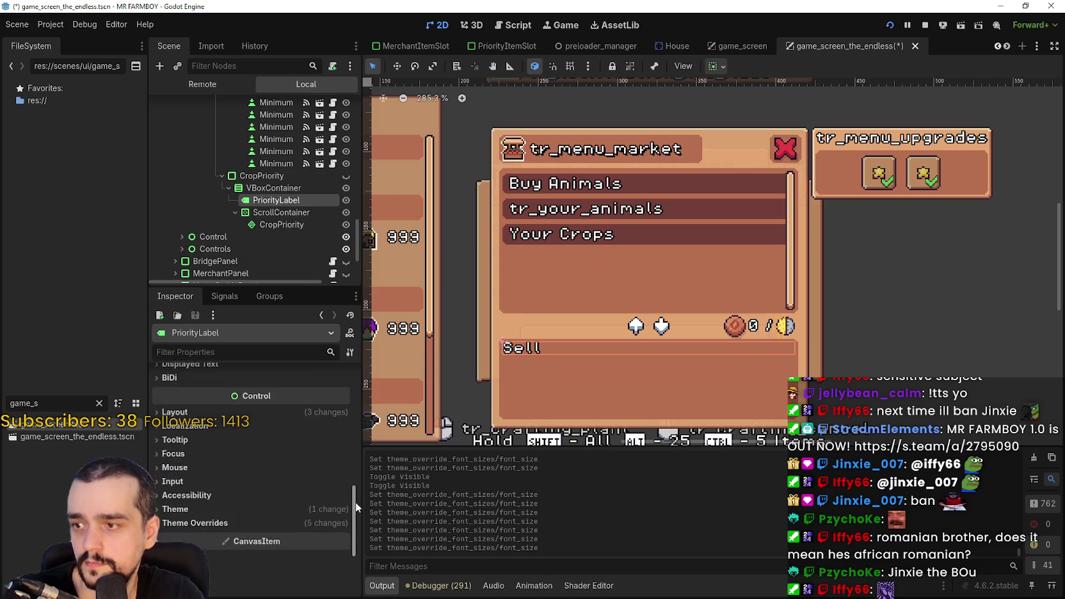
pyautogui.click(319, 544)
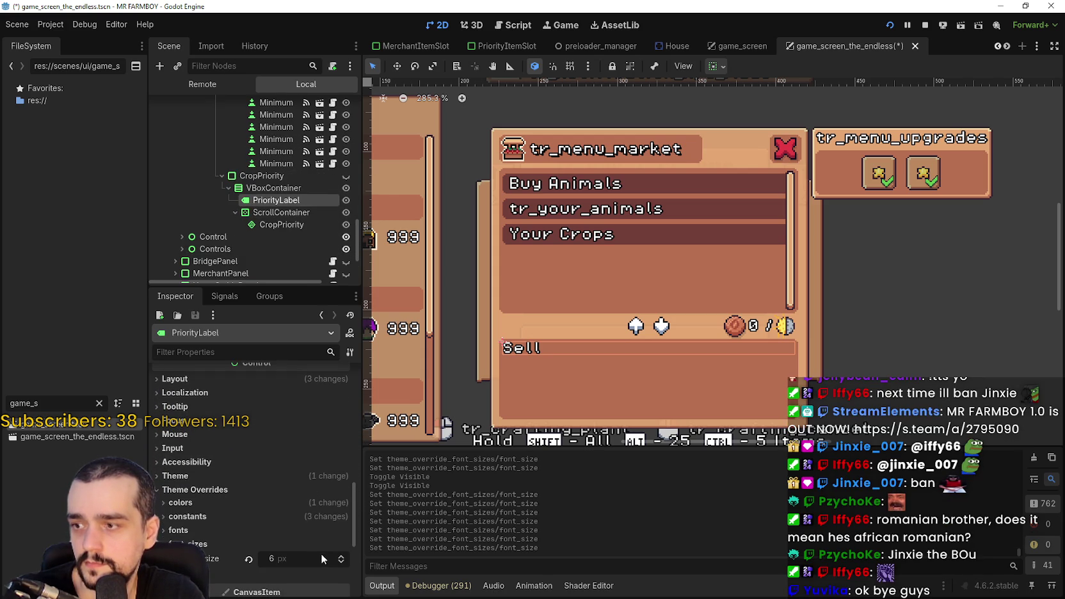
pyautogui.click(250, 560)
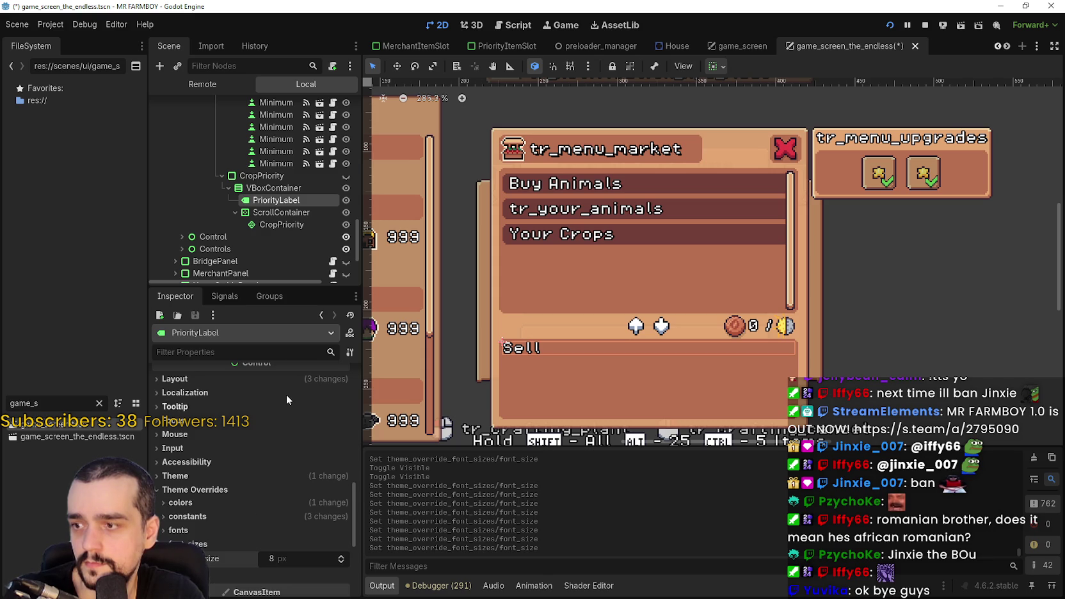
pyautogui.hotkey('ctrl', 's')
# Step: Hide BuildingPanel so the market panel disappears, and save again
pyautogui.moveTo(359, 218); pyautogui.dragTo(345, 116)
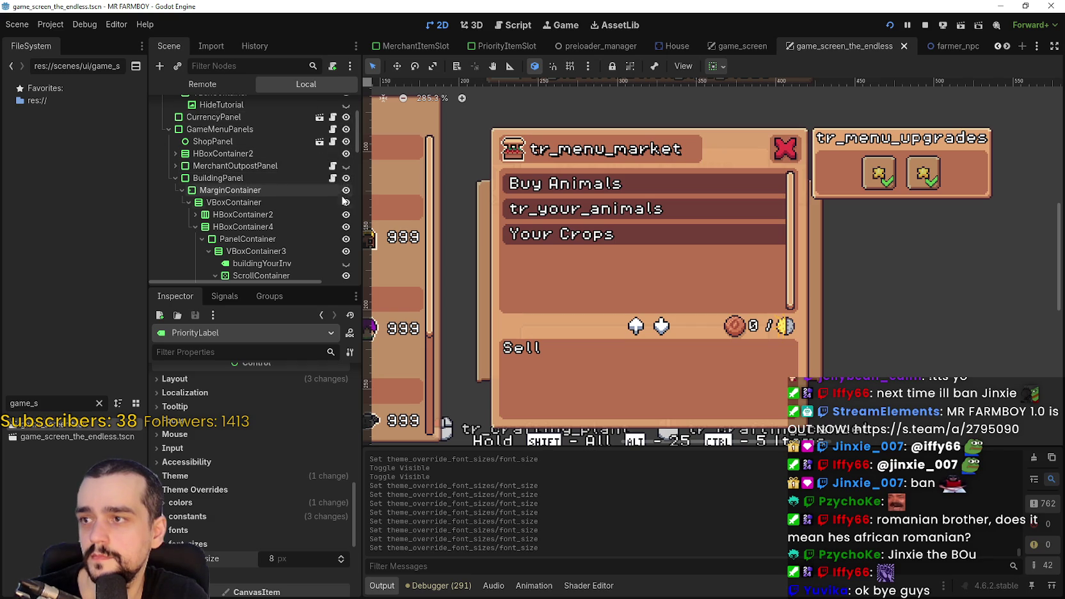
pyautogui.click(346, 178)
pyautogui.hotkey('ctrl', 's')
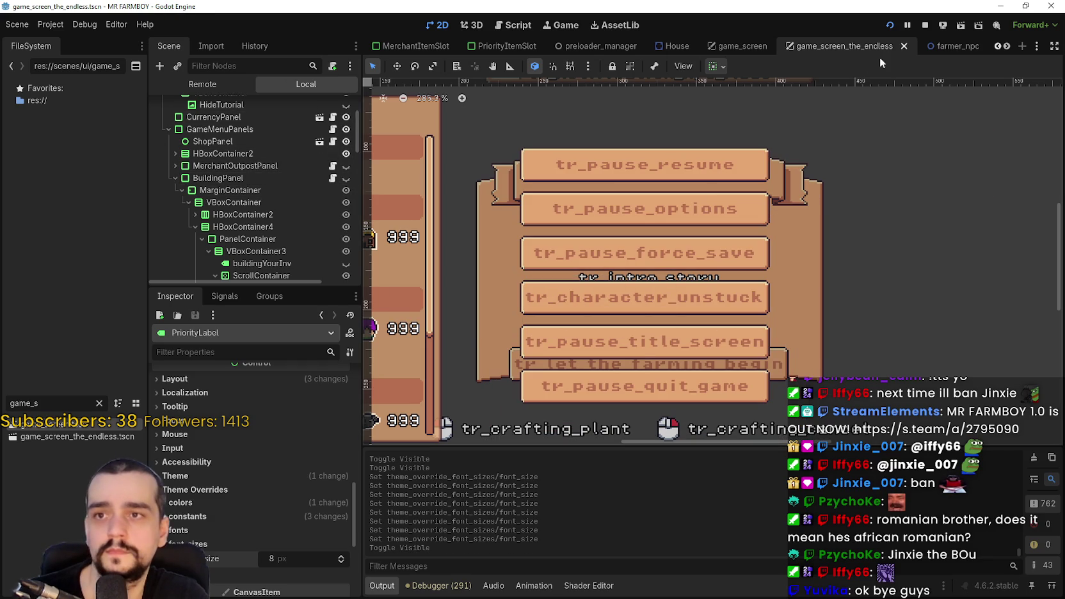
# Step: Switch to the MerchantItemSlot scene and select its countLabel node
pyautogui.click(996, 46)
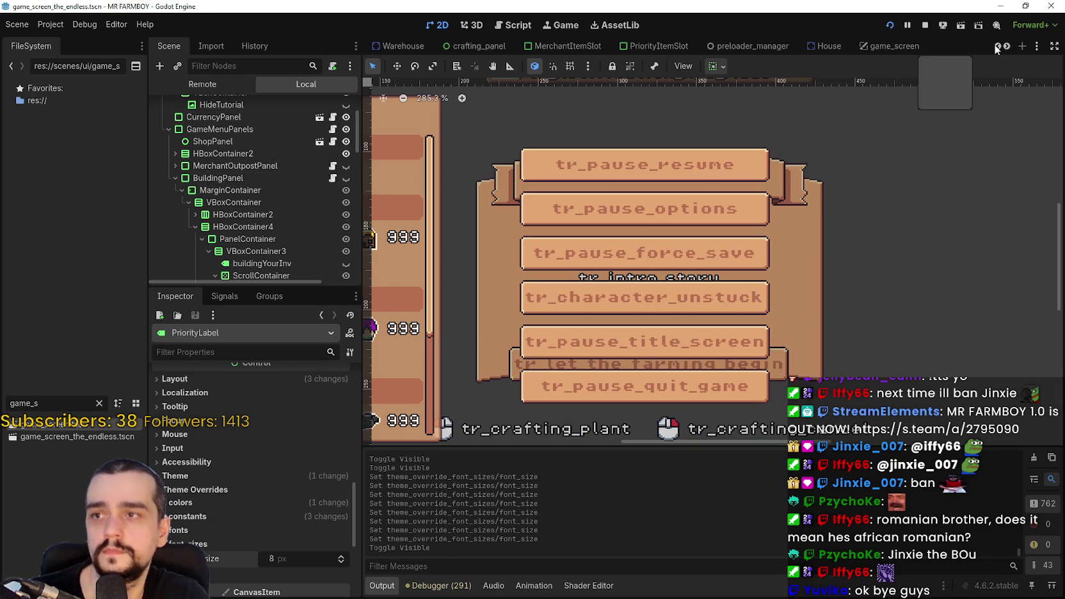
pyautogui.click(995, 46)
pyautogui.click(647, 46)
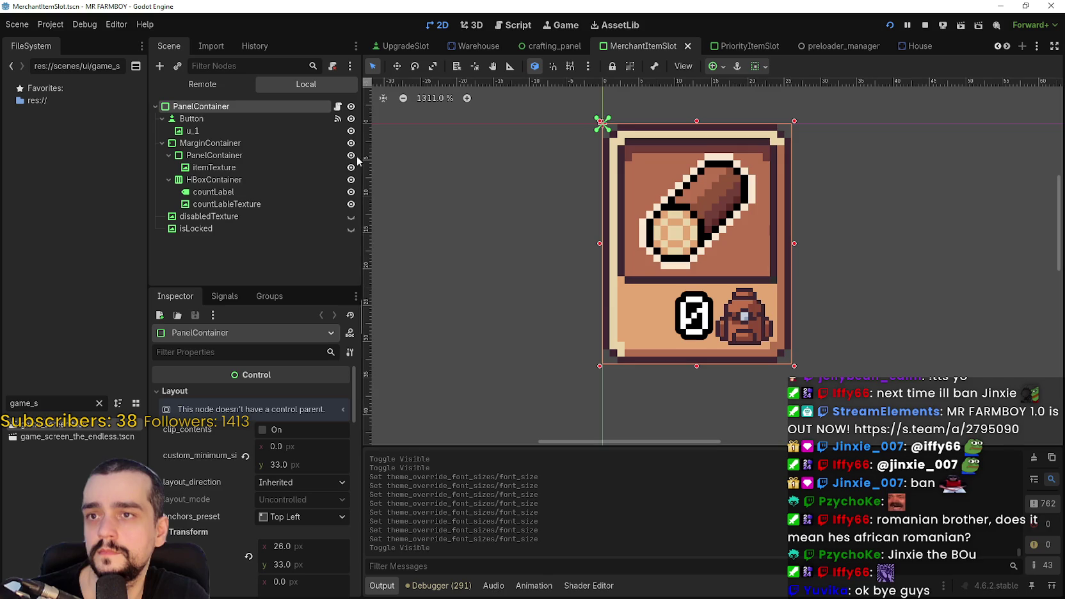
pyautogui.scroll(-4, 663, 332)
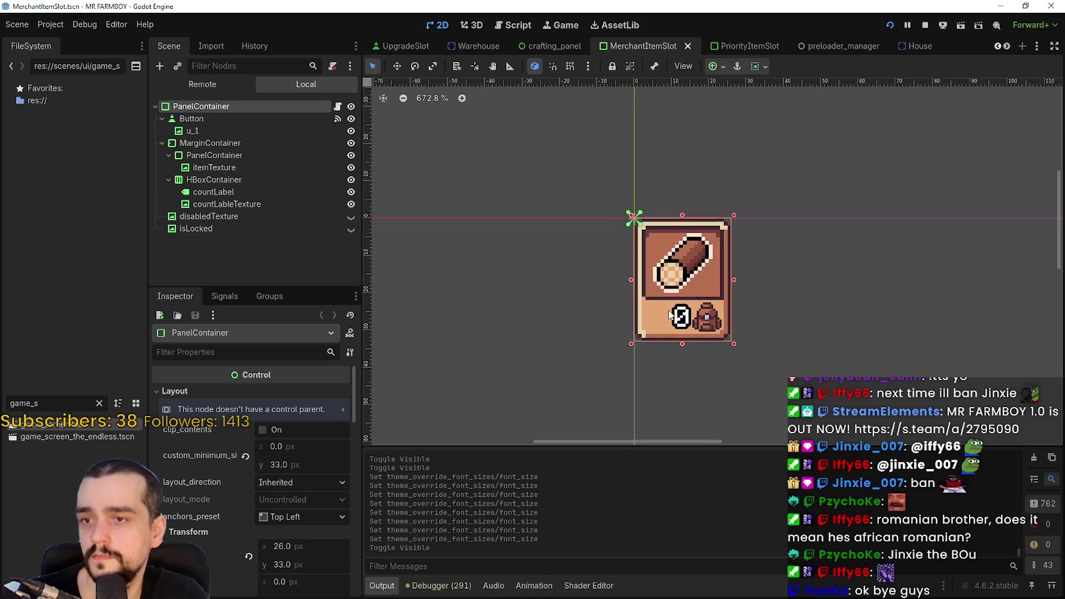
pyautogui.click(231, 194)
pyautogui.click(236, 203)
pyautogui.click(235, 193)
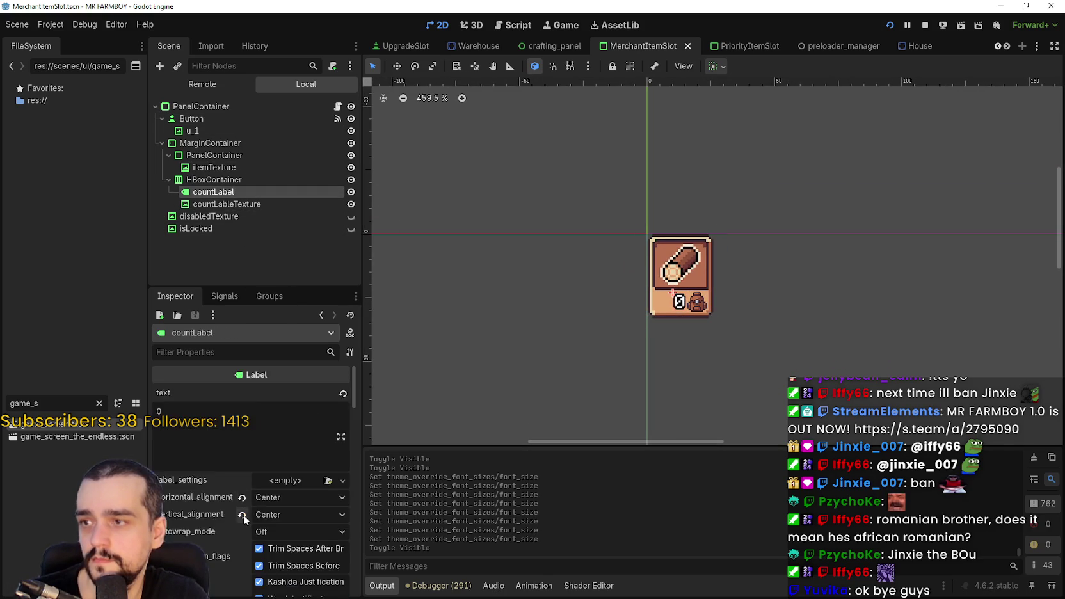
# Step: Give countLabel shadow offsets of 1 by 0 and a shadow outline size of 3
pyautogui.scroll(-10, 243, 515)
pyautogui.scroll(-15, 251, 514)
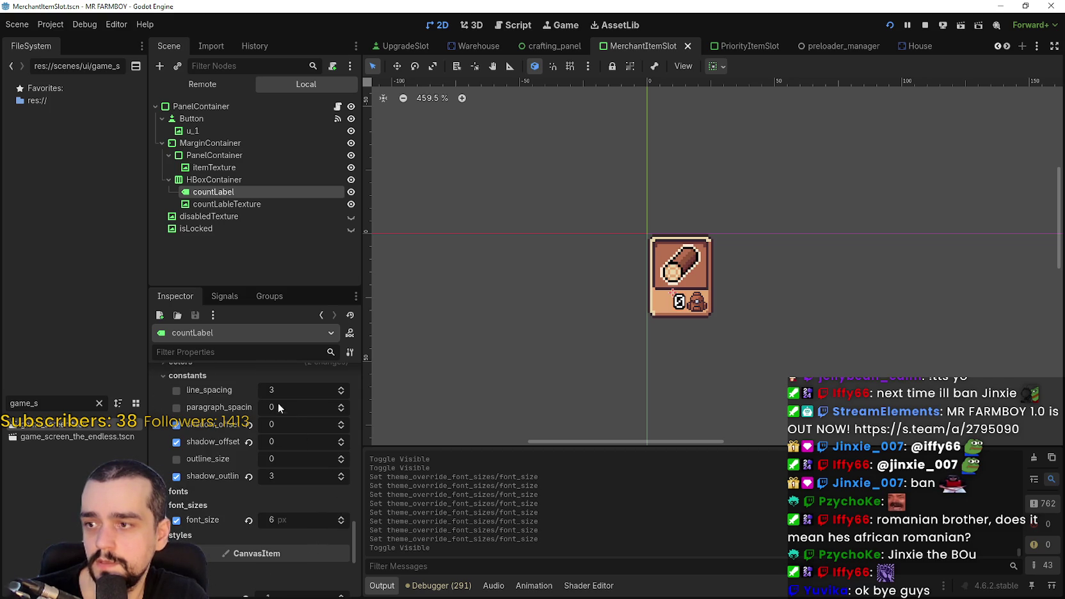
pyautogui.click(250, 424)
pyautogui.click(250, 443)
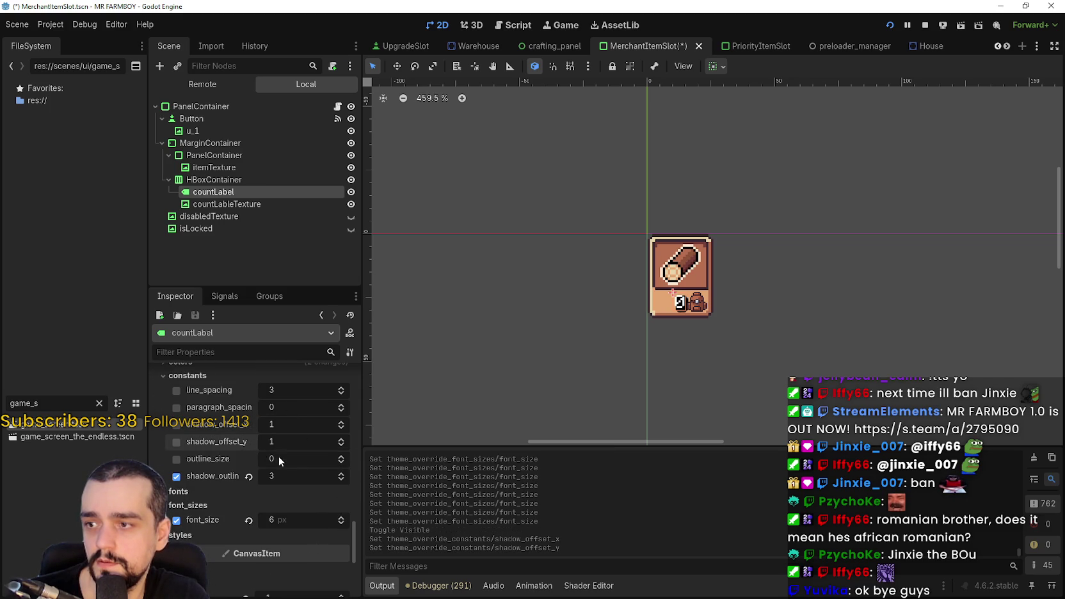
pyautogui.click(340, 445)
pyautogui.scroll(5, 668, 305)
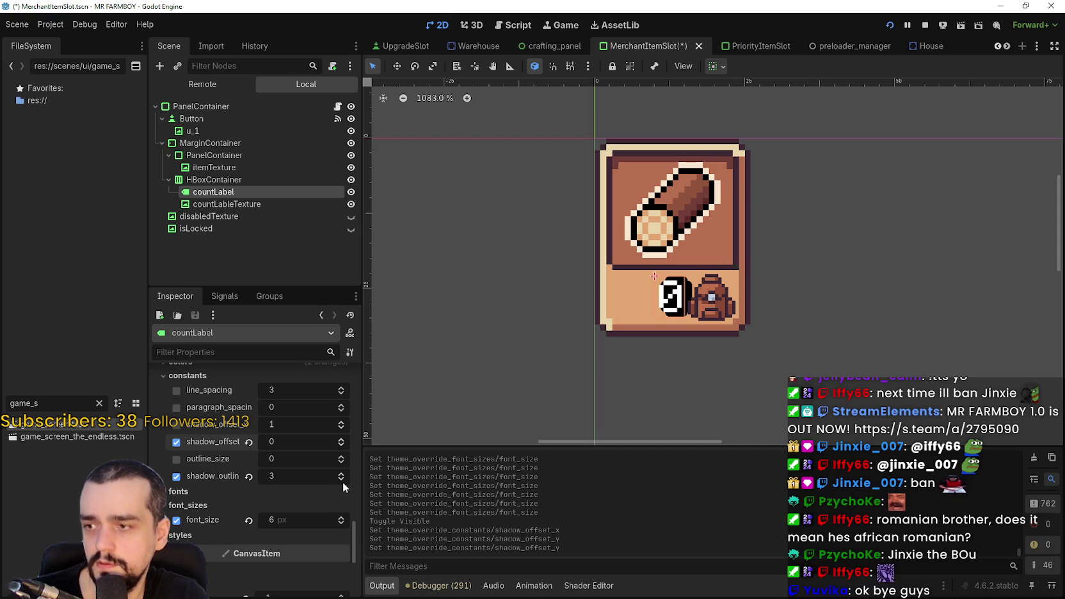
pyautogui.click(249, 477)
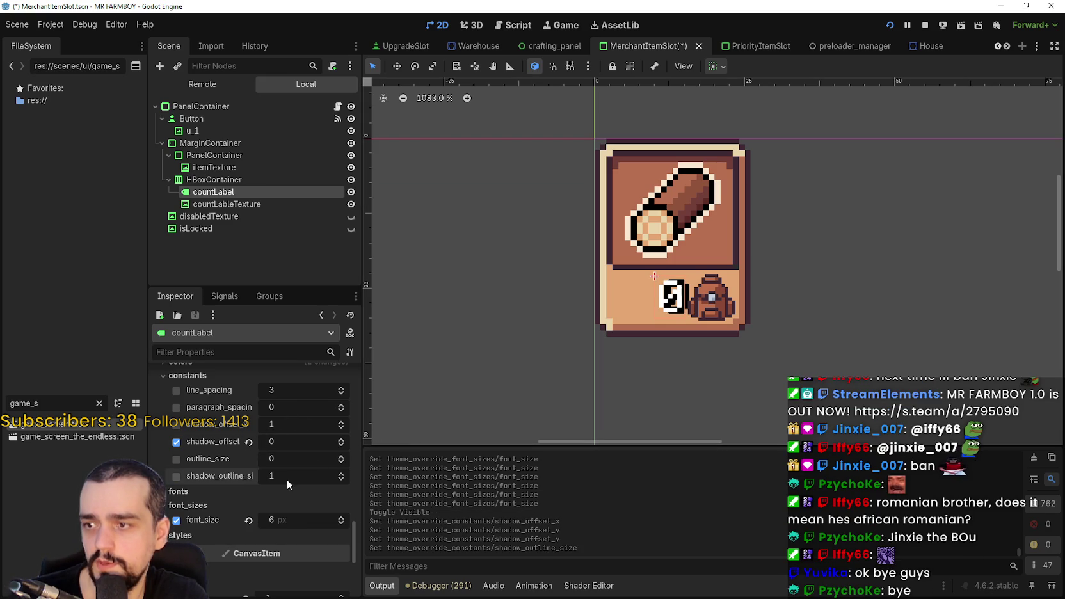
pyautogui.click(341, 474)
pyautogui.click(341, 474)
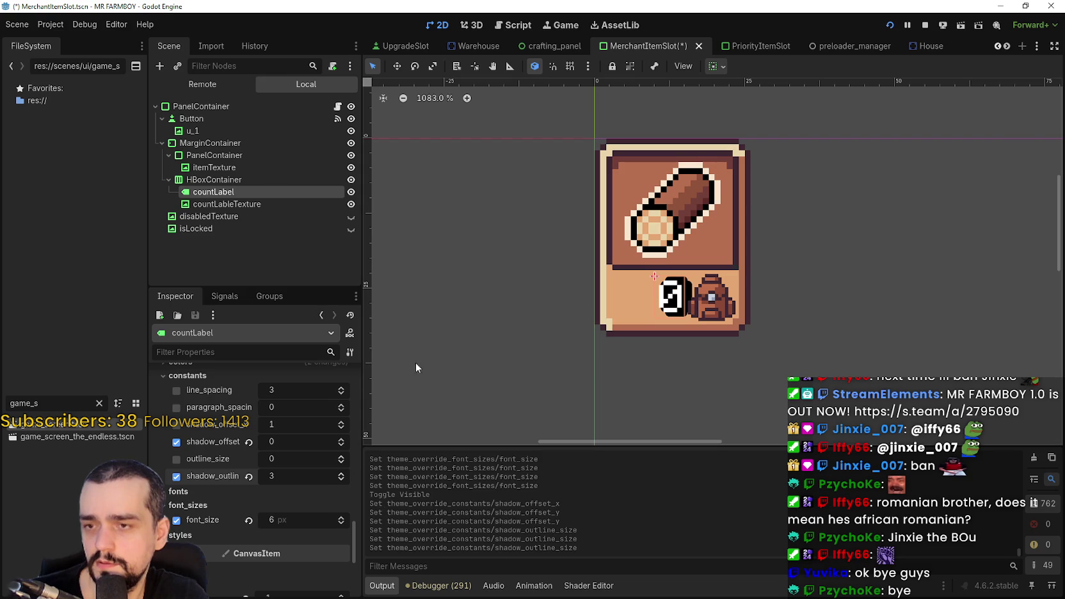
# Step: Set countLabel's font size override to 8 px
pyautogui.scroll(-2, 300, 501)
pyautogui.click(250, 466)
pyautogui.scroll(-3, 680, 318)
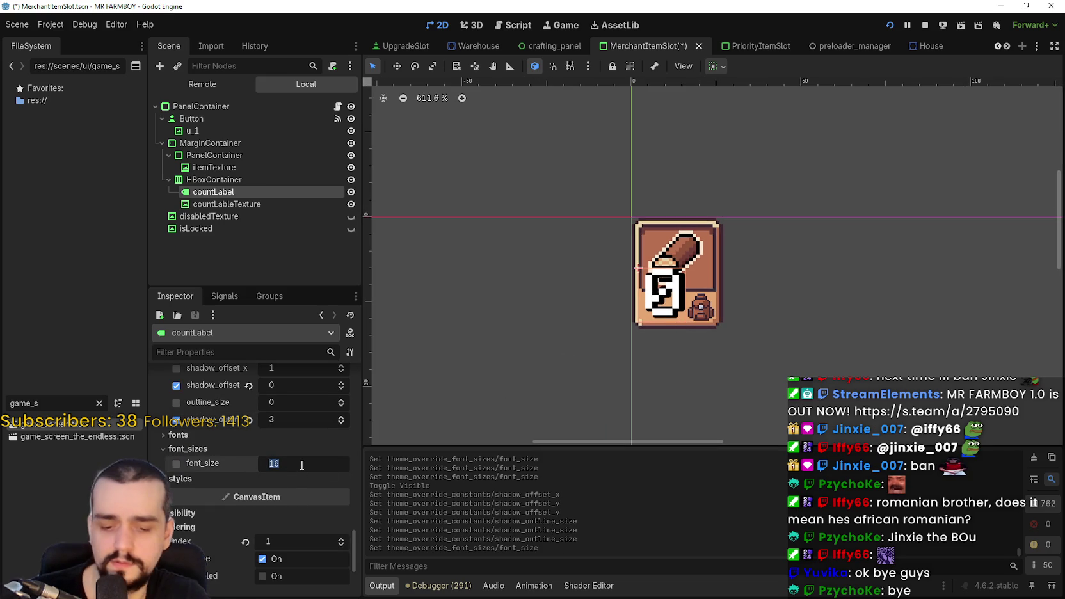
pyautogui.write('8')
pyautogui.press('Return')
pyautogui.scroll(1, 761, 285)
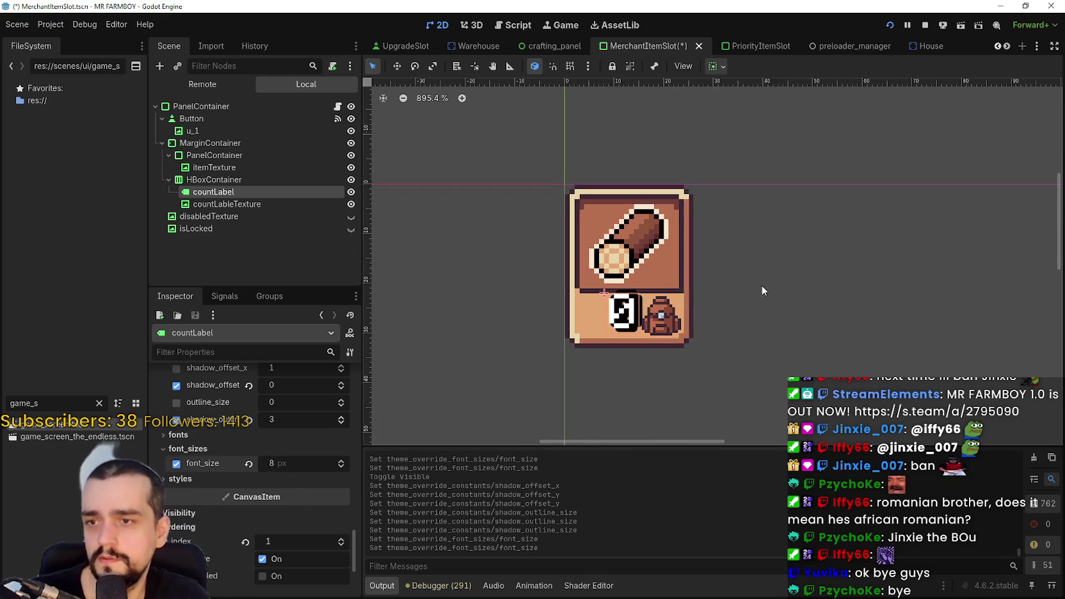
pyautogui.click(1006, 46)
pyautogui.click(1006, 46)
pyautogui.click(1007, 47)
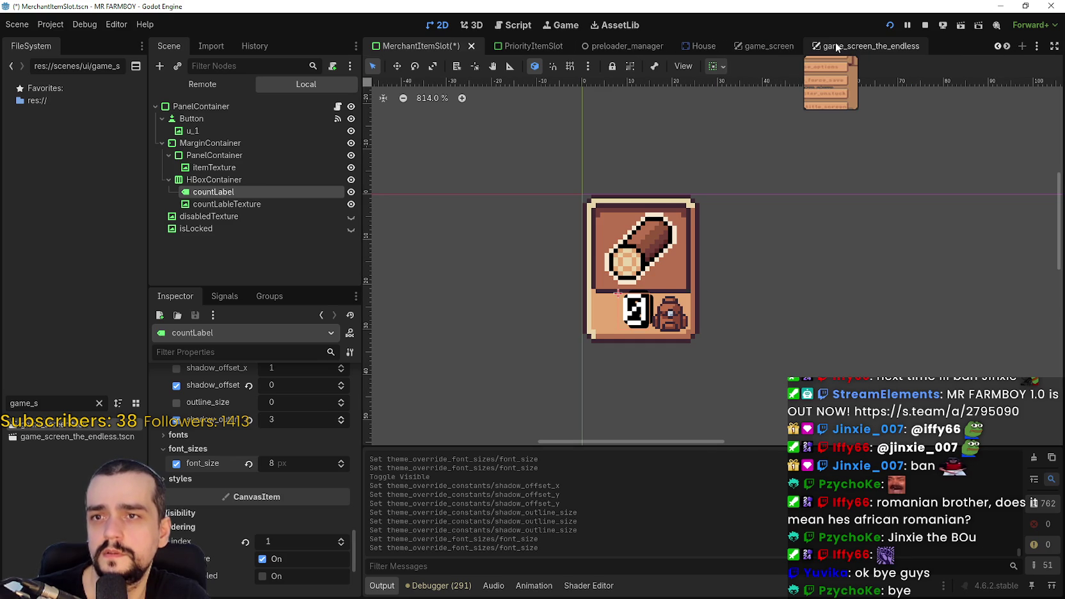
# Step: Check PriorityLabel's constant overrides, then reset countLabel's shadow outline size to 1
pyautogui.click(857, 46)
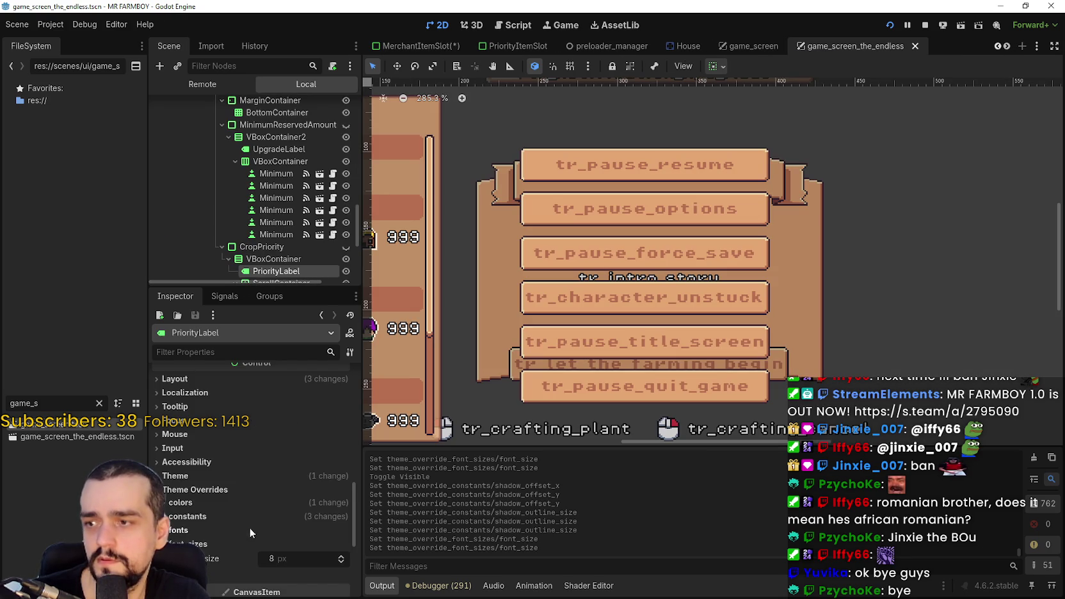
pyautogui.scroll(-2, 230, 503)
pyautogui.click(202, 432)
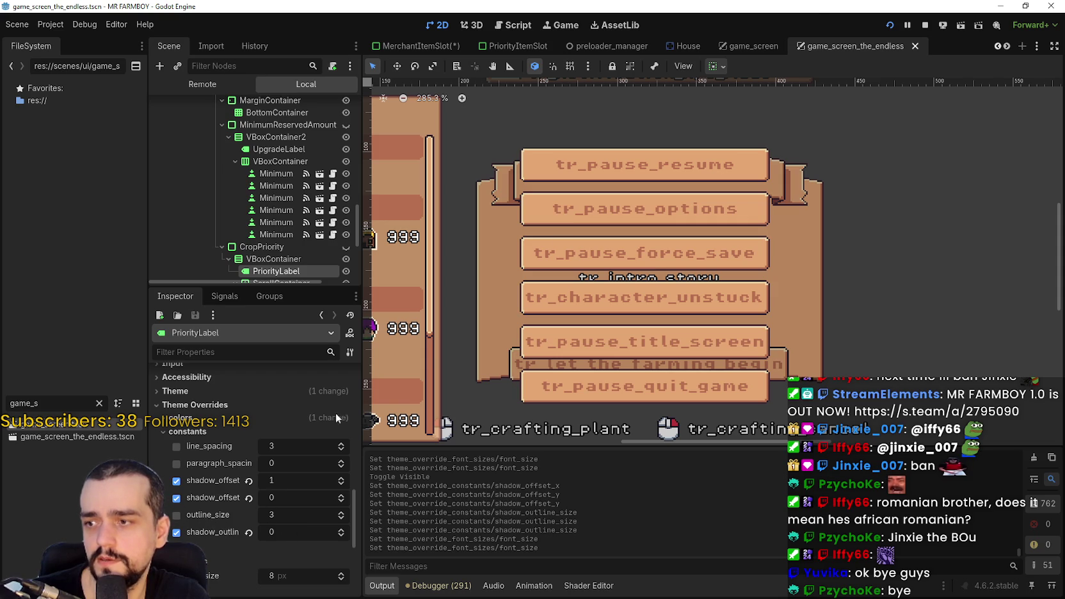
pyautogui.click(438, 46)
pyautogui.click(249, 419)
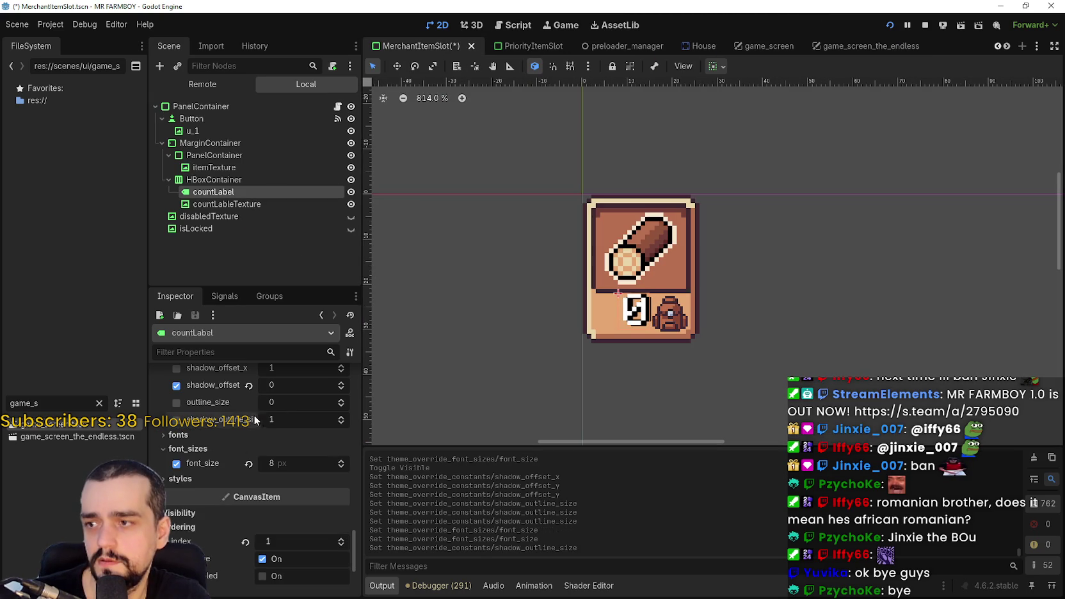
# Step: Set countLabel's shadow outline size to 0 and outline size to 3, then save
pyautogui.click(341, 422)
pyautogui.click(340, 400)
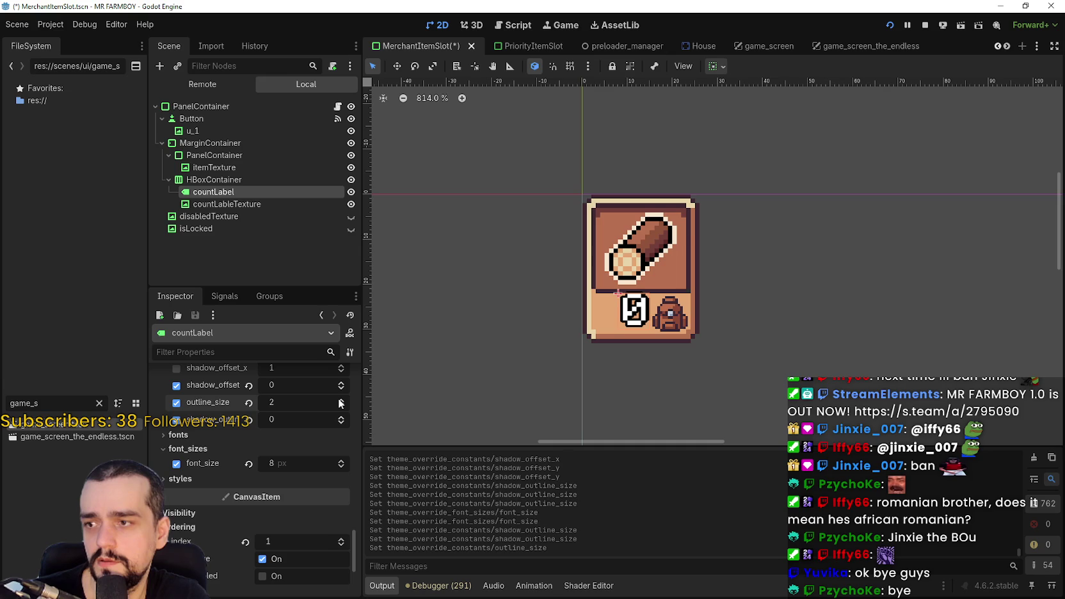
pyautogui.scroll(4, 293, 433)
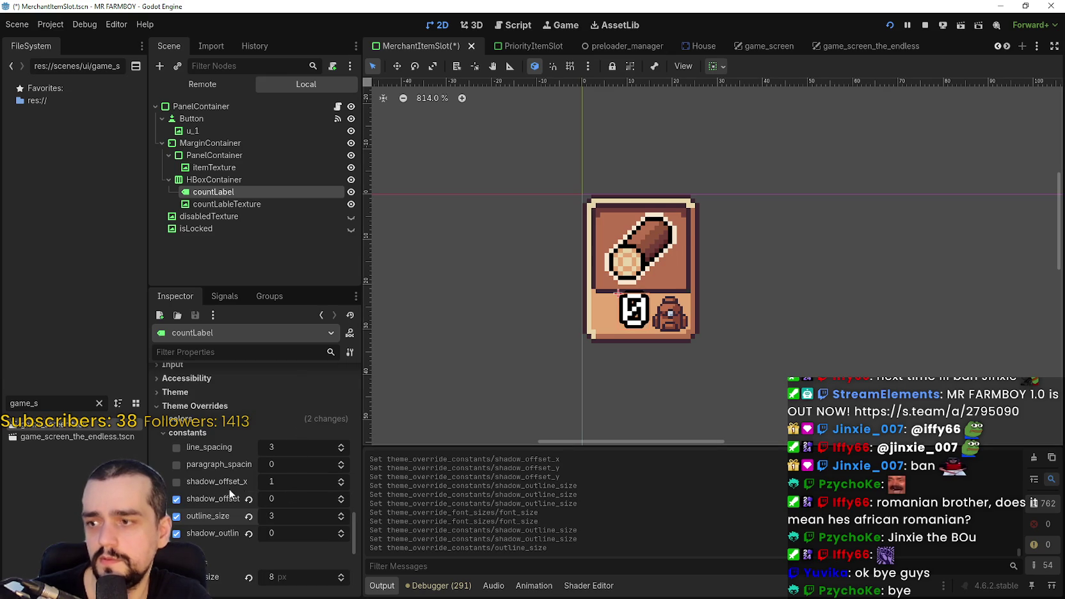
pyautogui.hotkey('ctrl', 's')
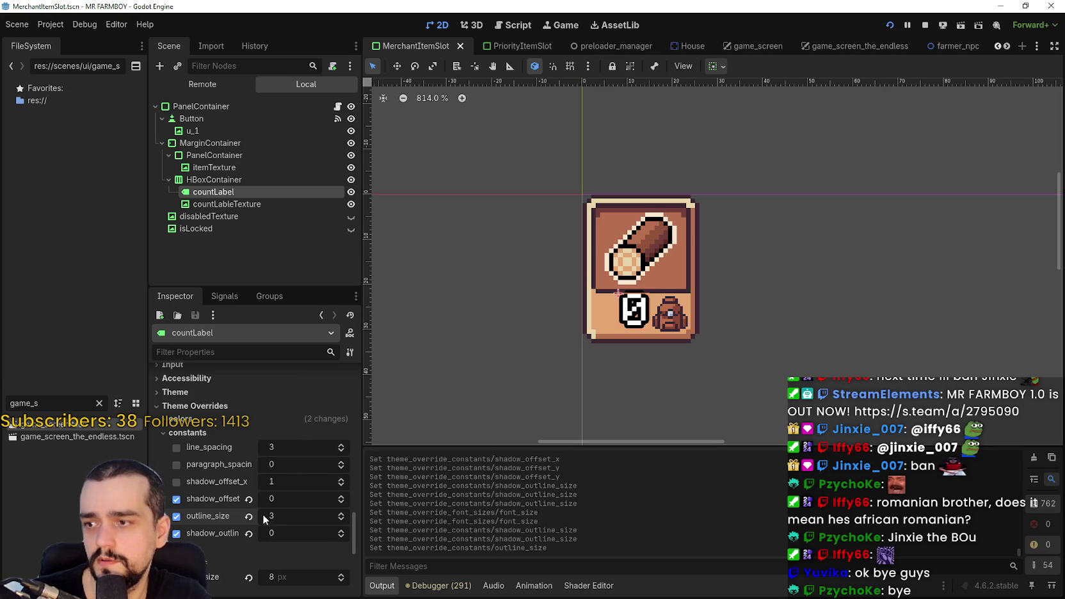
# Step: Try a 0 horizontal shadow offset, restore it to 1, and review the count nodes
pyautogui.scroll(-1, 285, 495)
pyautogui.scroll(2, 712, 340)
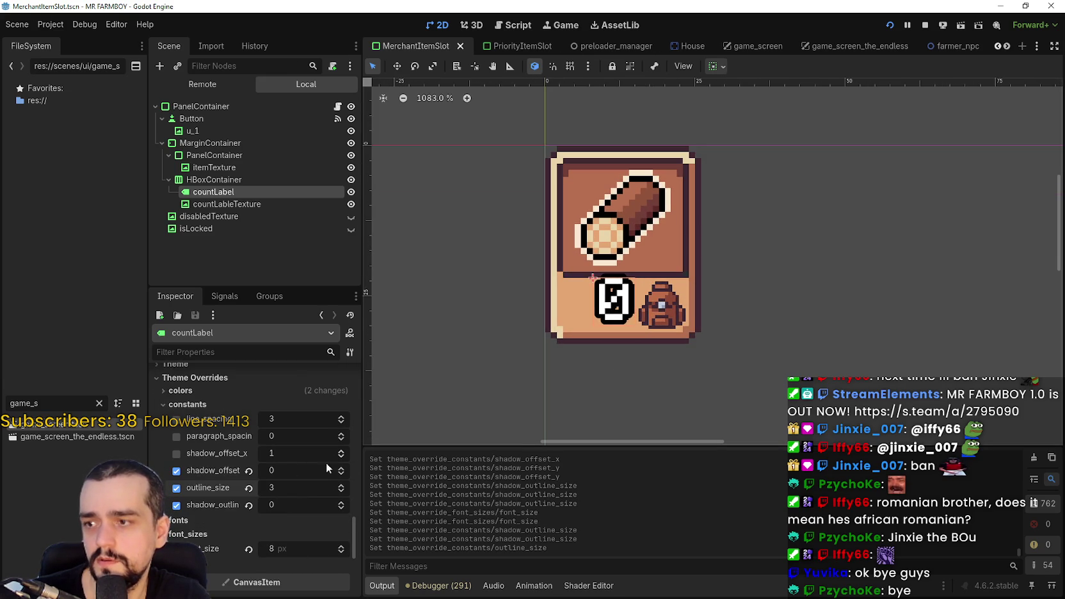
pyautogui.click(341, 457)
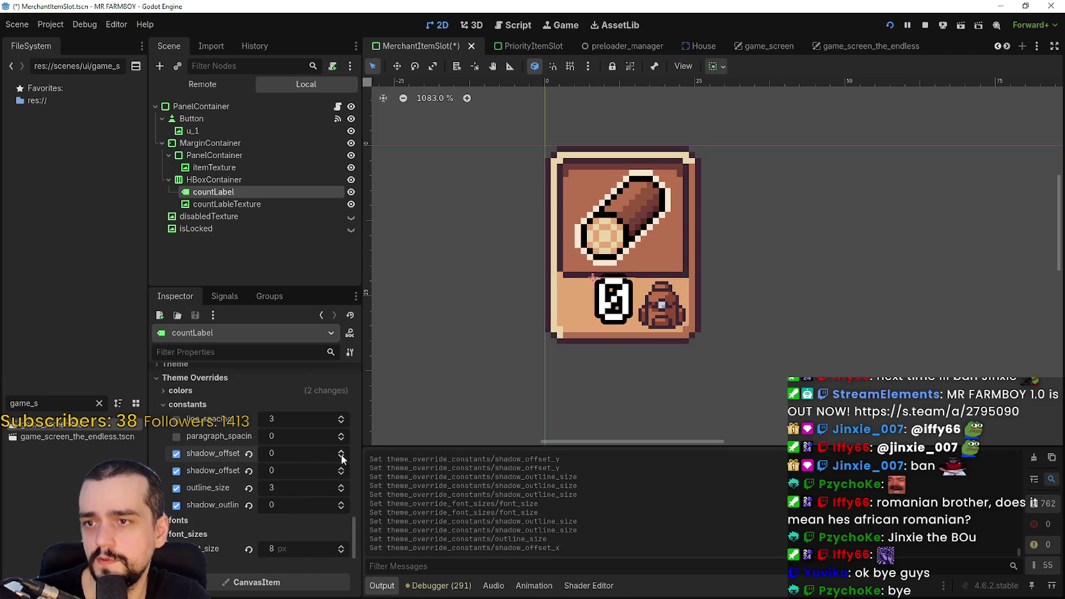
pyautogui.click(340, 450)
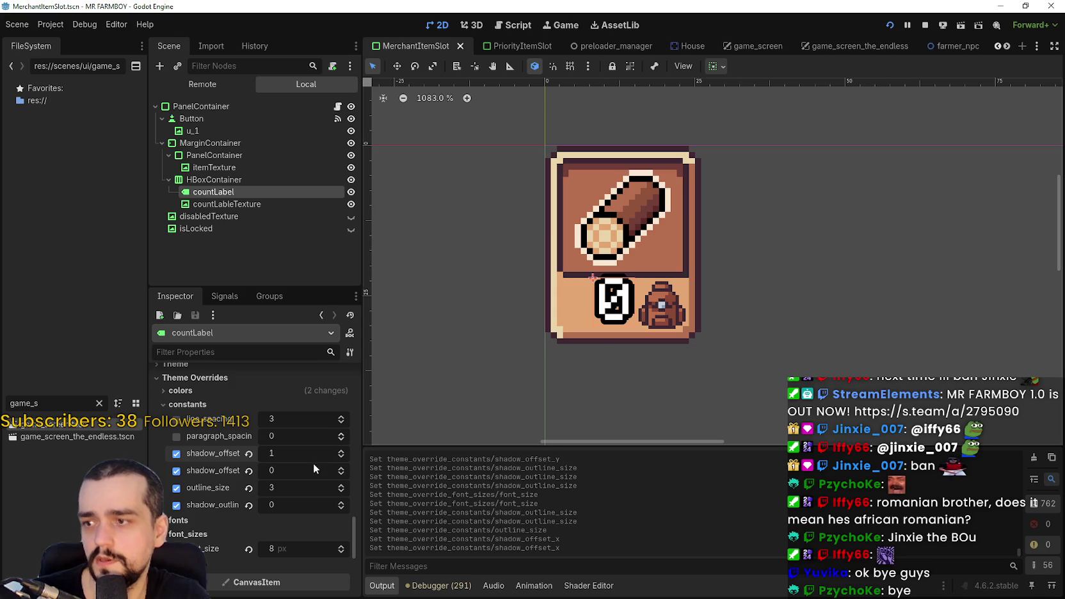
pyautogui.scroll(-2, 277, 474)
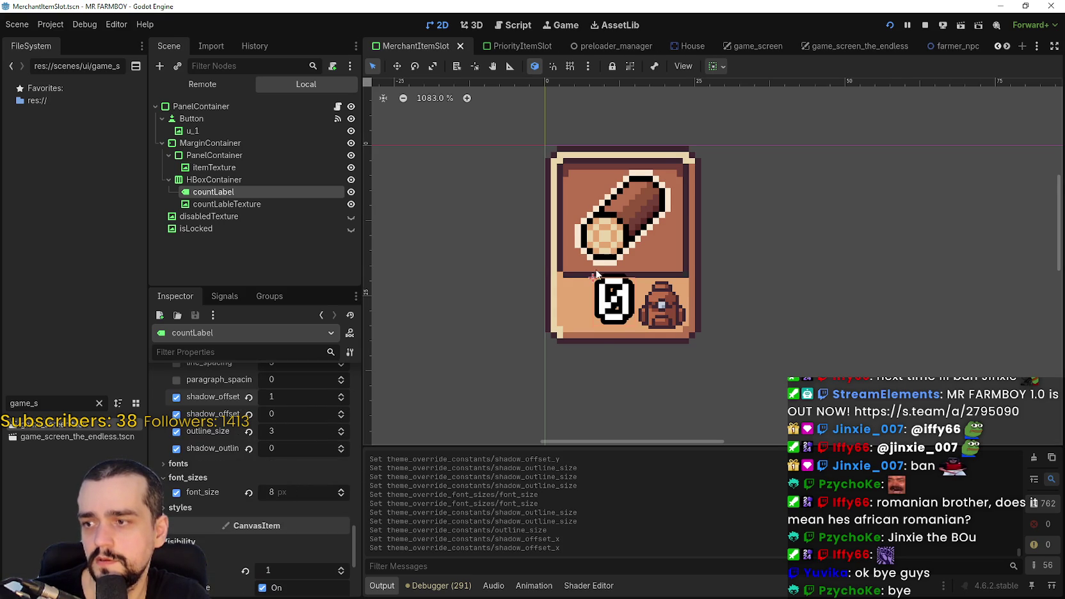
pyautogui.scroll(1, 596, 274)
pyautogui.click(251, 206)
pyautogui.click(252, 191)
pyautogui.click(214, 181)
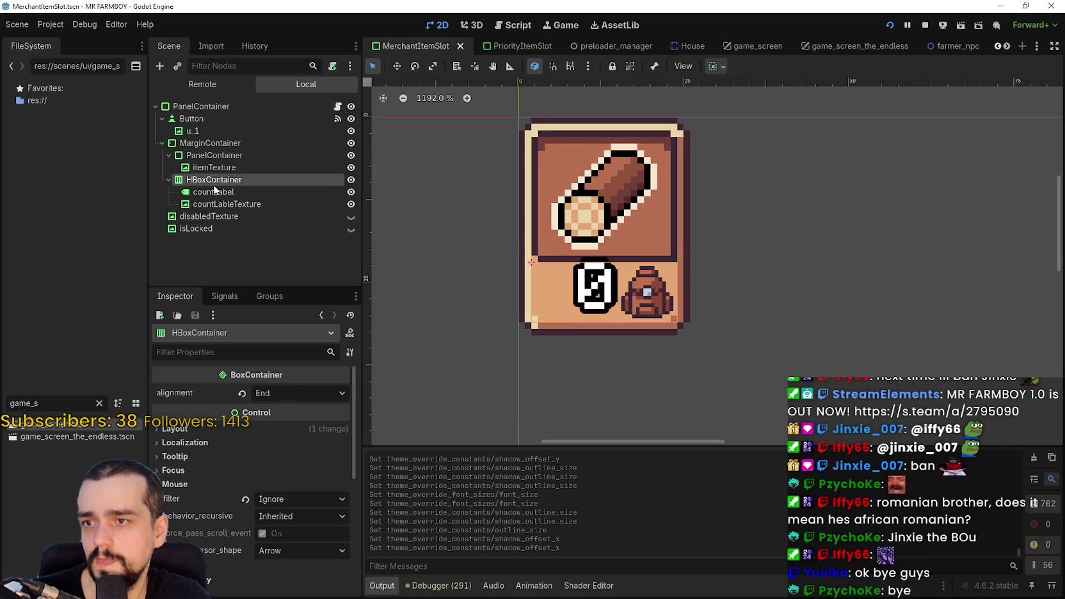
# Step: Center countLabel horizontally and vertically within its row
pyautogui.scroll(-3, 674, 285)
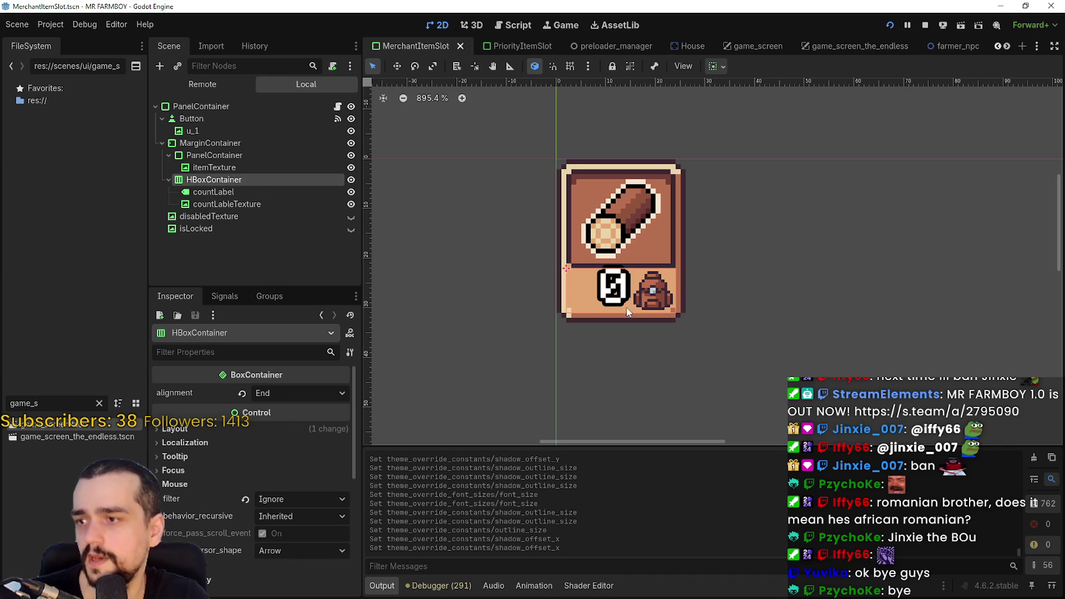
pyautogui.scroll(-4, 502, 347)
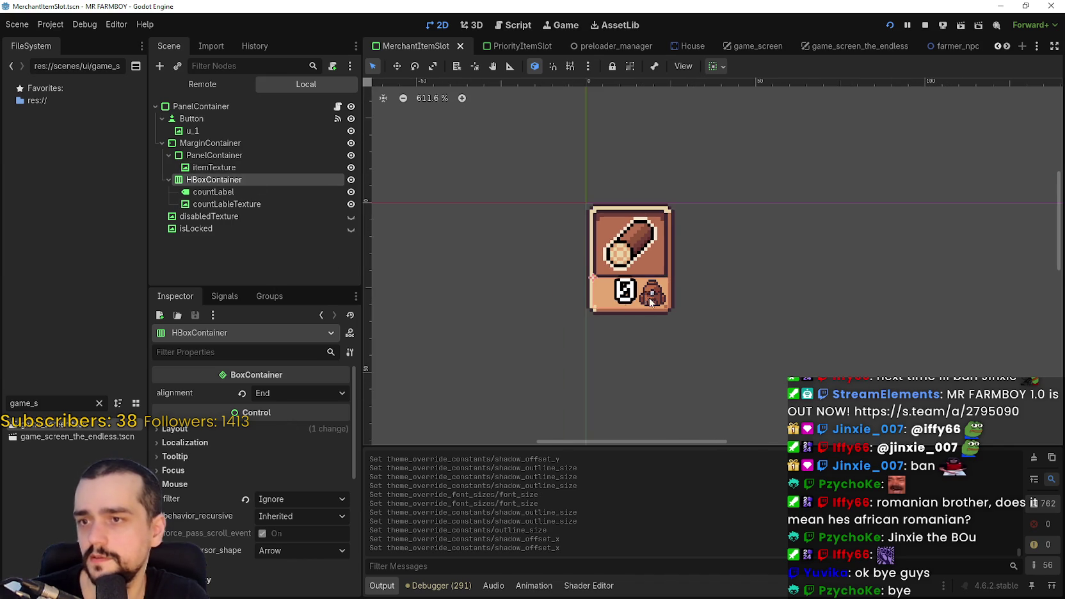
pyautogui.click(241, 203)
pyautogui.click(246, 190)
pyautogui.click(716, 66)
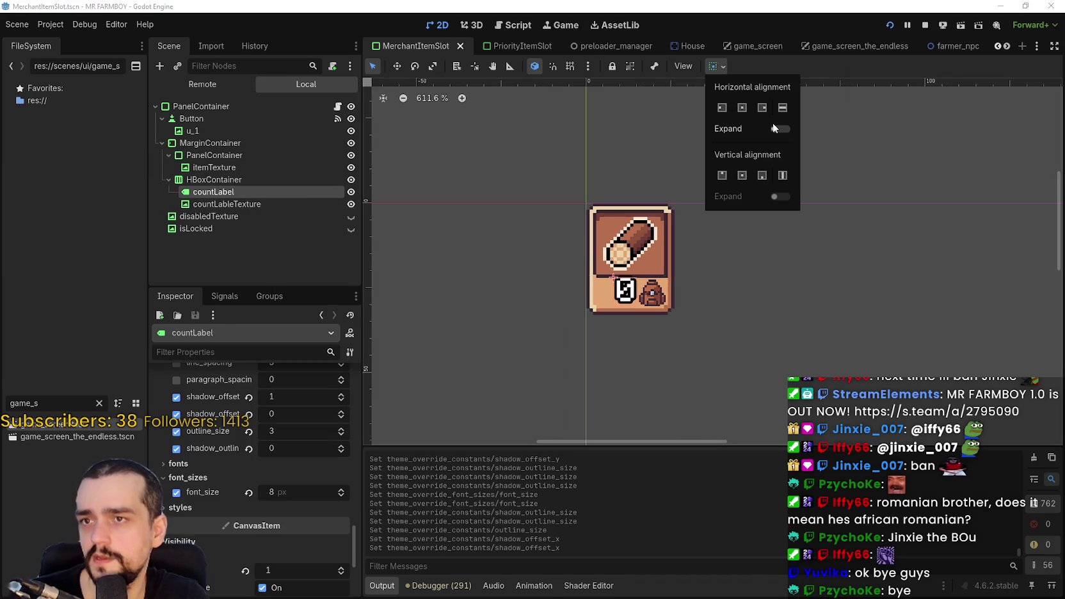
pyautogui.click(743, 108)
pyautogui.click(740, 174)
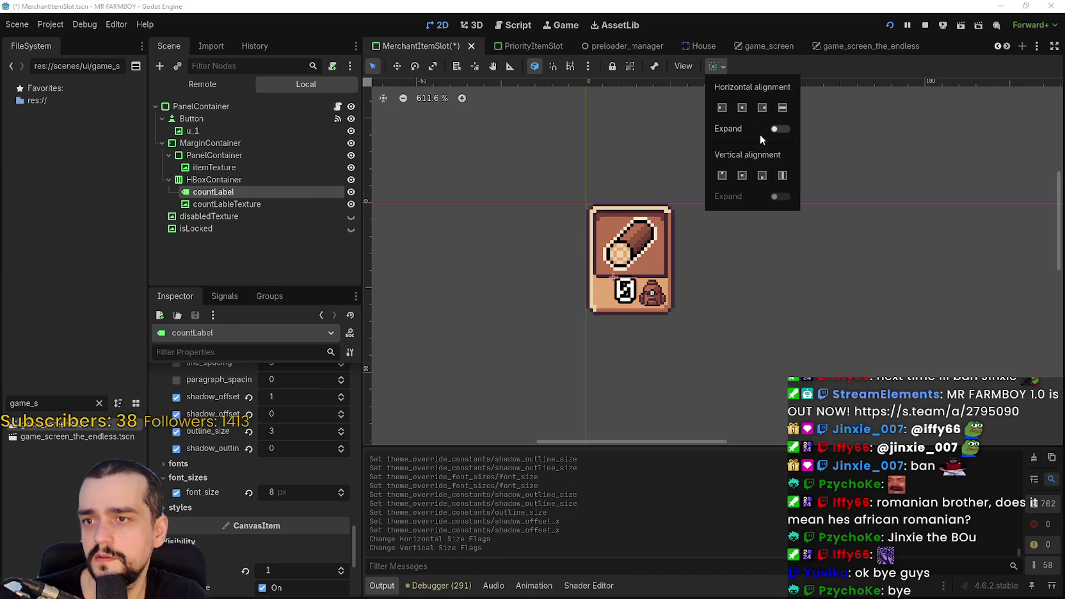
pyautogui.click(807, 65)
# Step: Change countLabel's text to 999
pyautogui.scroll(10, 281, 515)
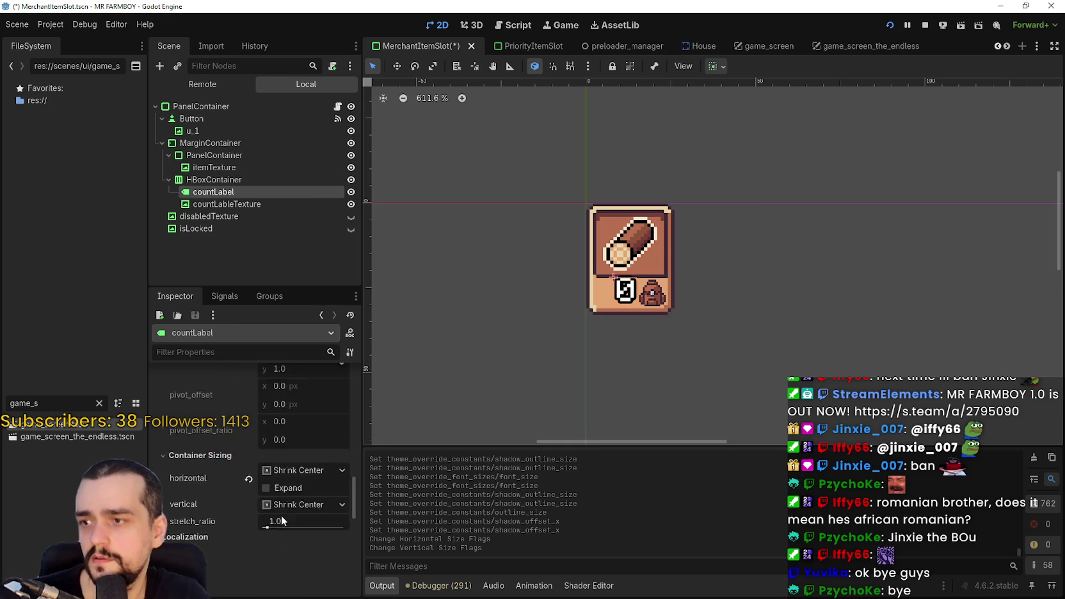
pyautogui.scroll(10, 281, 513)
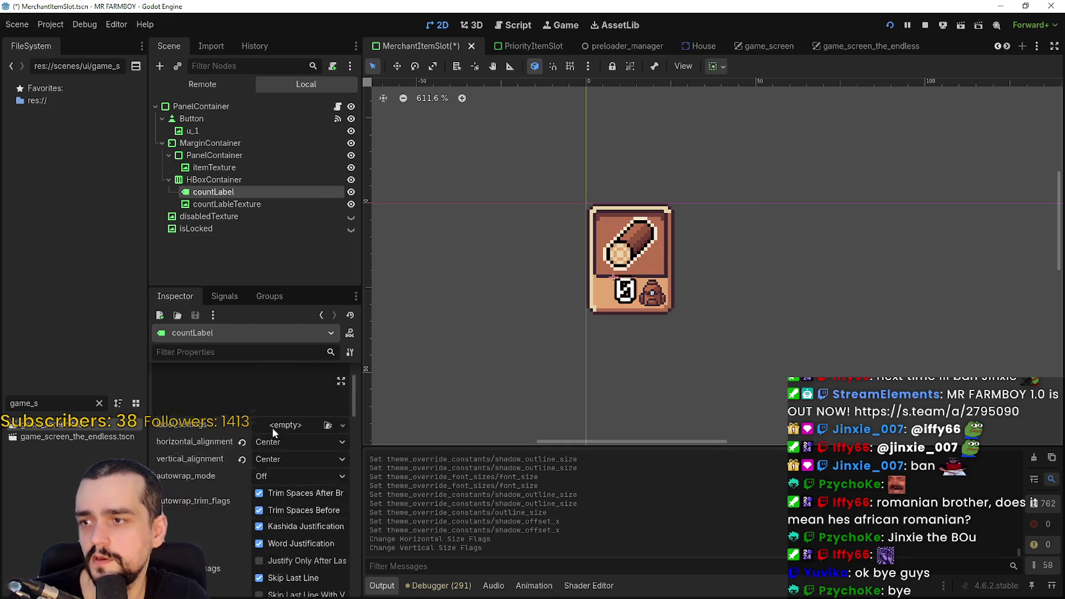
pyautogui.scroll(6, 572, 305)
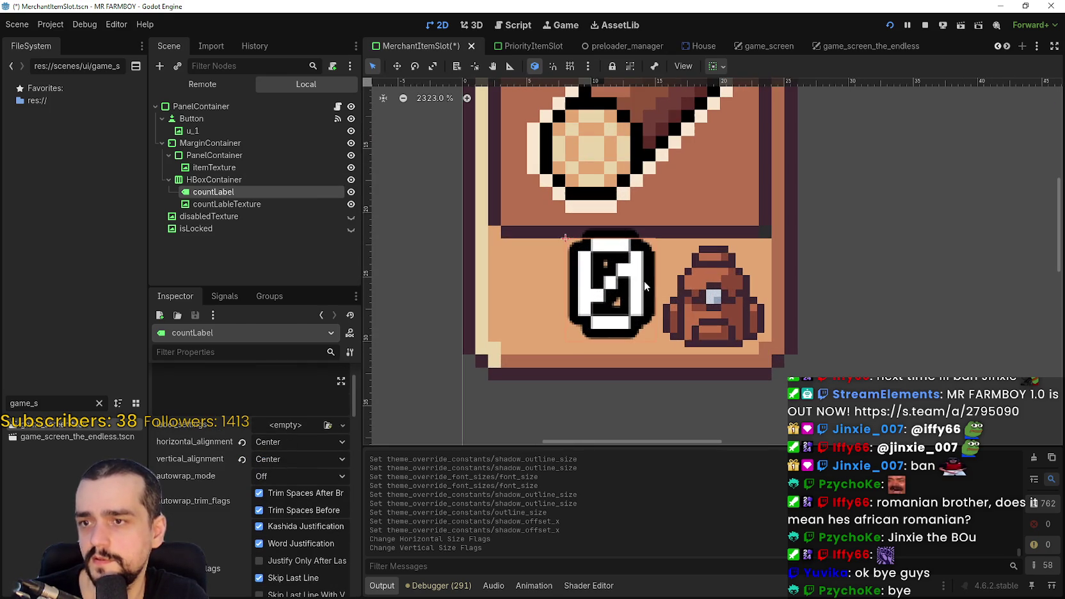
pyautogui.scroll(2, 153, 411)
pyautogui.press('BackSpace')
pyautogui.write('999')
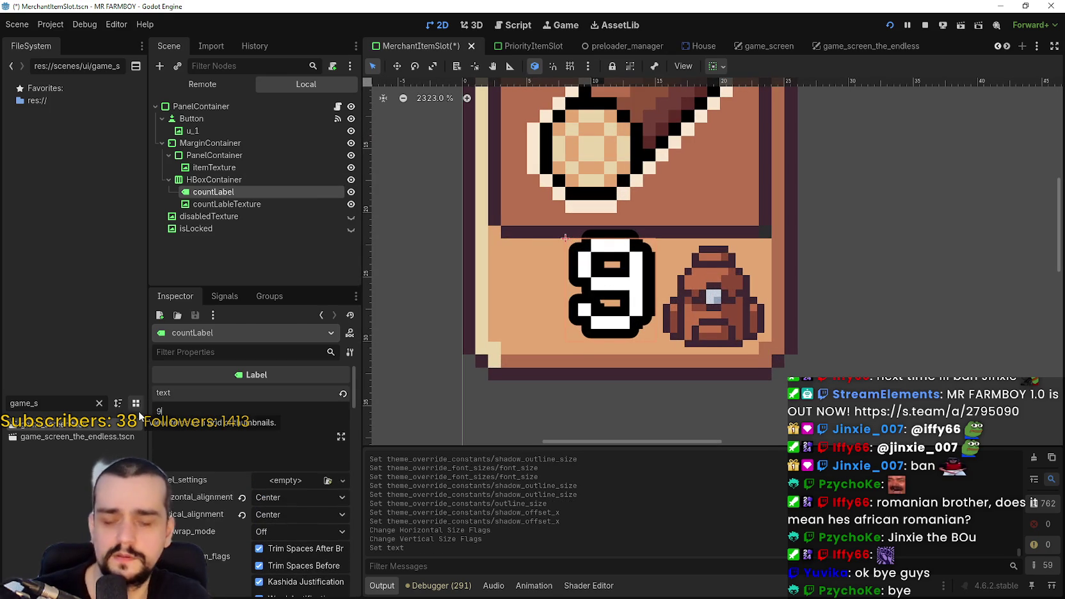
pyautogui.scroll(-2, 613, 349)
pyautogui.scroll(-2, 614, 347)
pyautogui.scroll(4, 630, 345)
pyautogui.scroll(1, 633, 343)
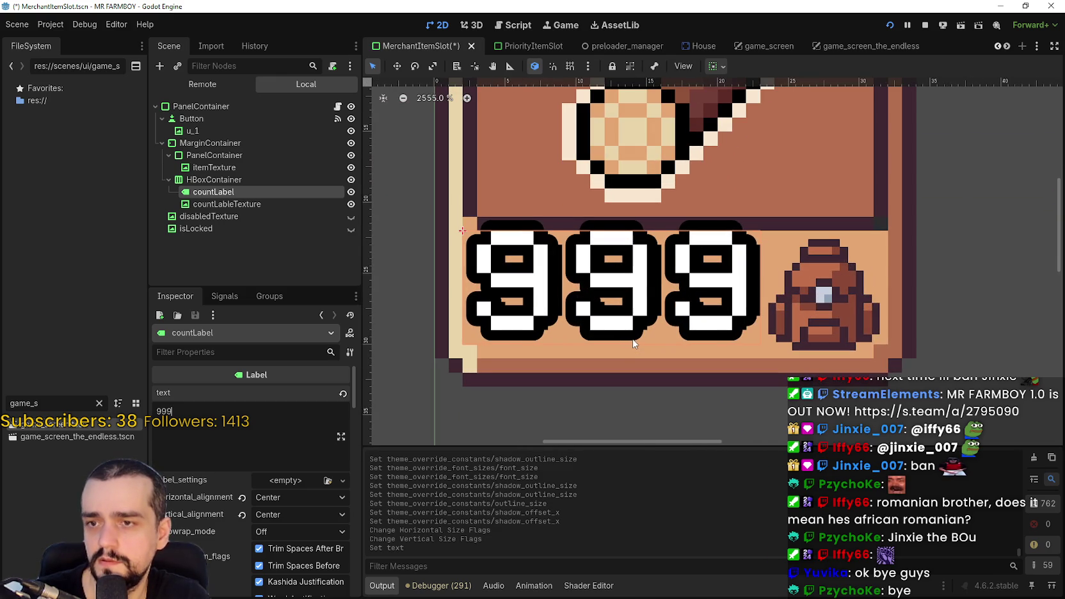
pyautogui.scroll(2, 632, 344)
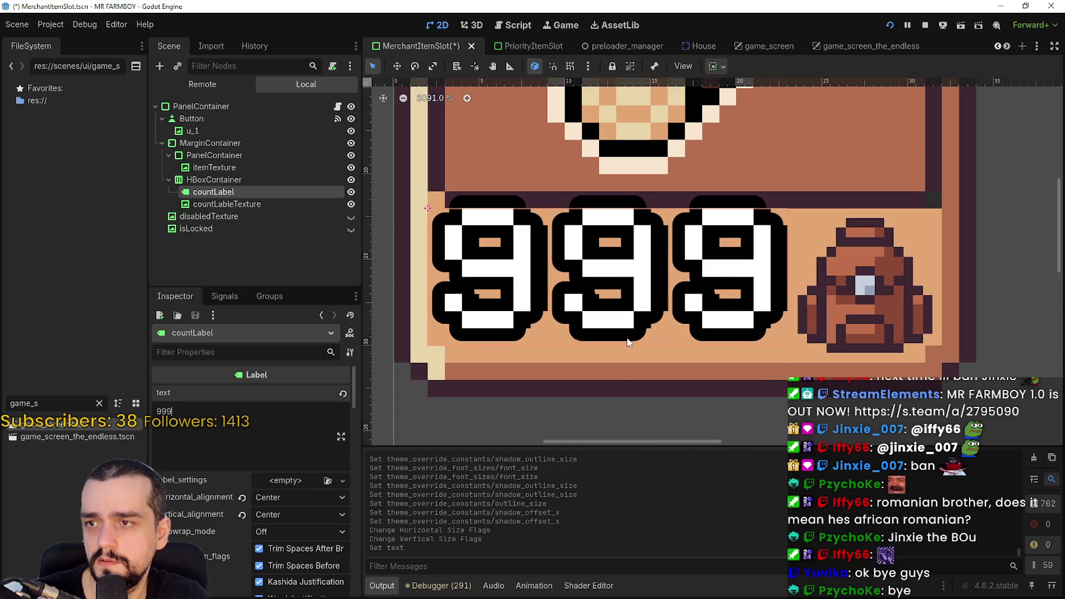
# Step: Review the backpack icon, countLabel and HBoxContainer nodes
pyautogui.click(242, 204)
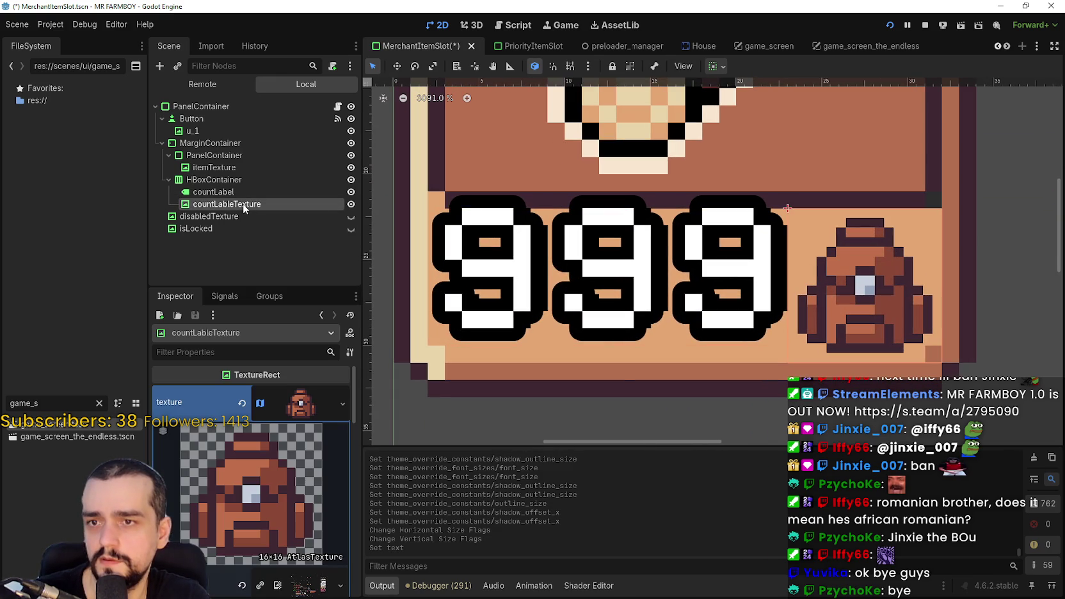
pyautogui.scroll(-1, 709, 180)
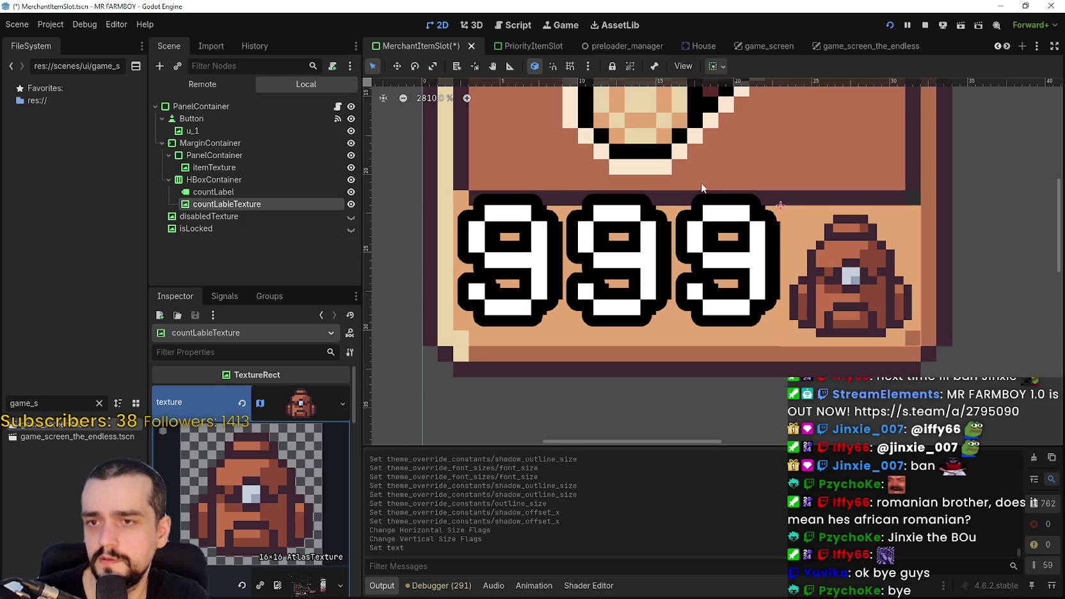
pyautogui.click(233, 188)
pyautogui.click(230, 180)
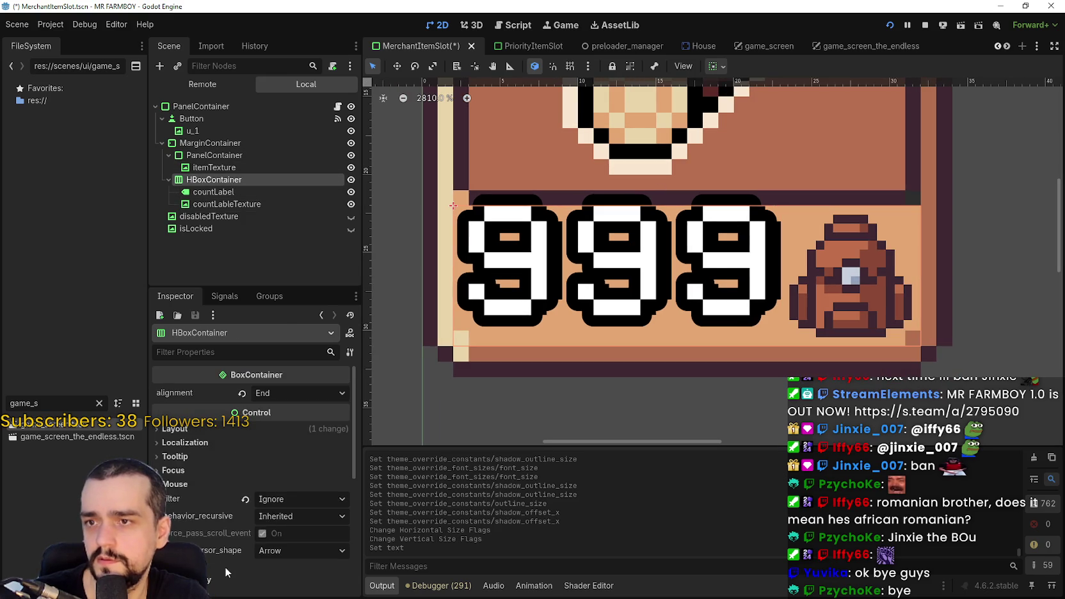
# Step: Experiment with spacing between the number and backpack, leaving it at 0
pyautogui.scroll(-3, 243, 551)
pyautogui.click(341, 461)
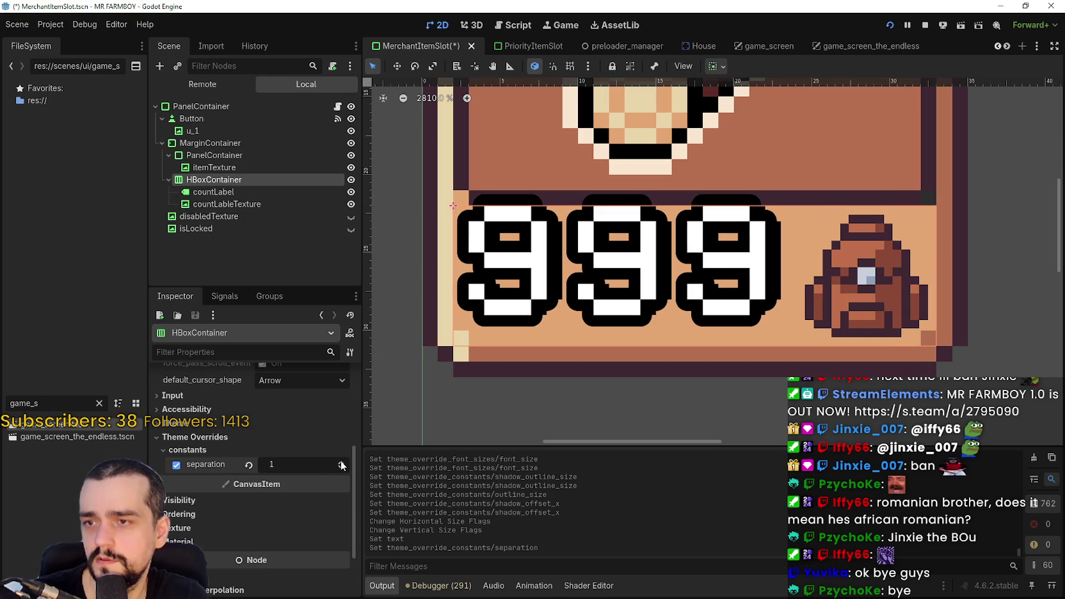
pyautogui.click(341, 469)
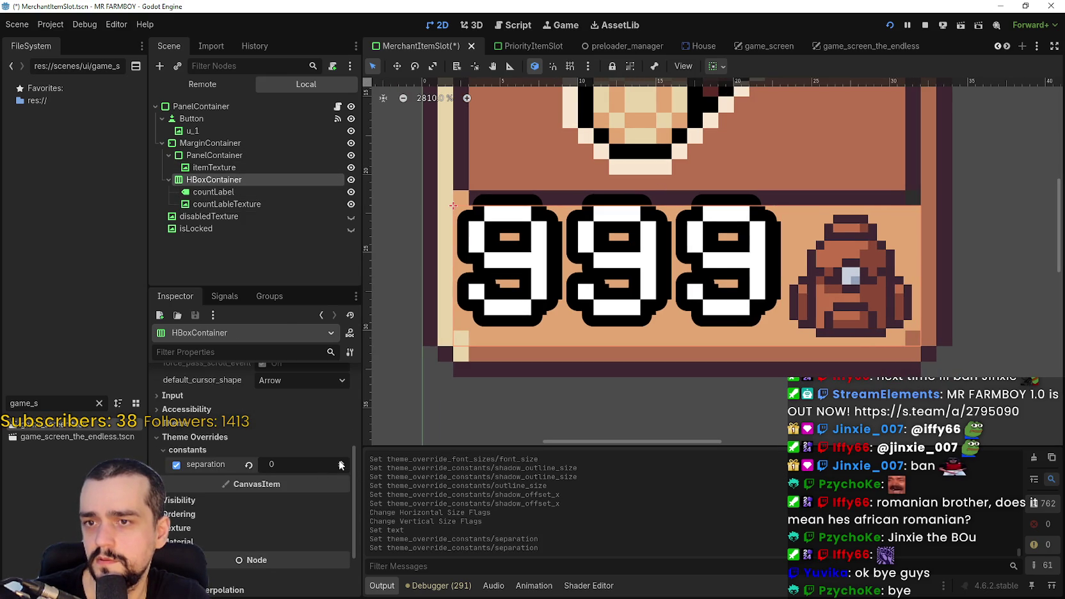
pyautogui.click(341, 463)
pyautogui.click(341, 462)
pyautogui.click(341, 463)
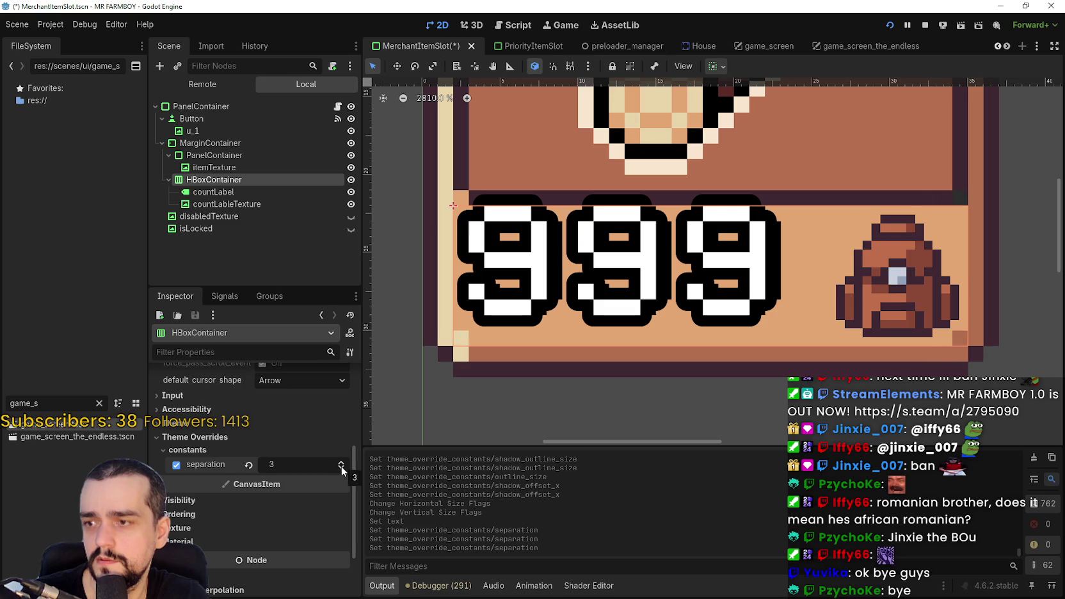
pyautogui.click(341, 469)
pyautogui.click(341, 469)
pyautogui.click(341, 469)
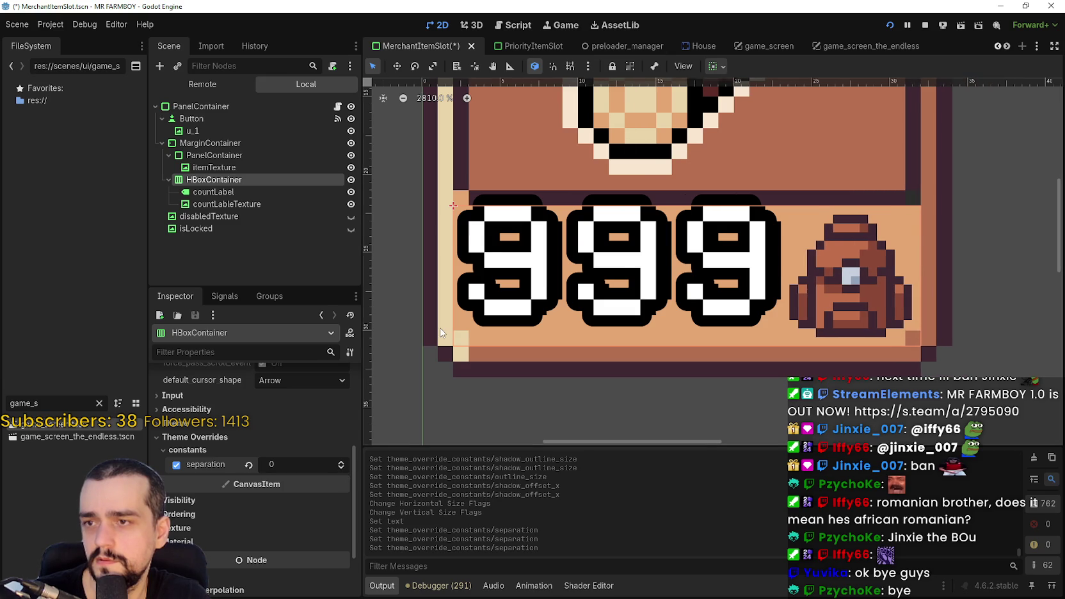
pyautogui.scroll(-5, 441, 333)
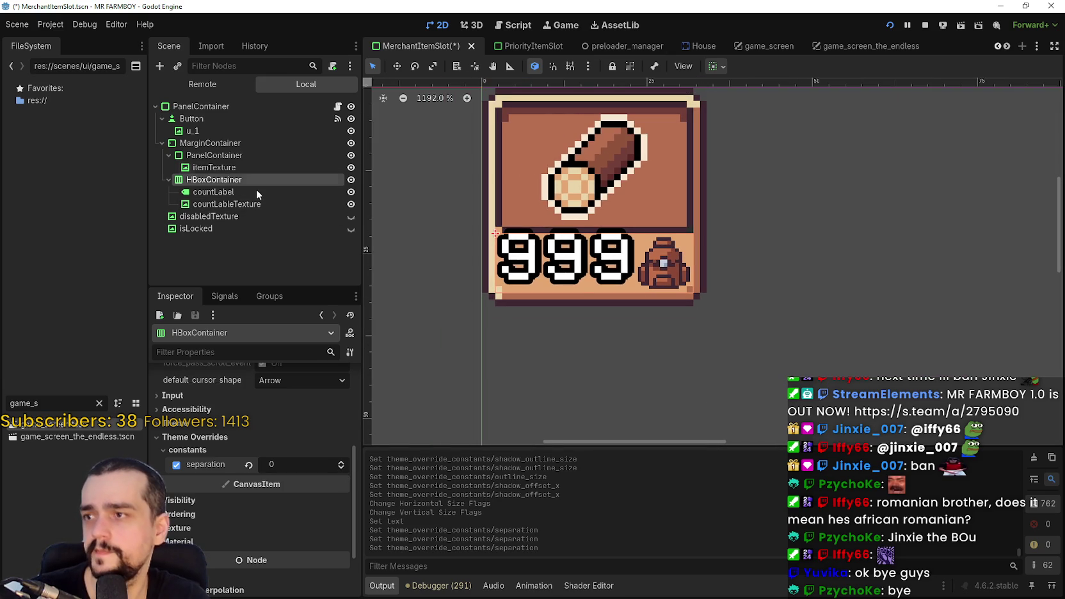
pyautogui.scroll(3, 291, 420)
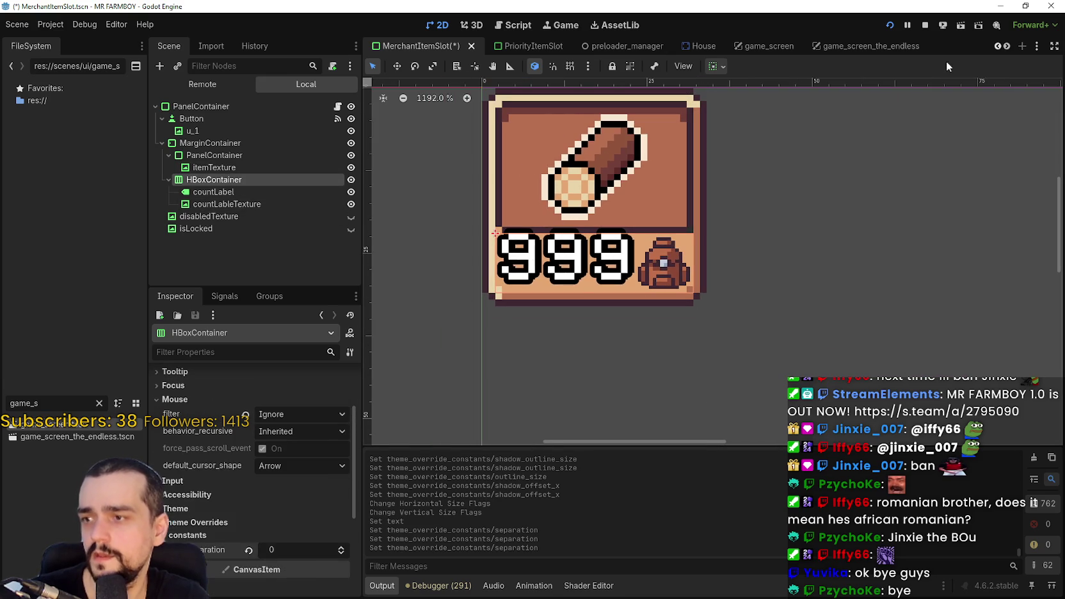
# Step: Align the 999 count label to the bottom of its row
pyautogui.click(239, 192)
pyautogui.click(723, 67)
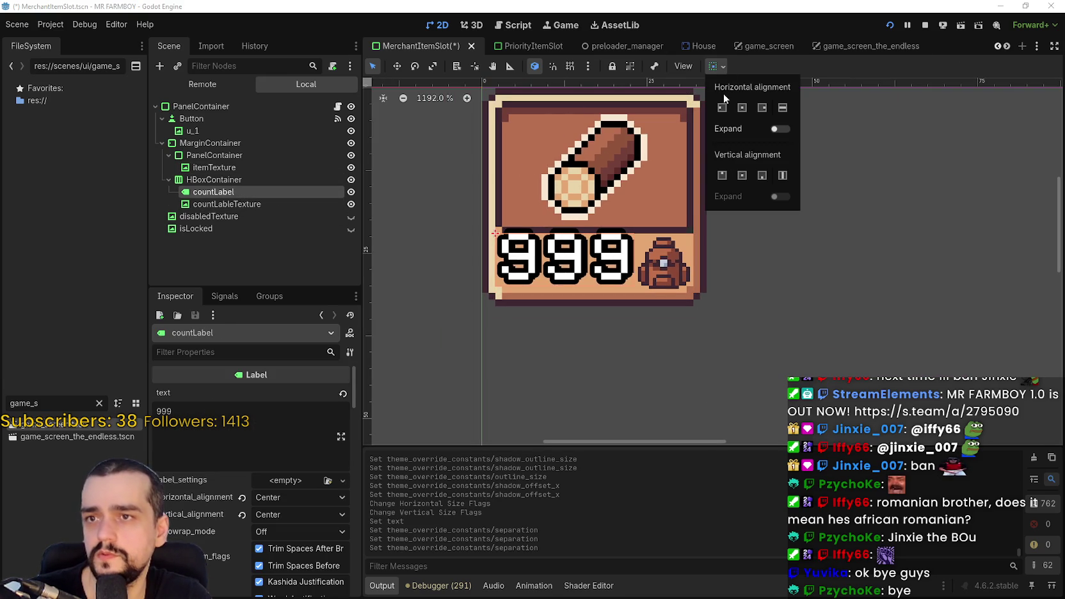
pyautogui.click(762, 176)
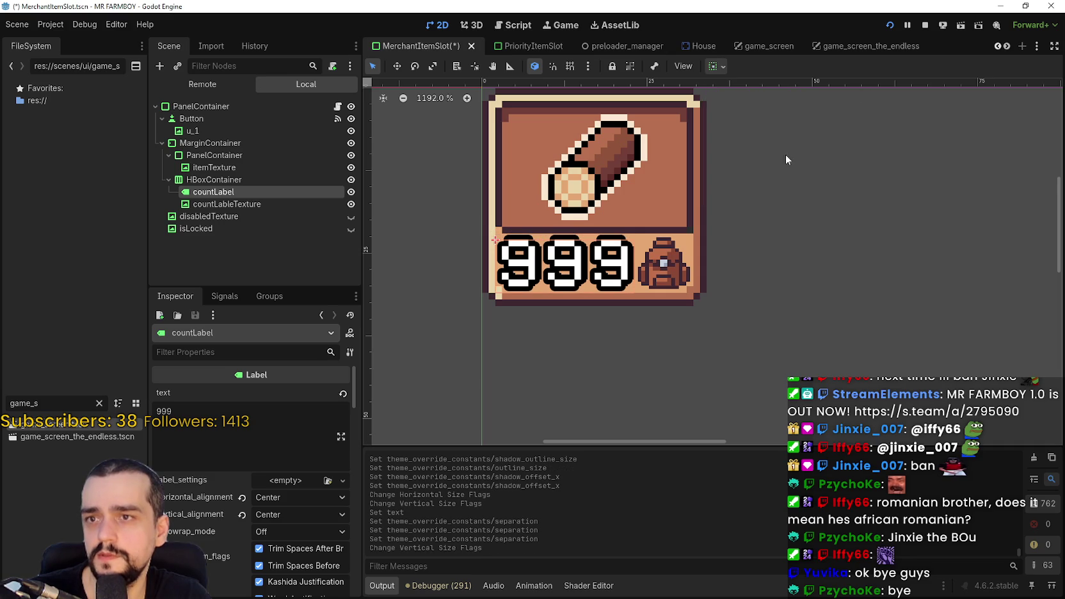
pyautogui.scroll(-1, 438, 365)
pyautogui.scroll(3, 437, 365)
# Step: Change the count text to 0, save the scene, and run the game with F5
pyautogui.doubleClick(249, 410)
pyautogui.write('0')
pyautogui.scroll(-4, 588, 297)
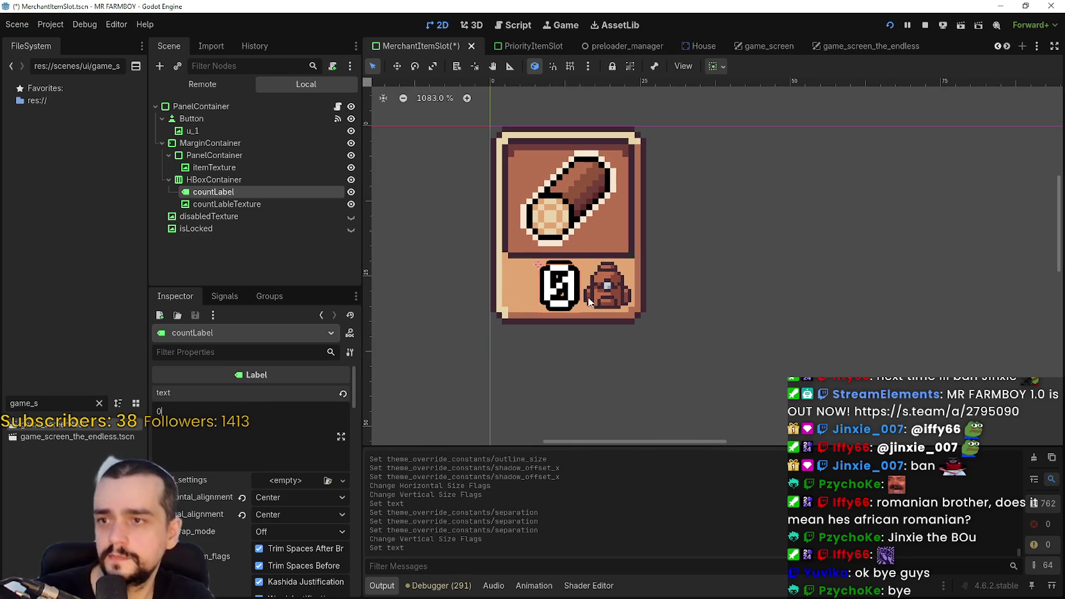
pyautogui.hotkey('ctrl', 's')
pyautogui.scroll(-5, 662, 209)
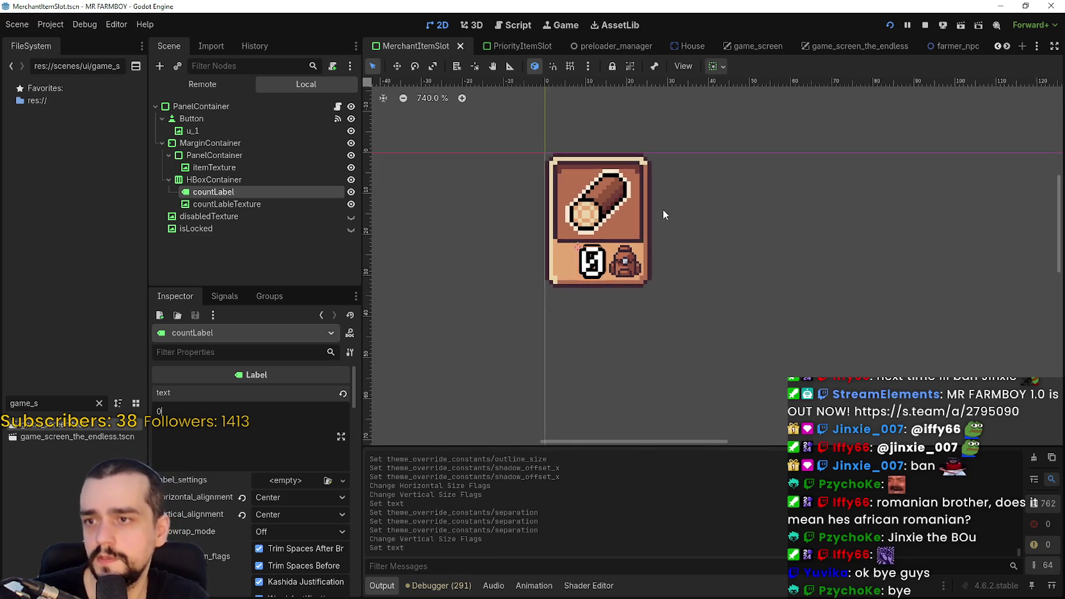
pyautogui.scroll(3, 647, 254)
pyautogui.scroll(1, 648, 254)
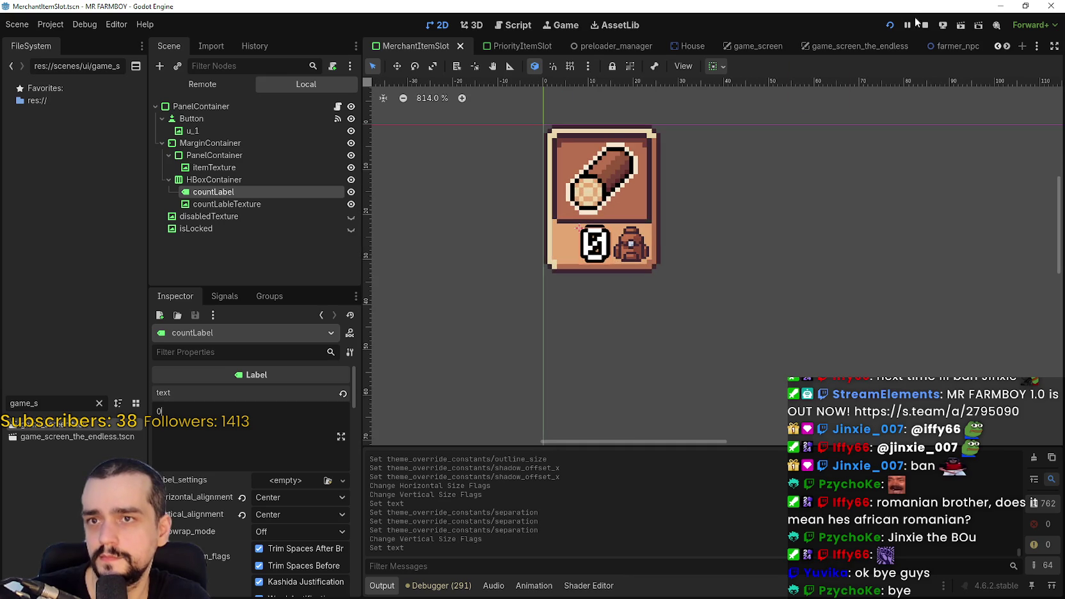
pyautogui.press('F5')
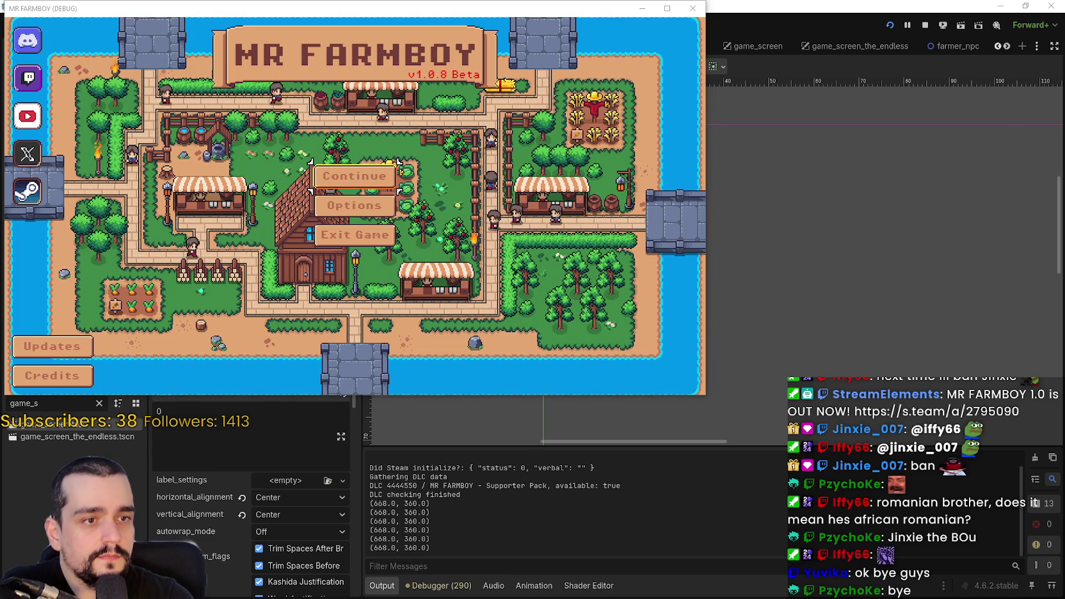
# Step: Continue to the save list, load Save 5, and maximize the game window
pyautogui.click(354, 176)
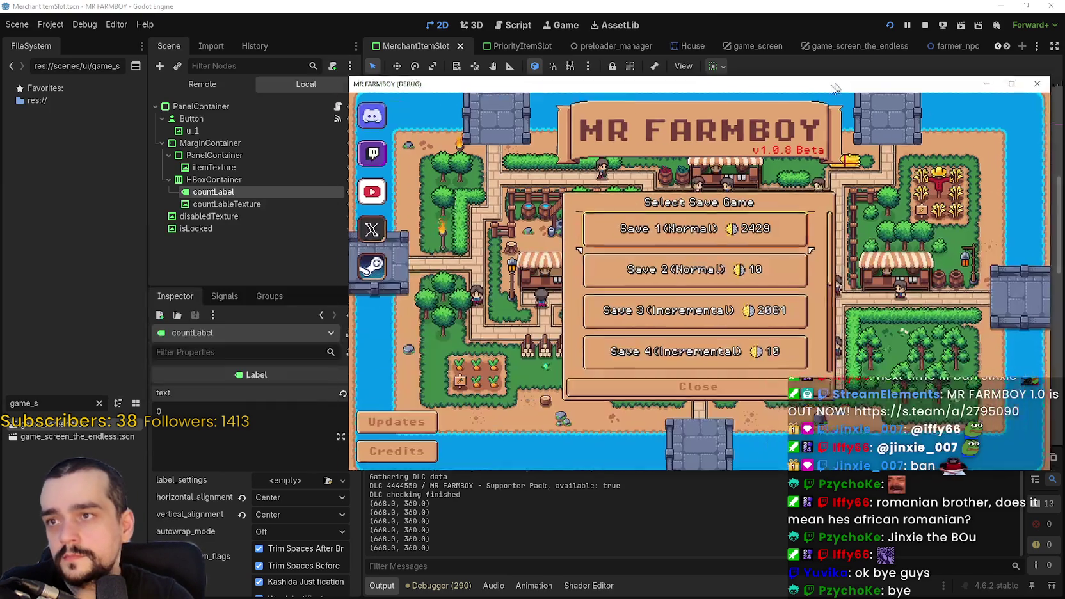
pyautogui.scroll(-4, 595, 301)
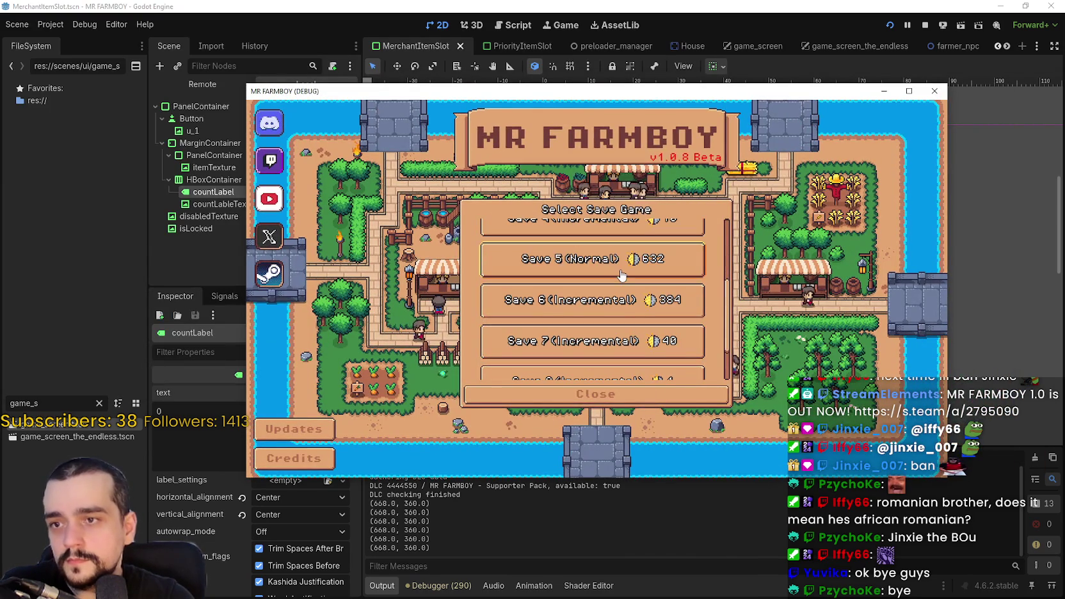
pyautogui.click(554, 263)
pyautogui.click(553, 275)
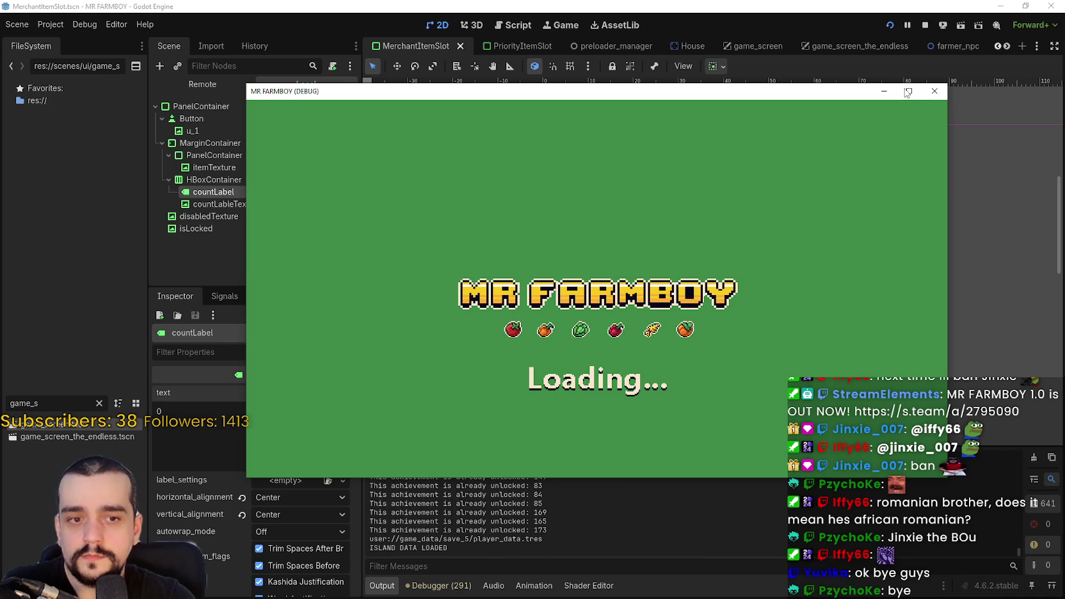
pyautogui.click(908, 94)
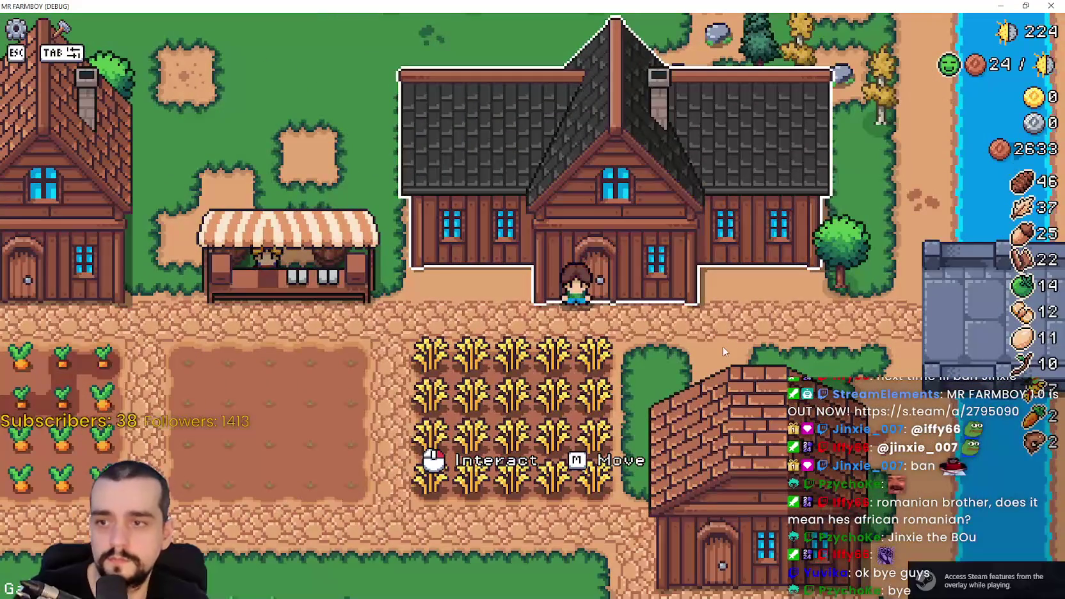
# Step: Walk the farmer left to the market stall and check the Market window
pyautogui.press('a')
pyautogui.press('e')
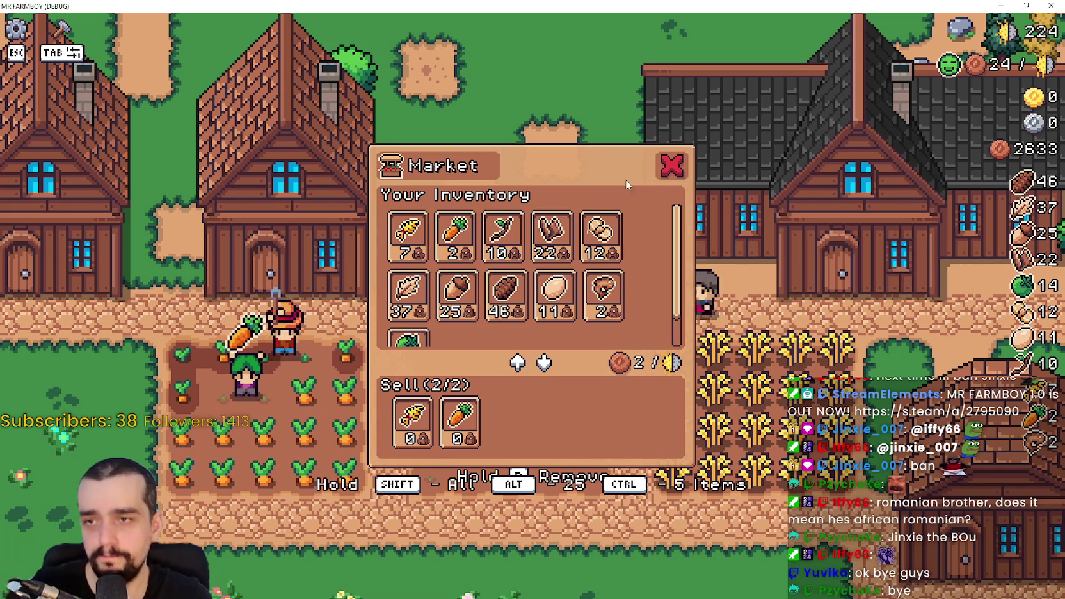
pyautogui.click(671, 168)
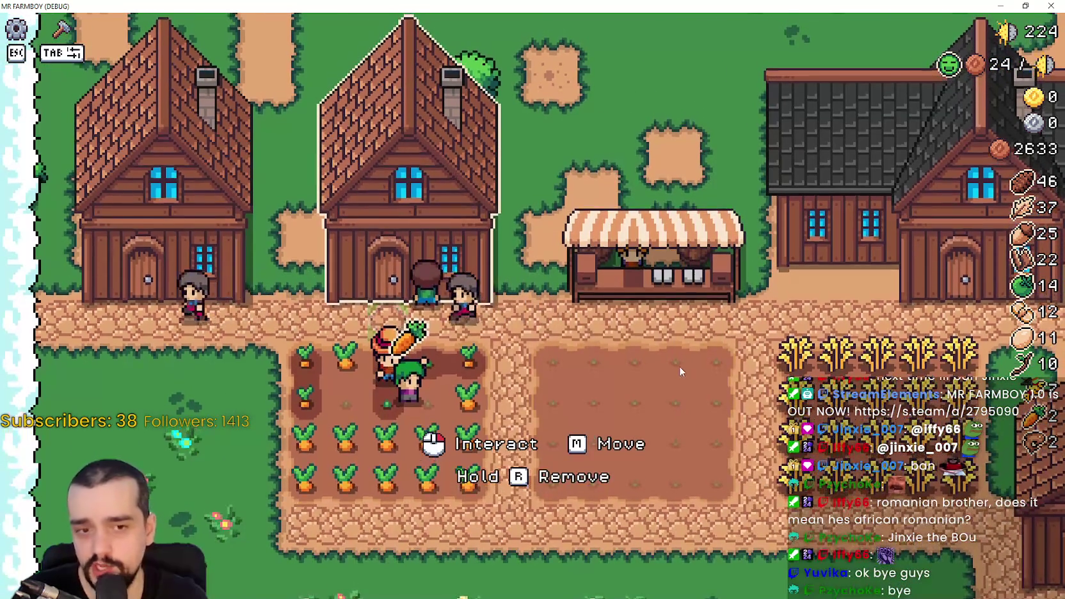
# Step: In the House, hire a Farmer and a Gatherer into beds, then dismiss both to get coins back
pyautogui.click(673, 347)
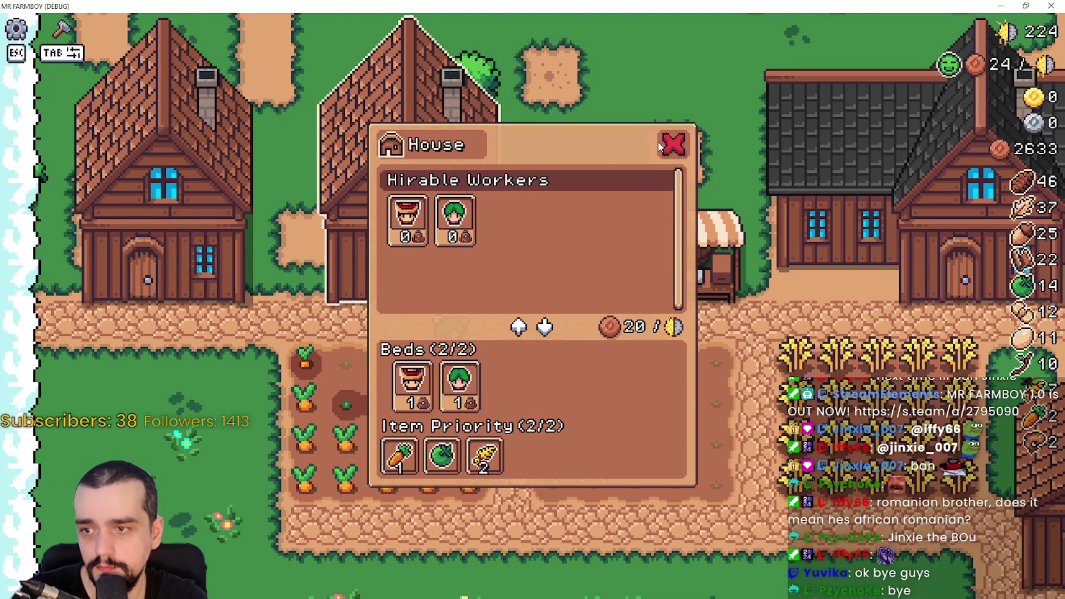
pyautogui.click(672, 146)
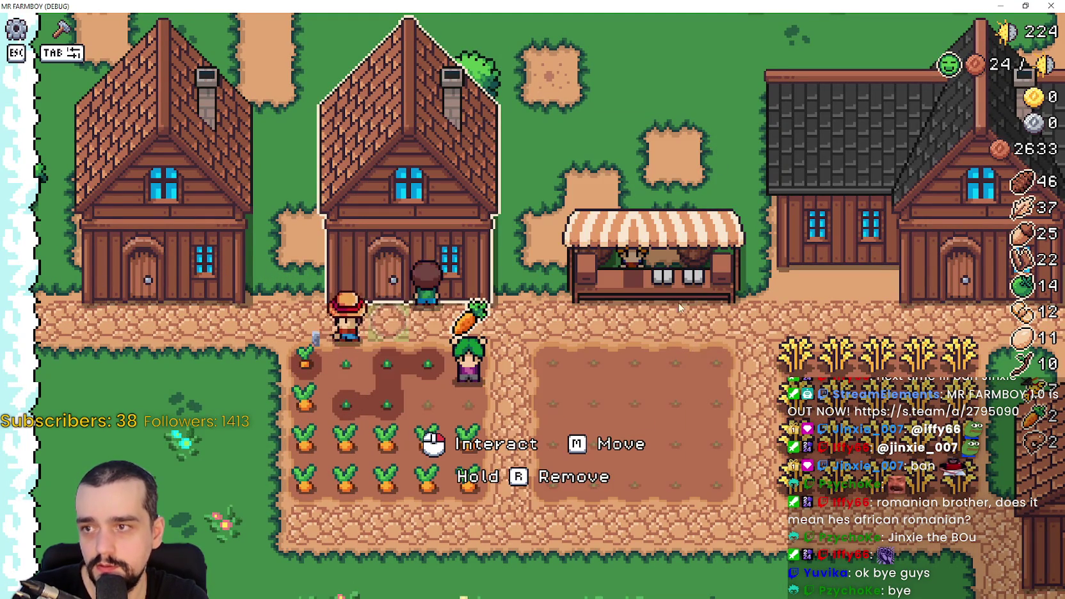
pyautogui.click(668, 320)
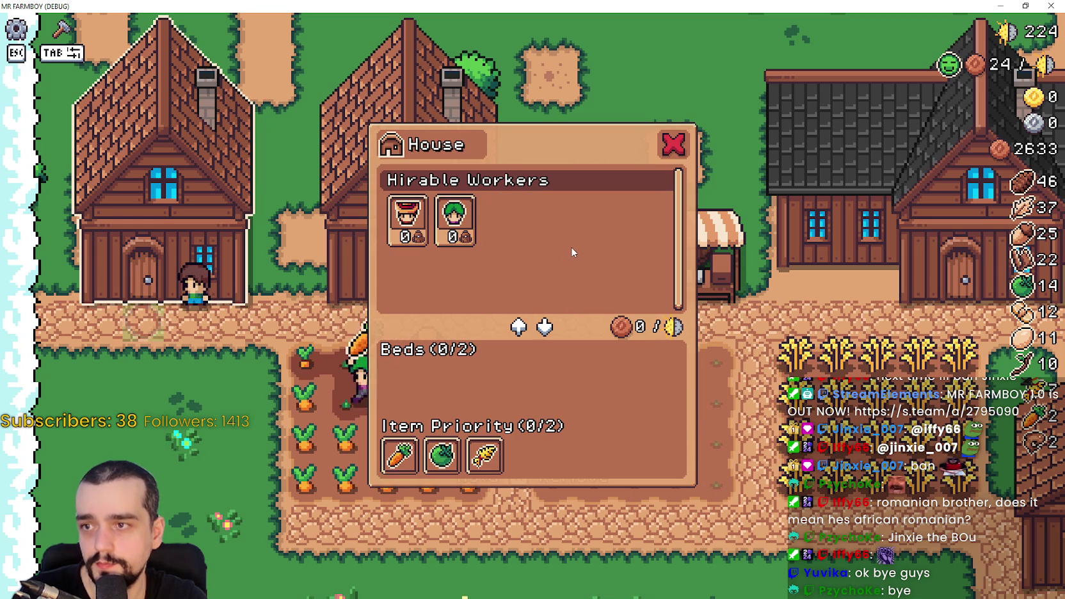
pyautogui.click(407, 217)
pyautogui.click(412, 383)
pyautogui.click(454, 217)
pyautogui.click(412, 383)
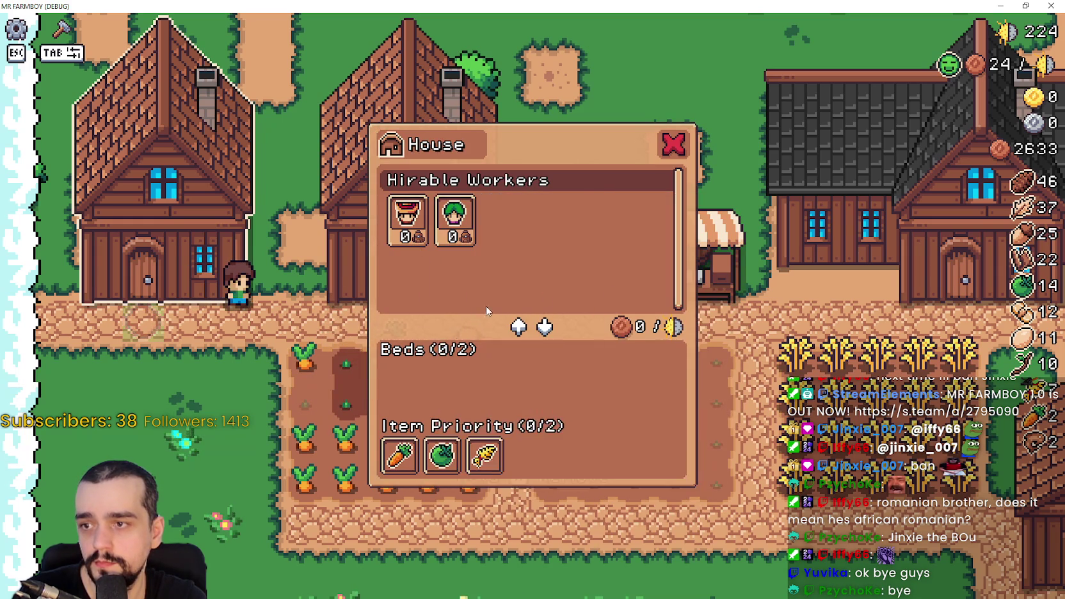
# Step: Walk right and down past the wheat field and check the Warehouse
pyautogui.press('d')
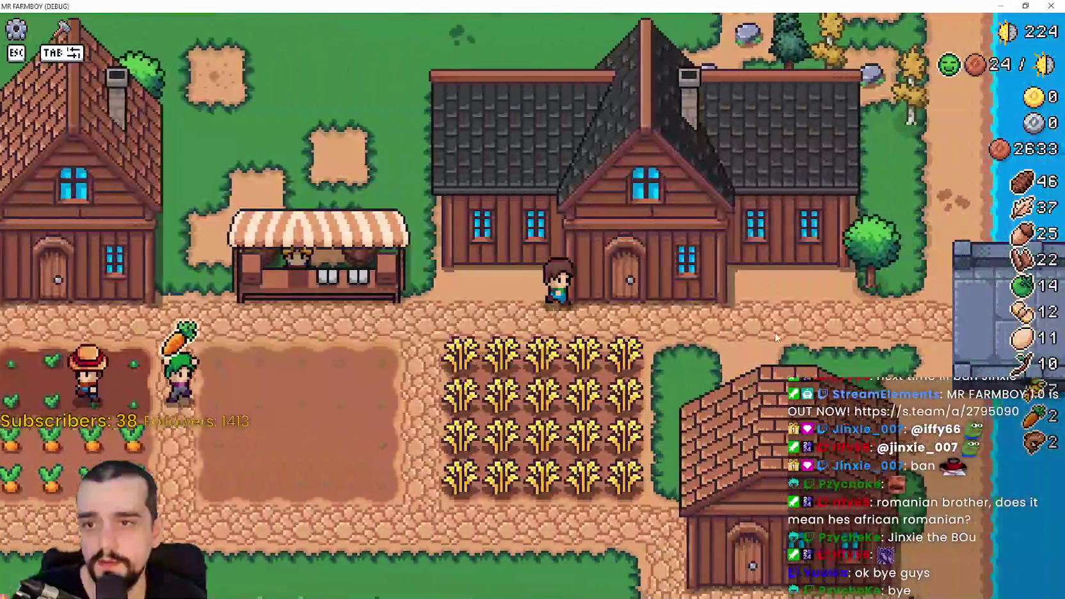
pyautogui.press('s')
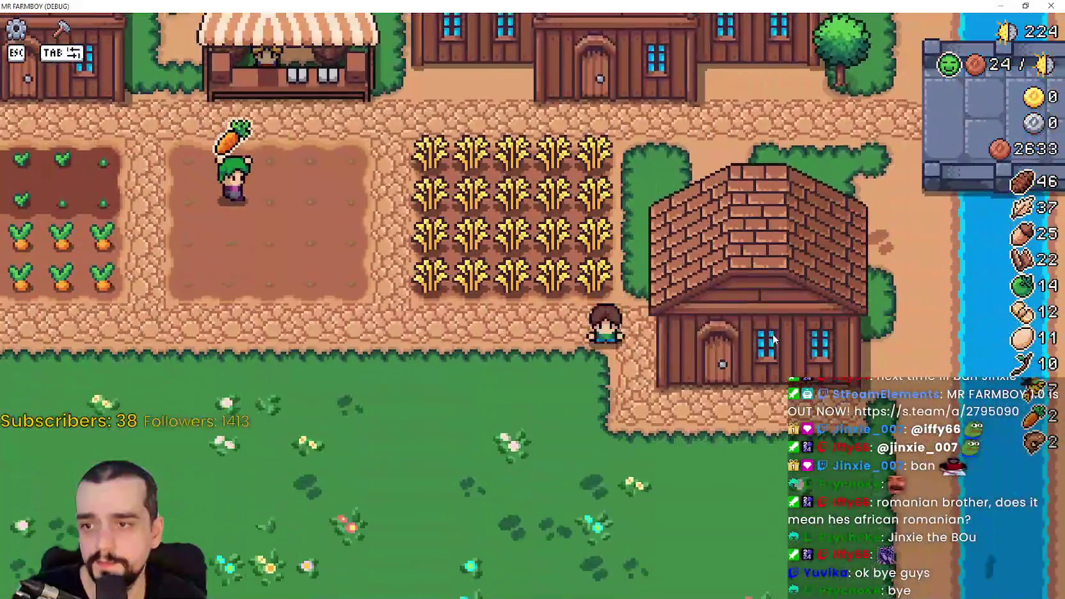
pyautogui.click(772, 334)
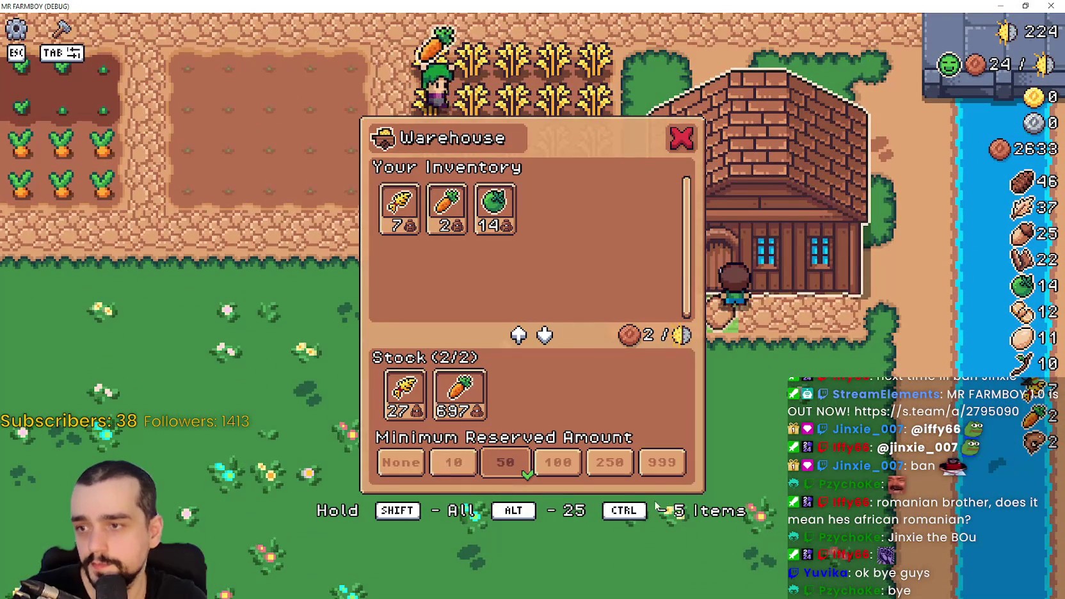
pyautogui.moveTo(398, 396)
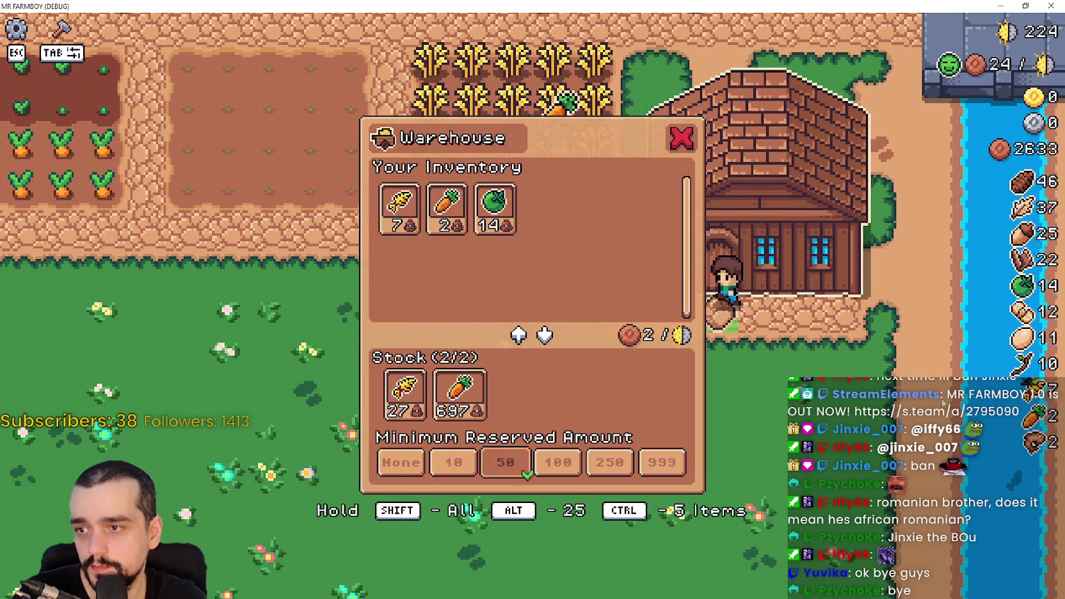
pyautogui.press('Escape')
# Step: Pause the game and go to its Options video settings
pyautogui.press('a')
pyautogui.press('Escape')
pyautogui.click(513, 233)
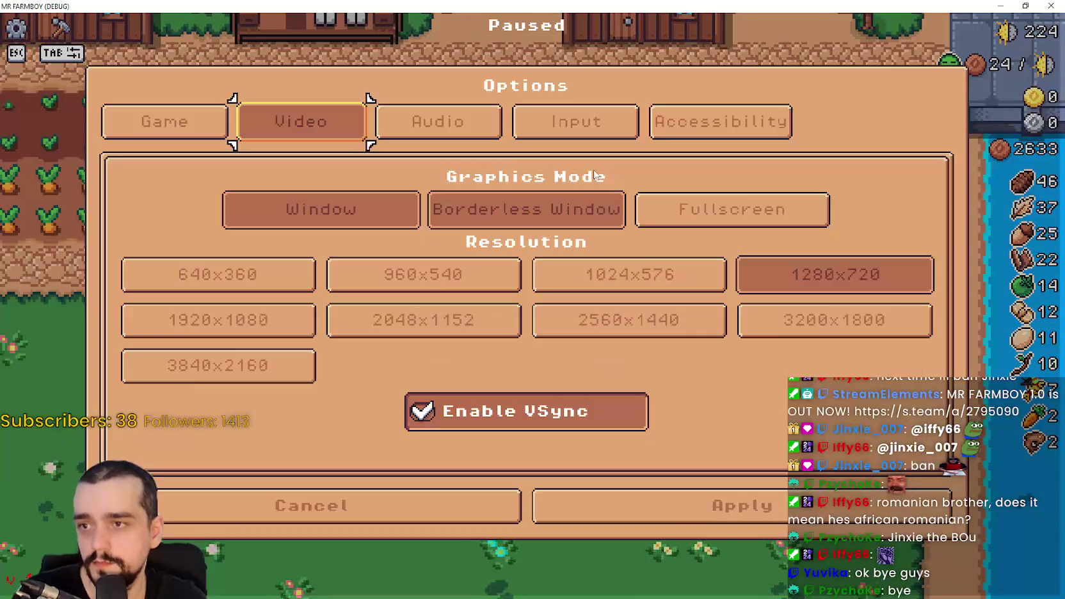
# Step: Apply Borderless Window graphics mode and resume the game
pyautogui.click(526, 200)
pyautogui.click(778, 502)
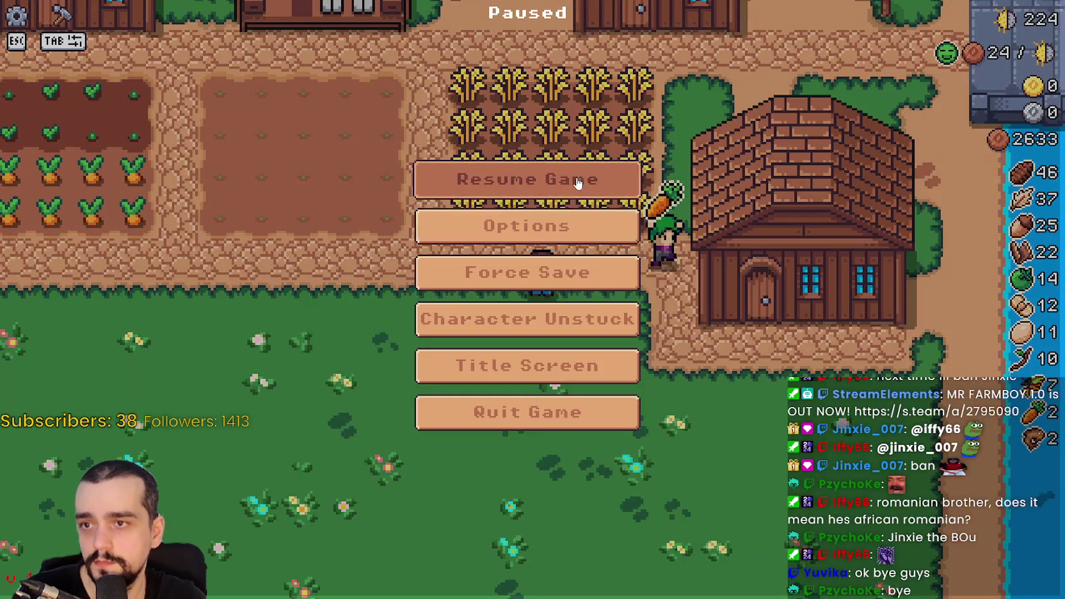
pyautogui.press('Escape')
# Step: Walk to the Warehouse, check it, then walk around to the empty plot
pyautogui.press('d')
pyautogui.press('e')
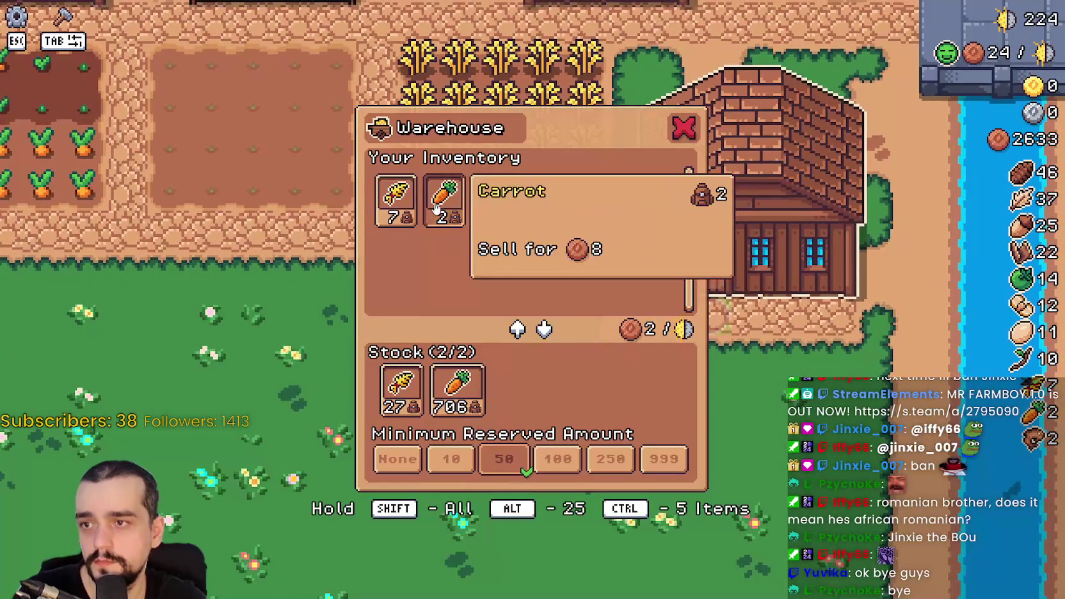
pyautogui.press('Escape')
pyautogui.press('w')
pyautogui.press('a')
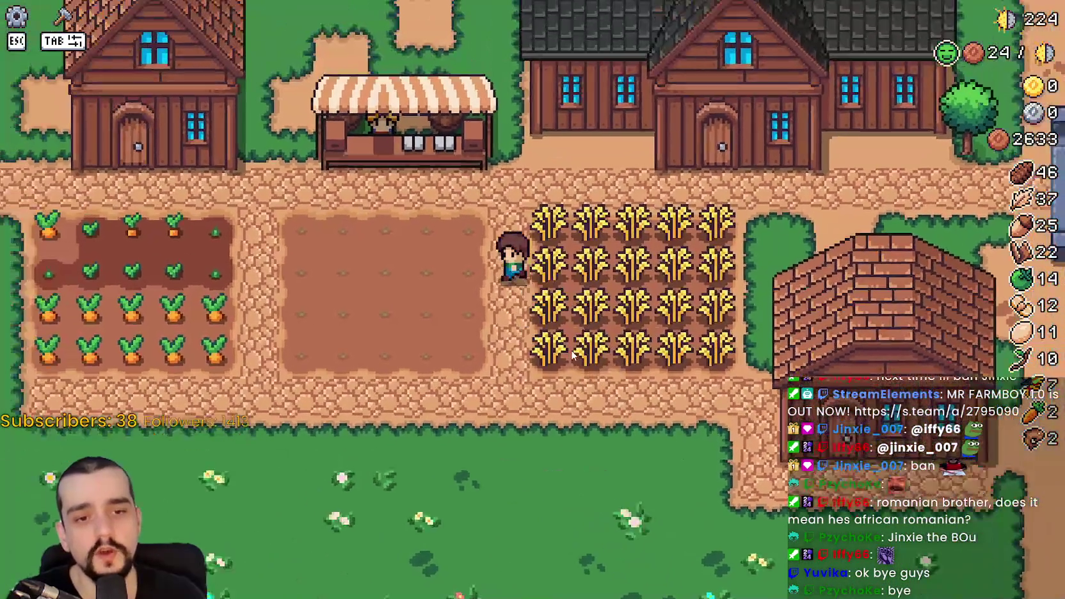
pyautogui.press('s')
# Step: Back in Options, reselect Fullscreen, then apply Borderless Window again and resume play
pyautogui.press('Escape')
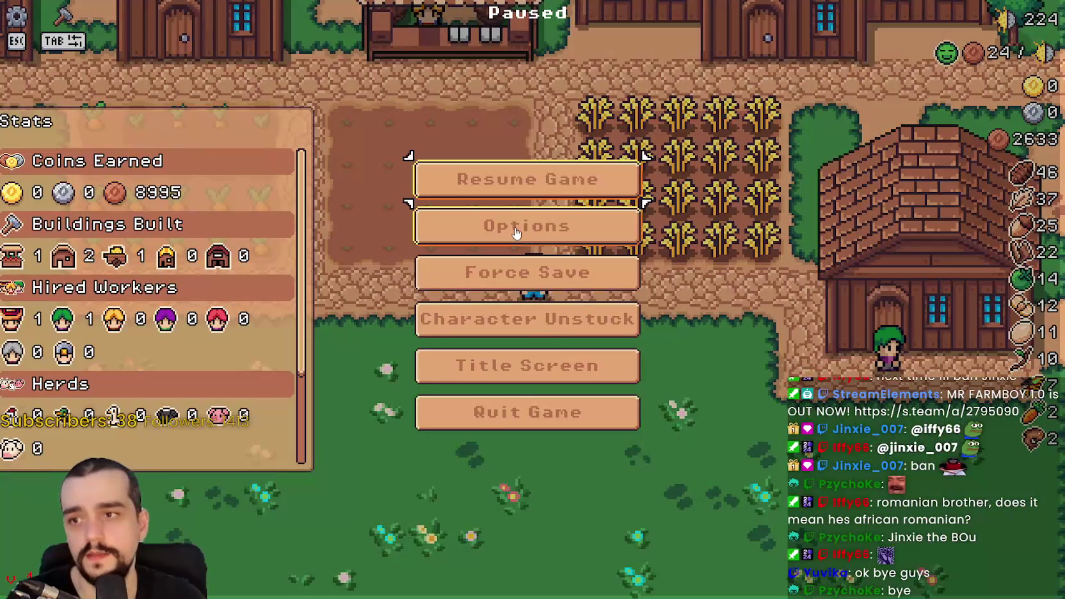
pyautogui.click(517, 232)
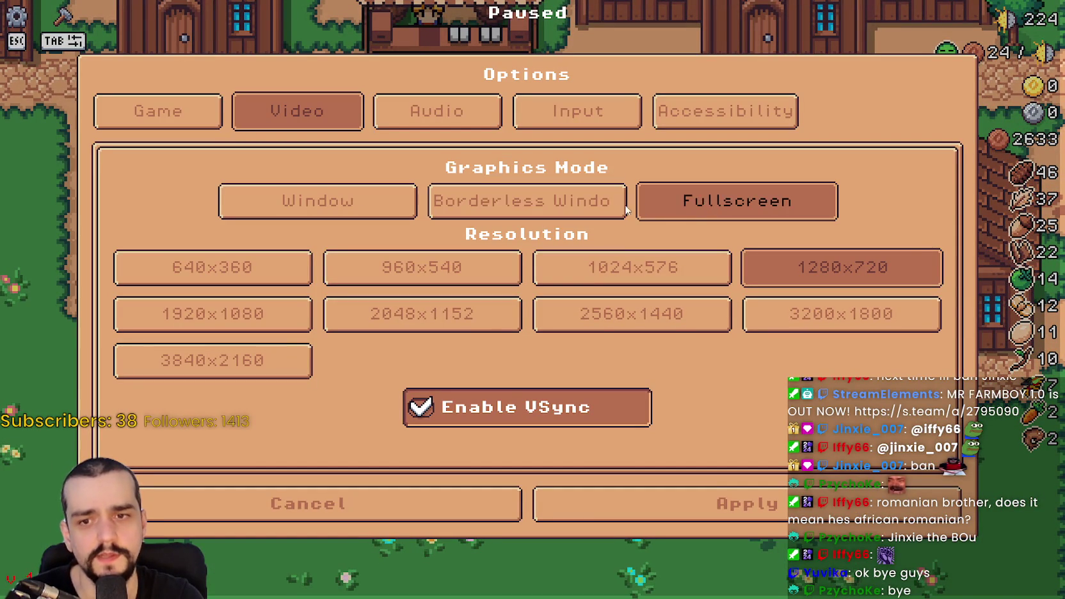
pyautogui.click(548, 212)
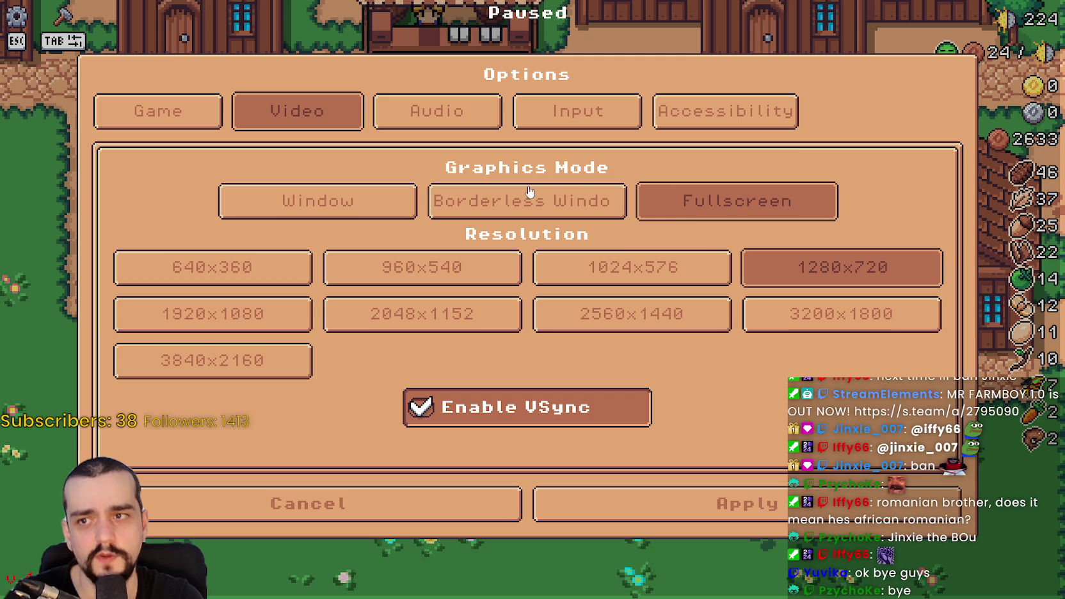
pyautogui.click(539, 204)
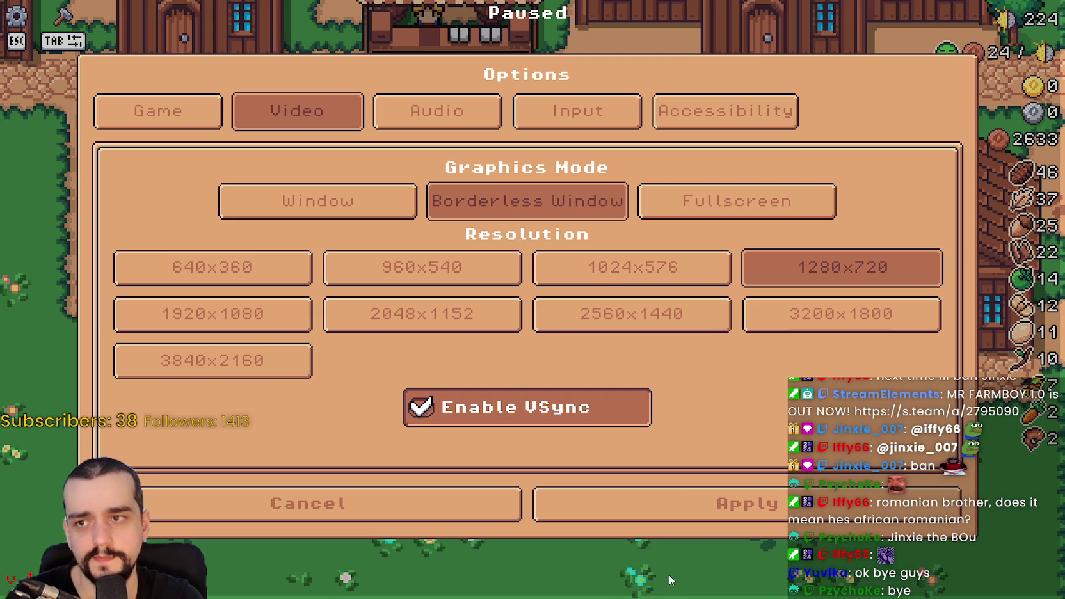
pyautogui.click(679, 517)
pyautogui.click(613, 184)
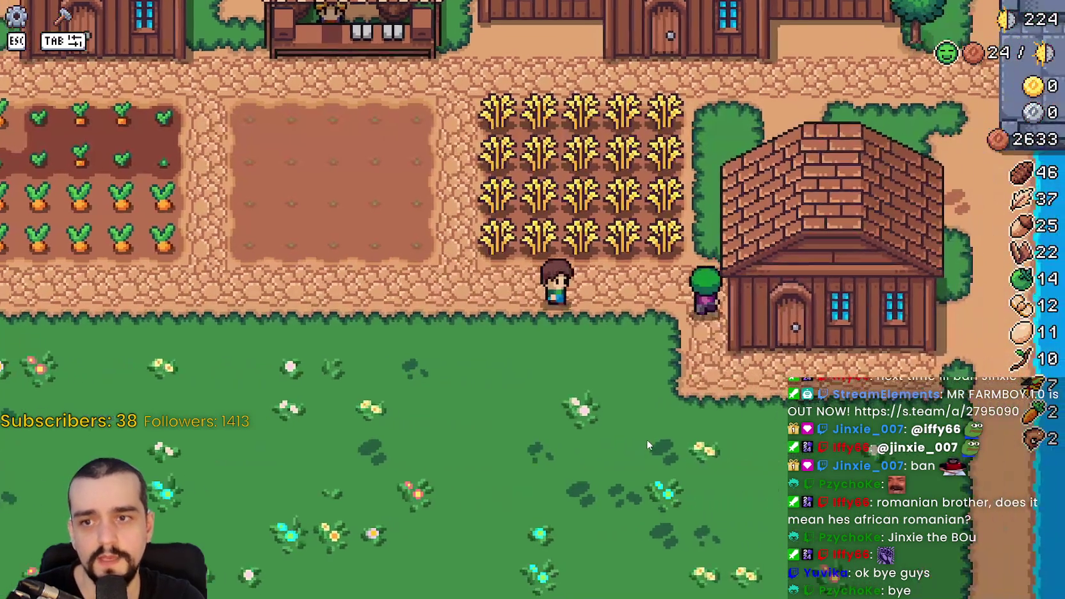
# Step: Walk the farmer down and right across the grass toward the house entrance
pyautogui.press('s')
pyautogui.press('d')
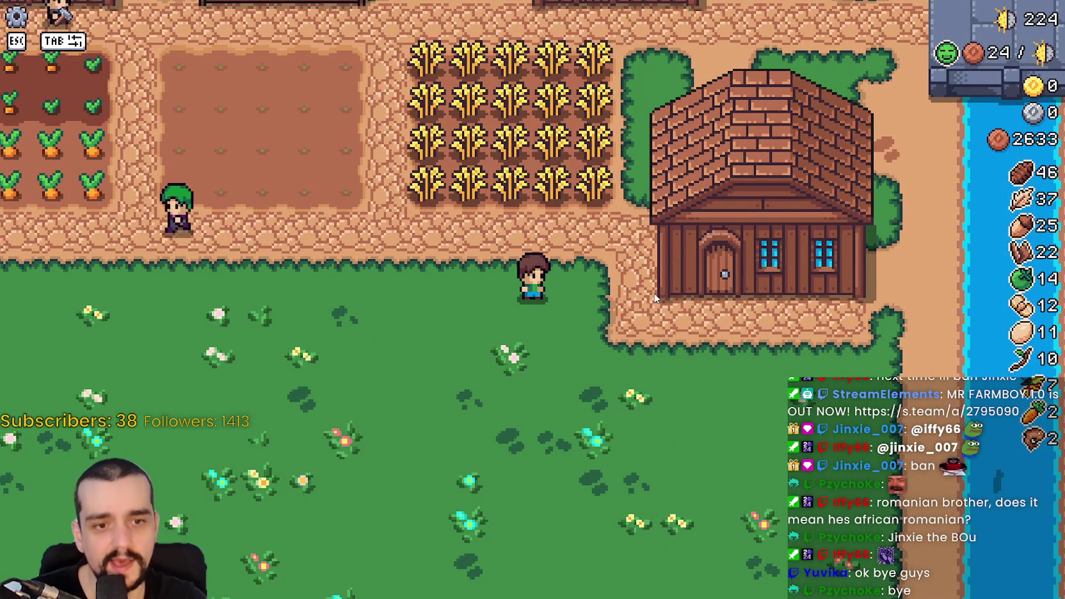
pyautogui.press('d')
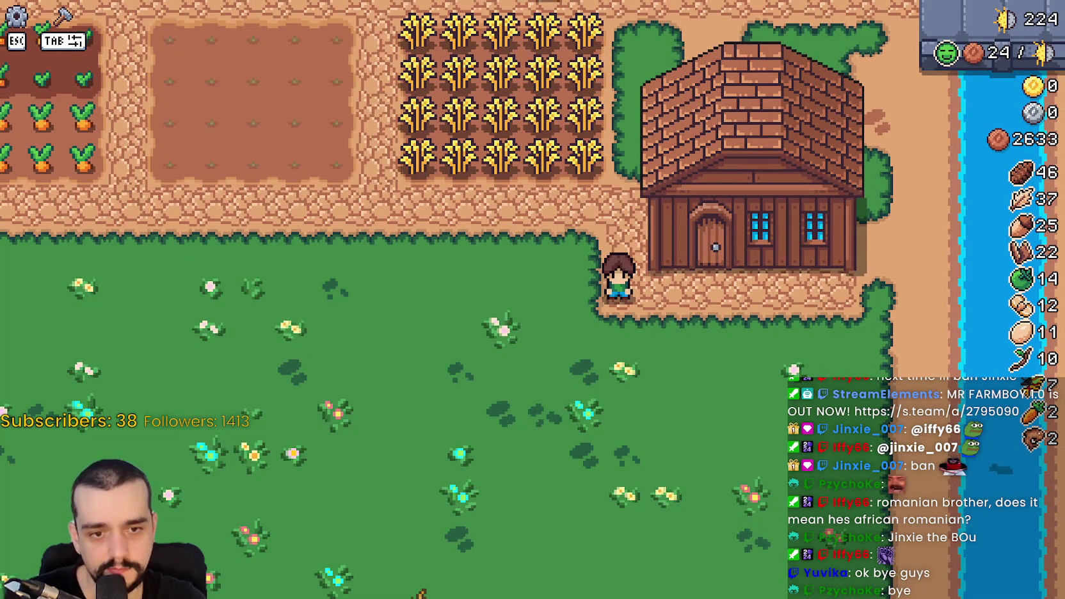
# Step: Move Calculator over the game, compute 1920 + 2 = 1,922, and close it
pyautogui.moveTo(814, 44)
pyautogui.mouseDown()
pyautogui.moveTo(744, 92)
pyautogui.moveTo(601, 134)
pyautogui.mouseUp()
pyautogui.write('19')
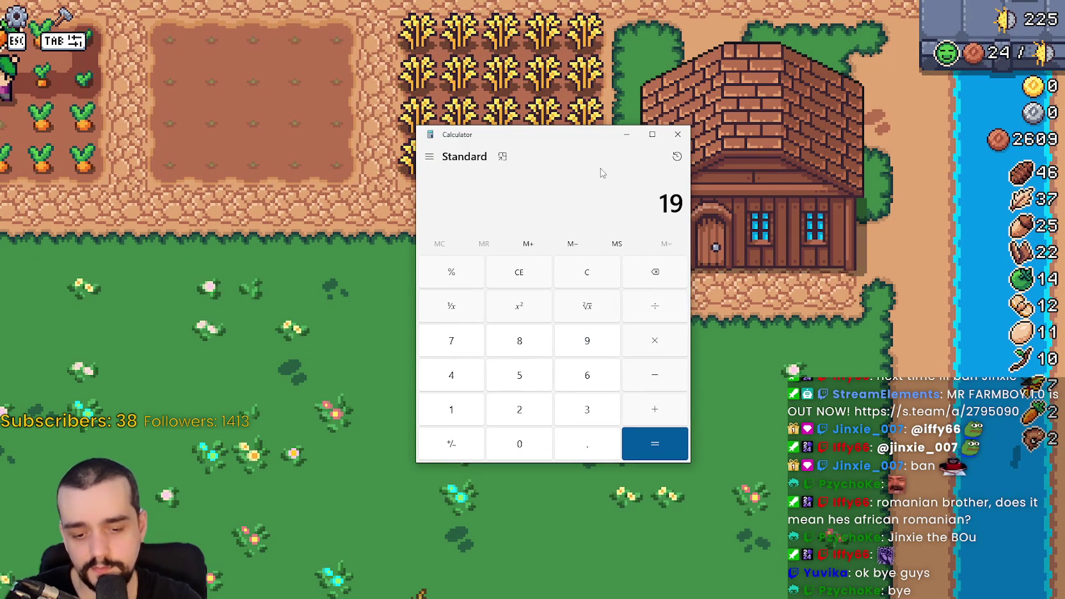
pyautogui.write('20 +')
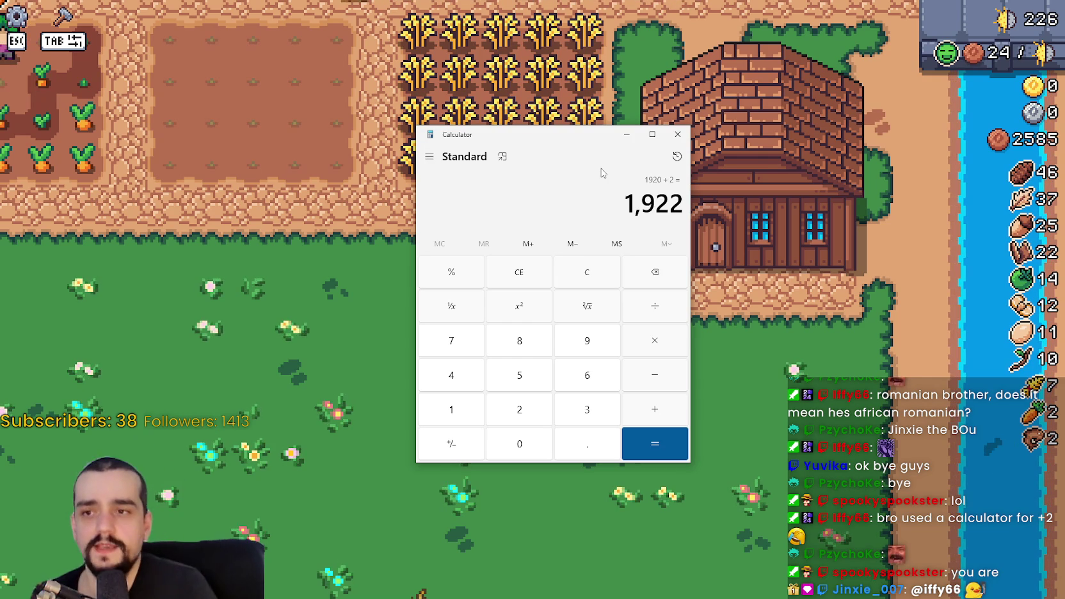
pyautogui.click(678, 133)
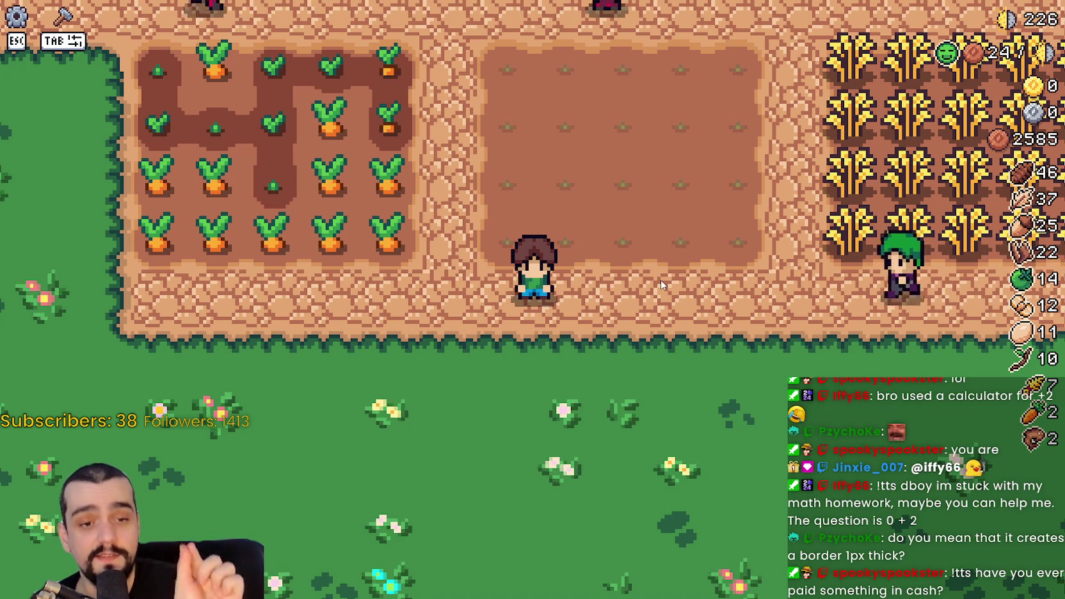
# Step: Walk the farmer over the grass, farm path and empty plot beside the carrot and wheat fields
pyautogui.press('s')
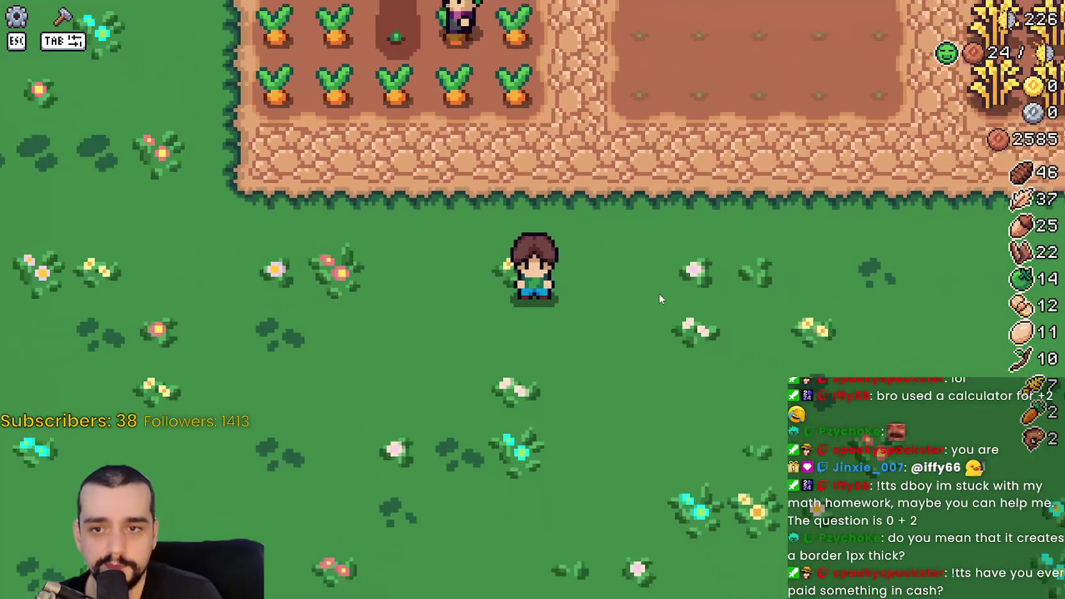
pyautogui.scroll(-1, 659, 298)
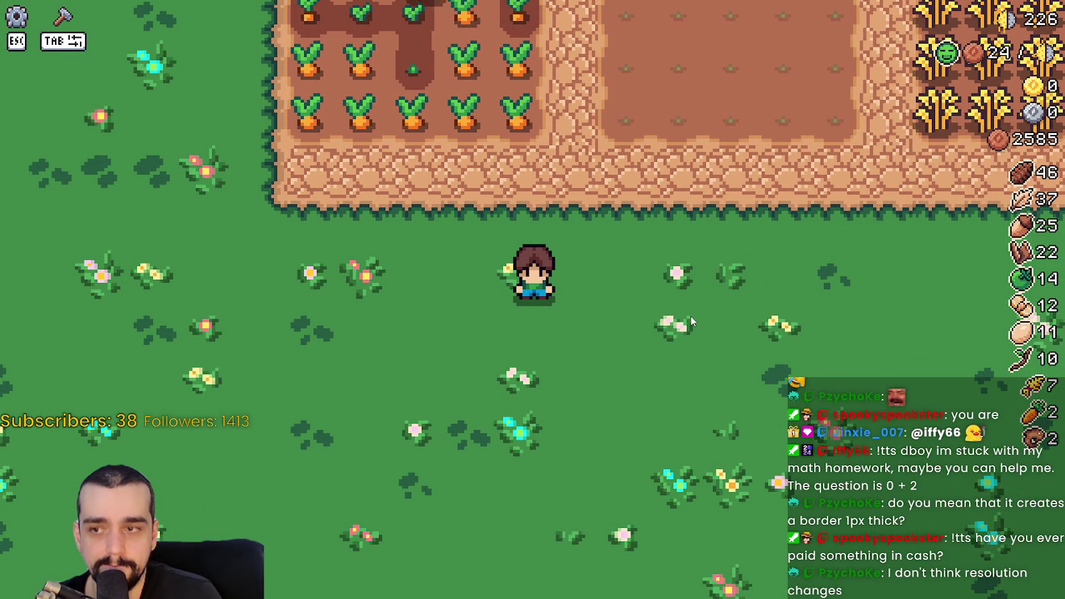
pyautogui.press('w')
pyautogui.press('d')
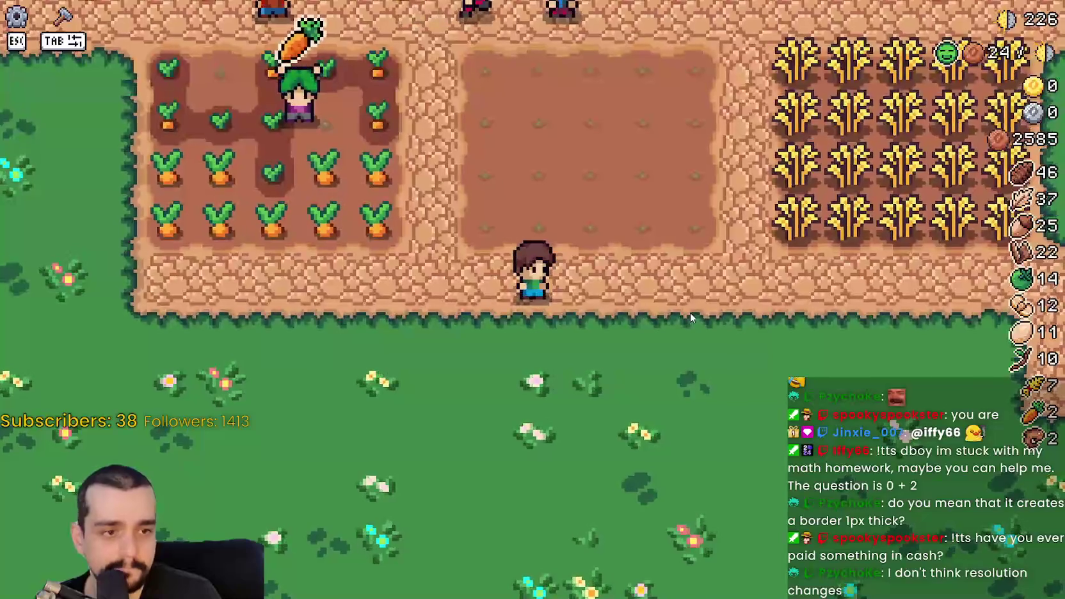
pyautogui.press('s')
pyautogui.press('a')
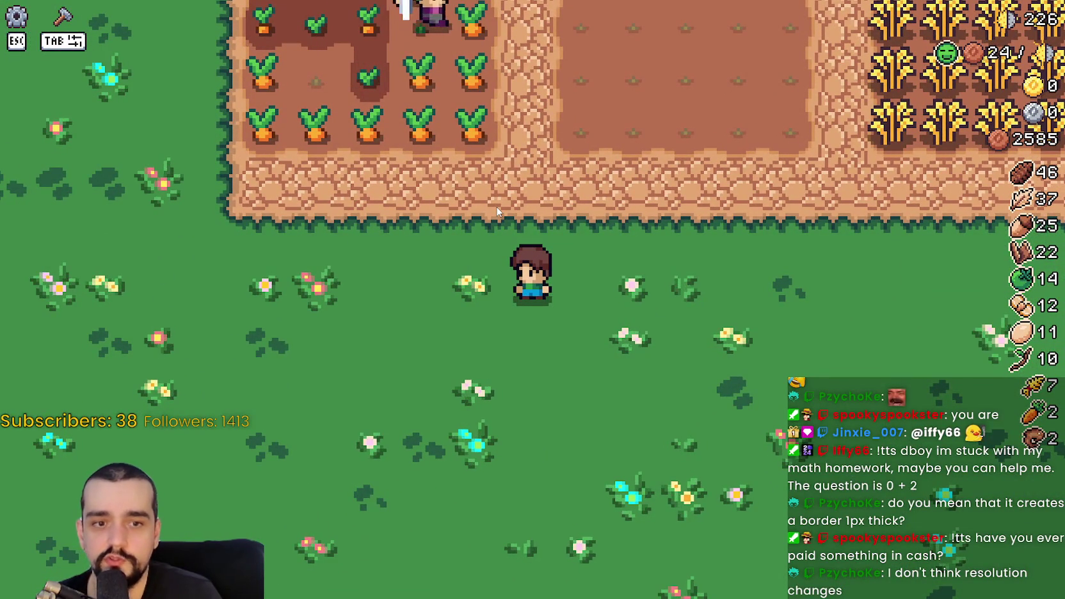
pyautogui.press('w')
pyautogui.press('d')
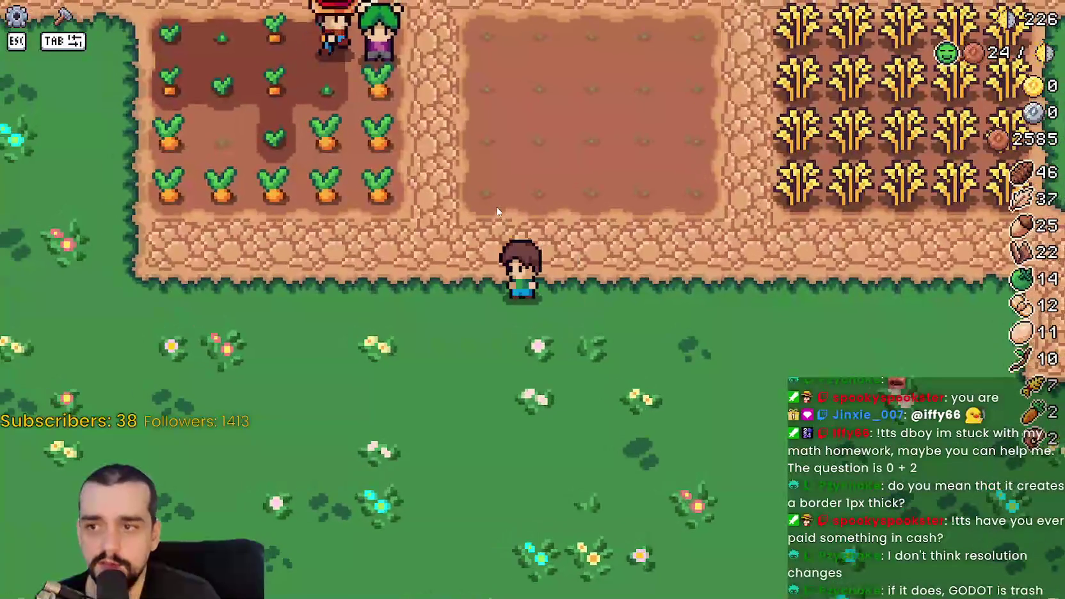
pyautogui.press('s')
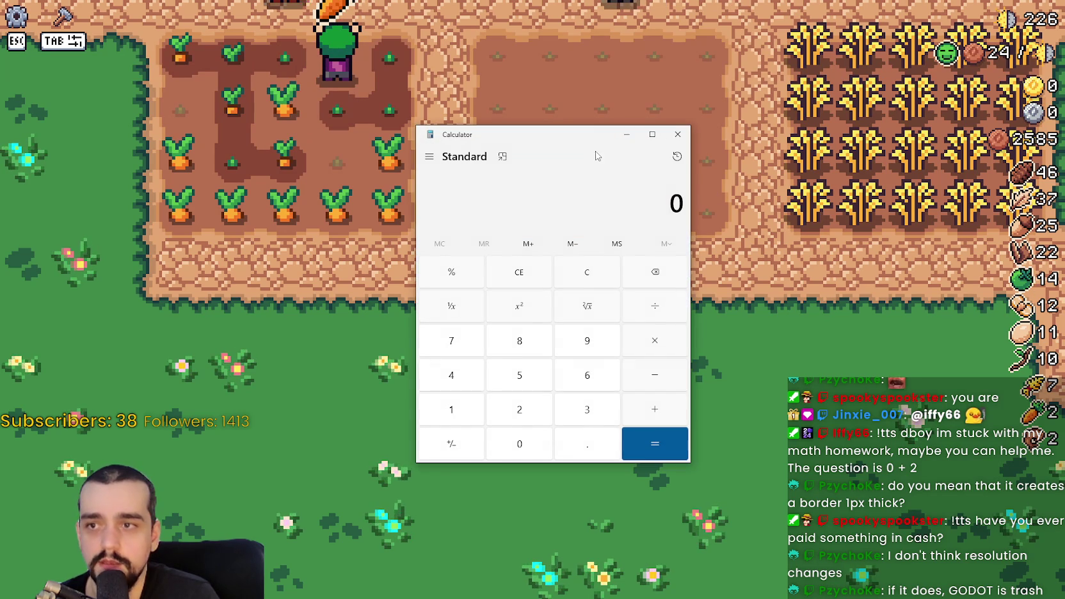
# Step: Enter 1920 + 2 in Calculator to read 1,922, then close it
pyautogui.write('1920')
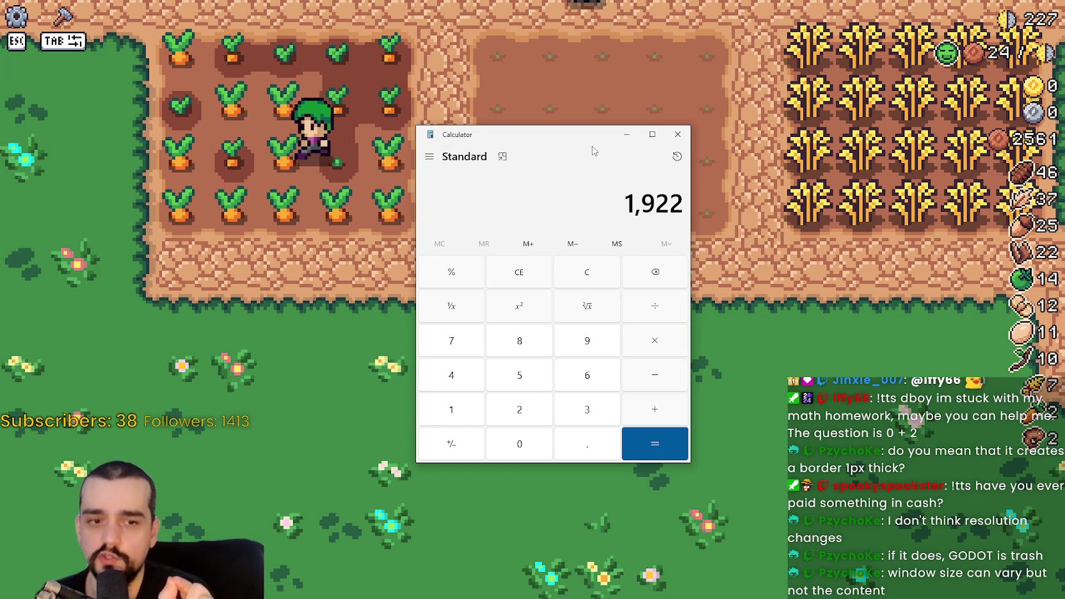
pyautogui.click(677, 144)
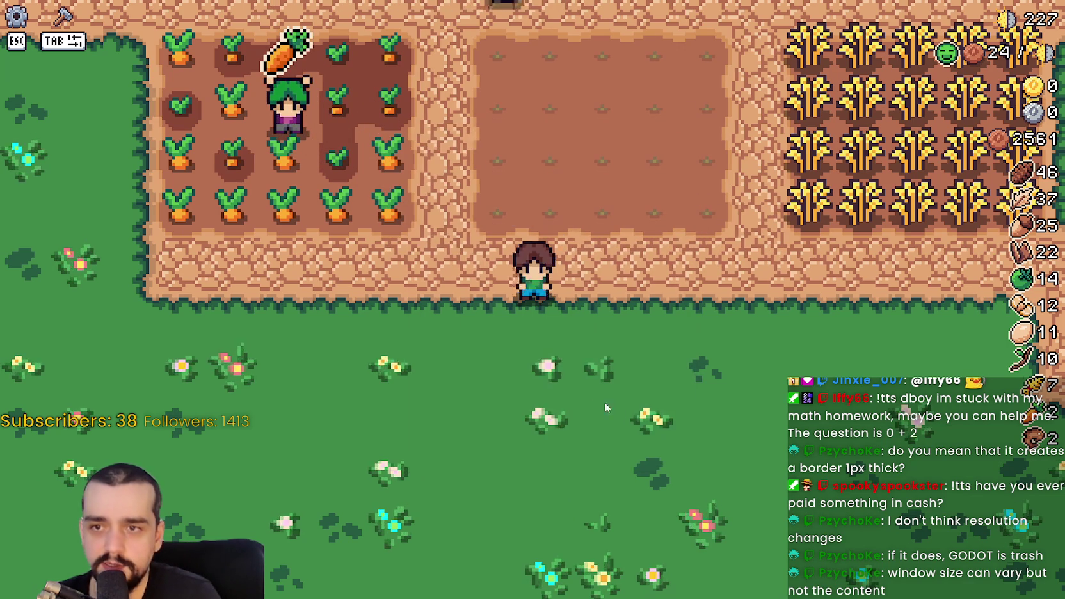
pyautogui.press('d')
pyautogui.press('w')
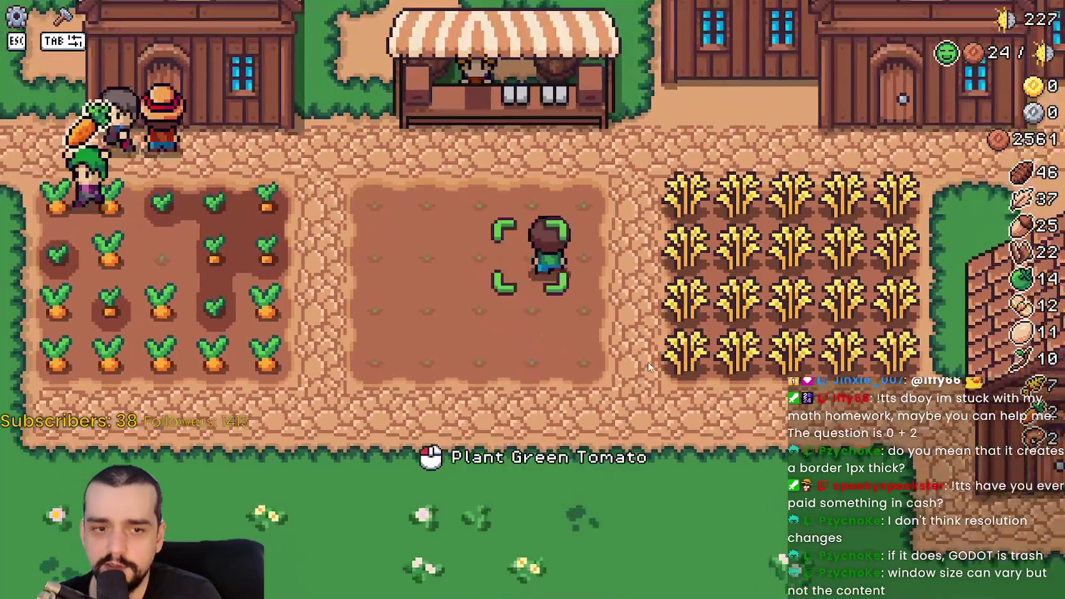
pyautogui.press('a')
pyautogui.click(701, 385)
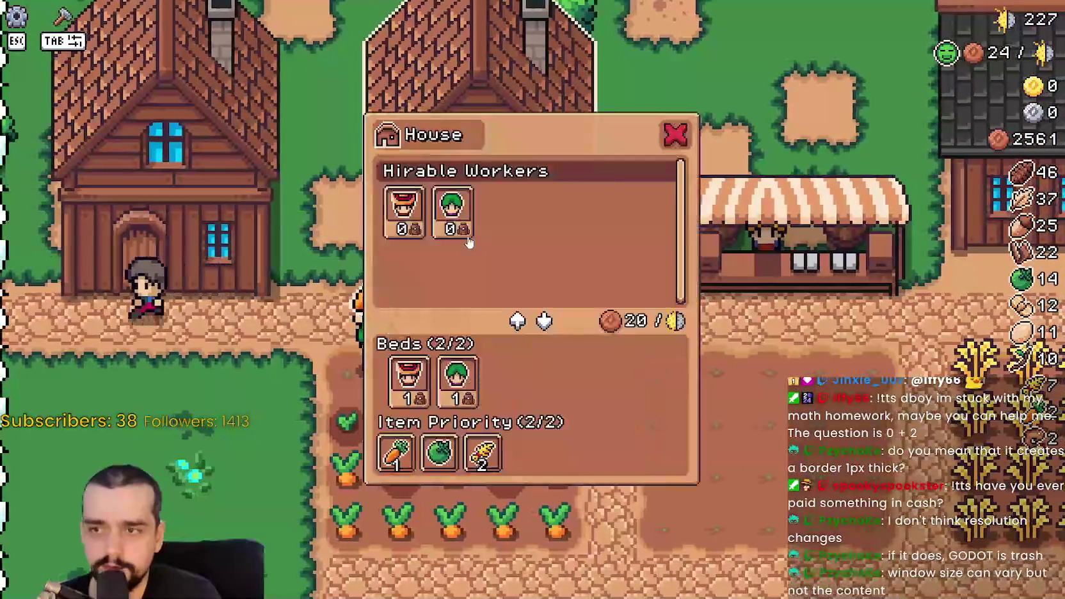
pyautogui.press('Escape')
pyautogui.press('s')
pyautogui.press('w')
pyautogui.press('e')
pyautogui.press('Escape')
pyautogui.press('s')
pyautogui.press('d')
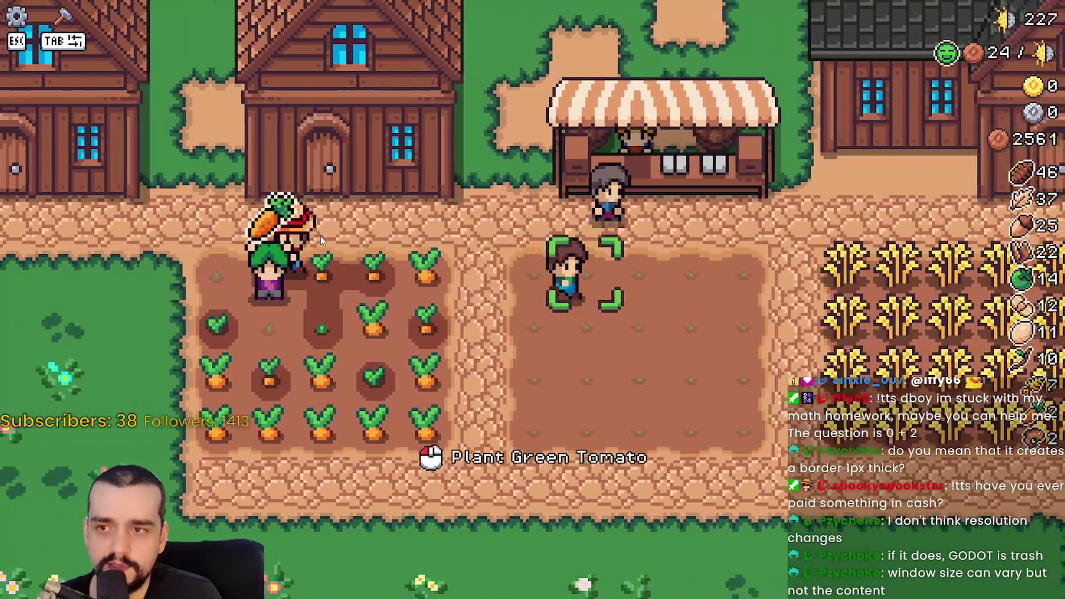
pyautogui.press('d')
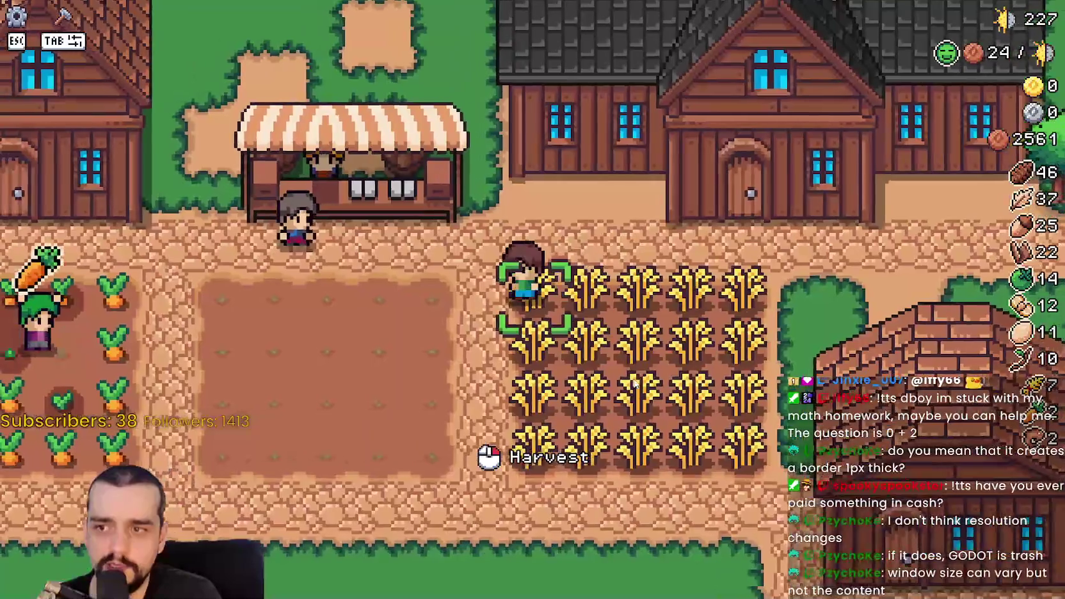
pyautogui.press('s')
pyautogui.press('s')
pyautogui.scroll(-3, 624, 363)
pyautogui.scroll(3, 624, 363)
pyautogui.press('w')
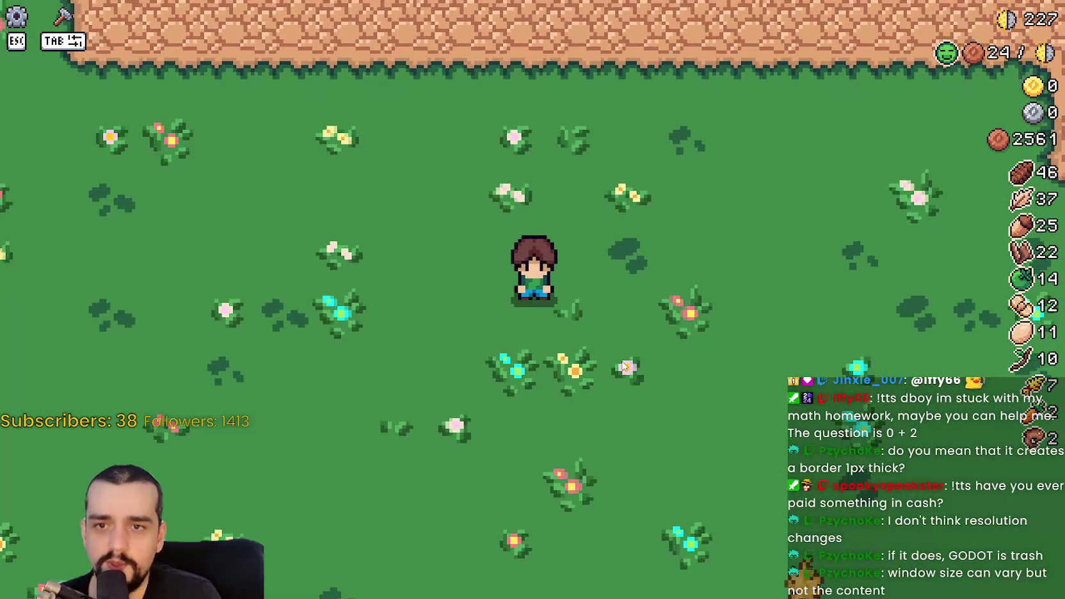
pyautogui.press('d')
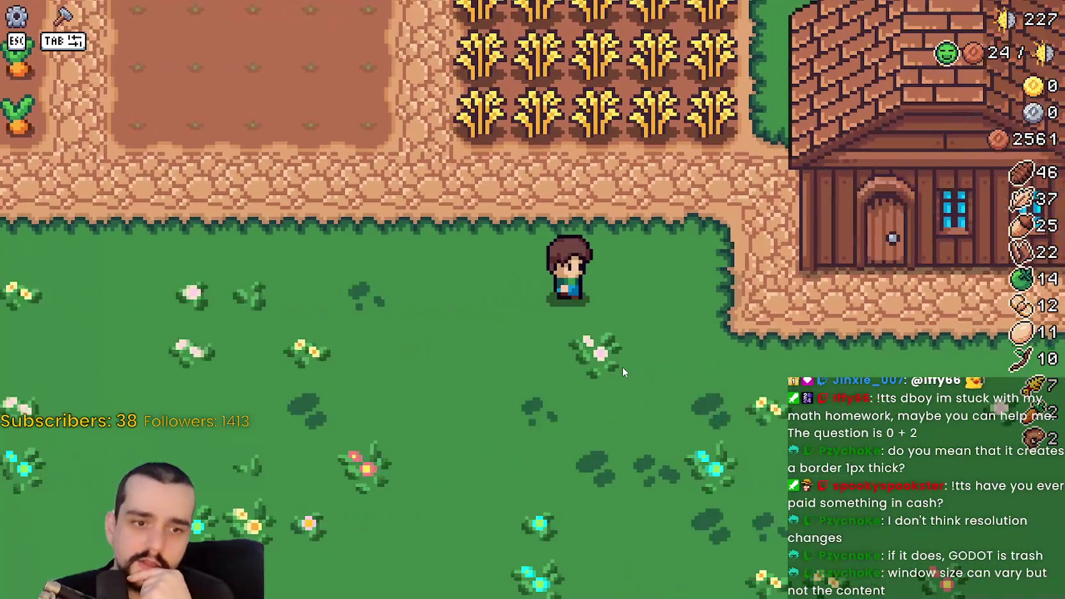
pyautogui.press('w')
pyautogui.press('a')
pyautogui.press('a')
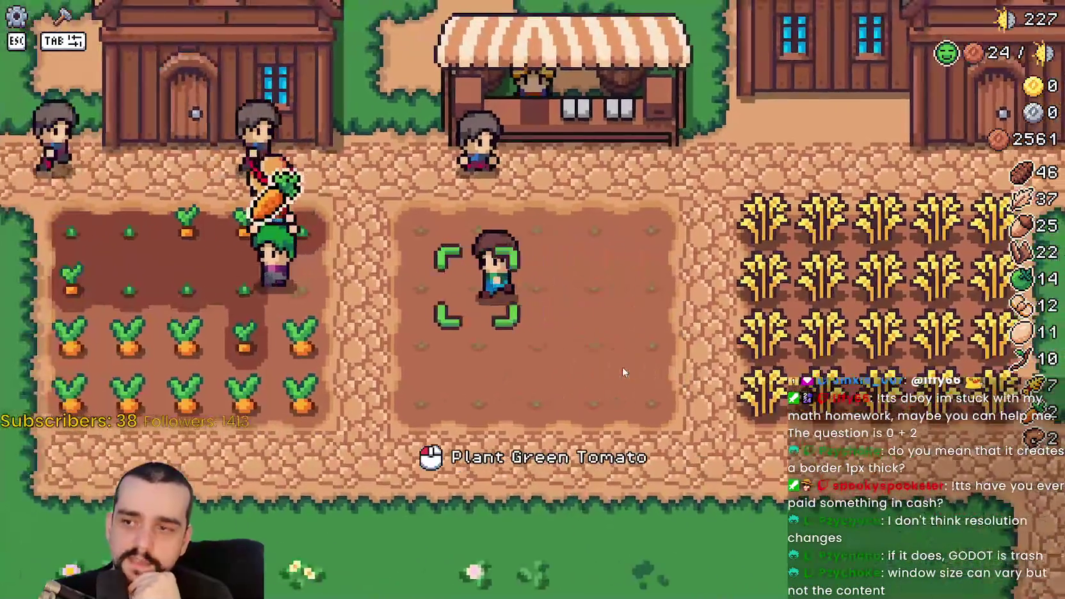
pyautogui.press('s')
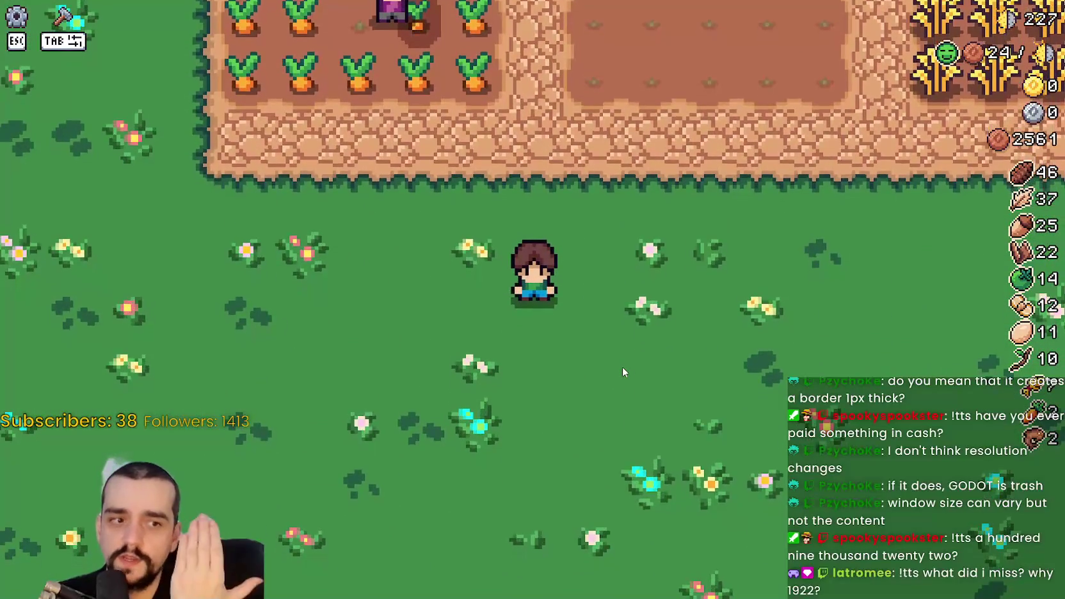
pyautogui.press('d')
pyautogui.press('w')
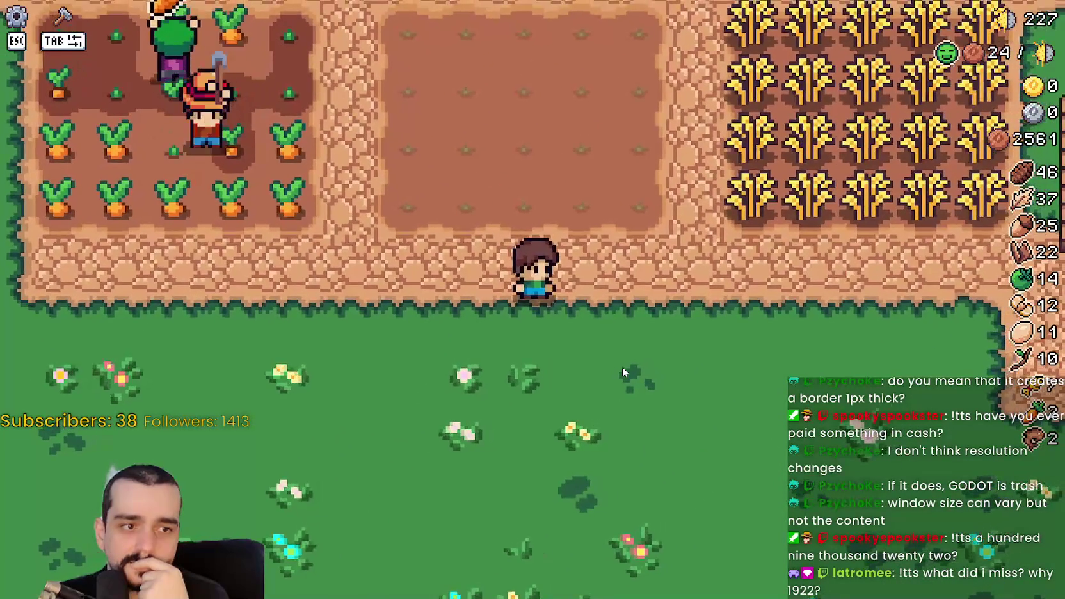
pyautogui.press('a')
pyautogui.press('w')
pyautogui.press('s')
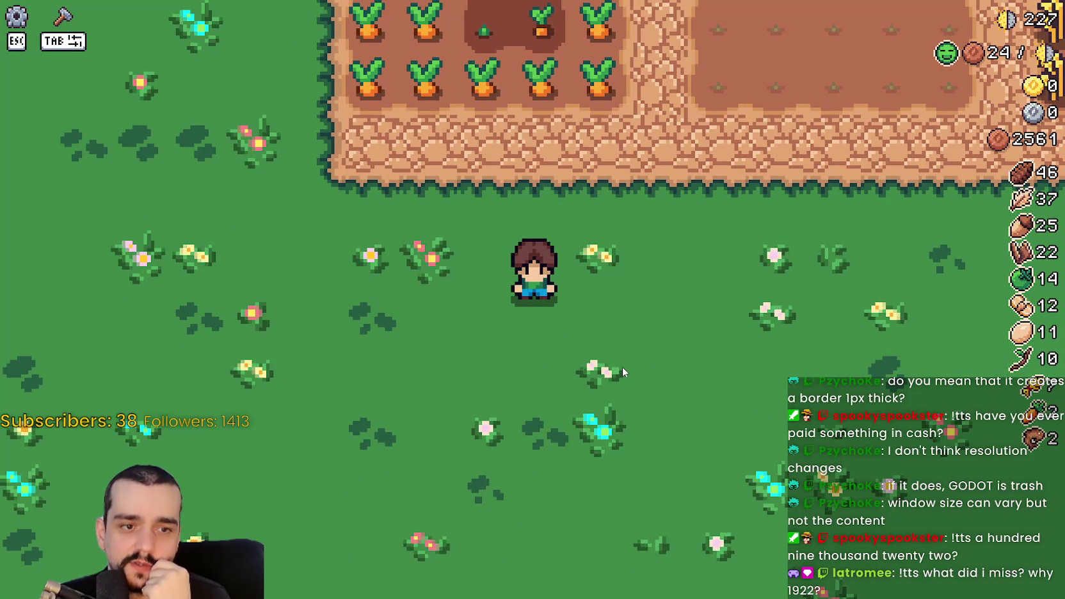
pyautogui.press('d')
pyautogui.press('w')
pyautogui.press('w')
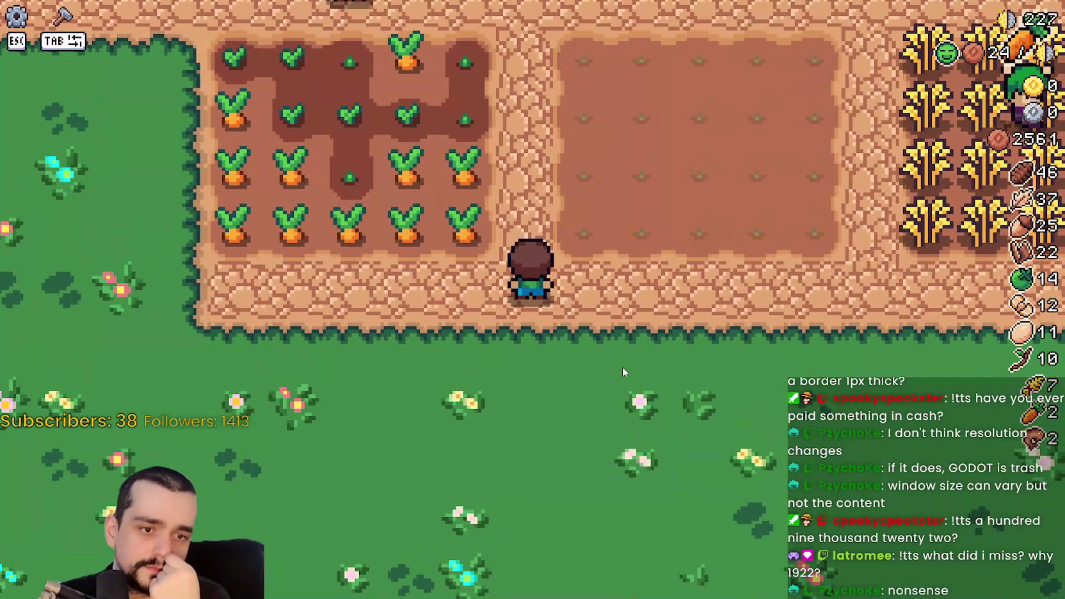
pyautogui.press('d')
pyautogui.press('w')
pyautogui.press('s')
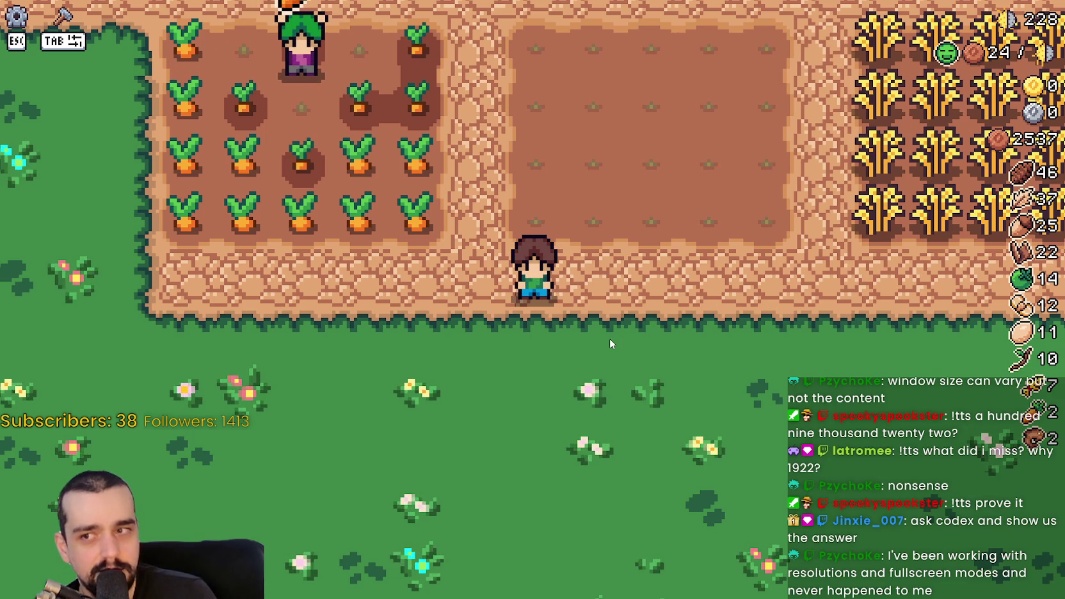
pyautogui.scroll(-2, 609, 338)
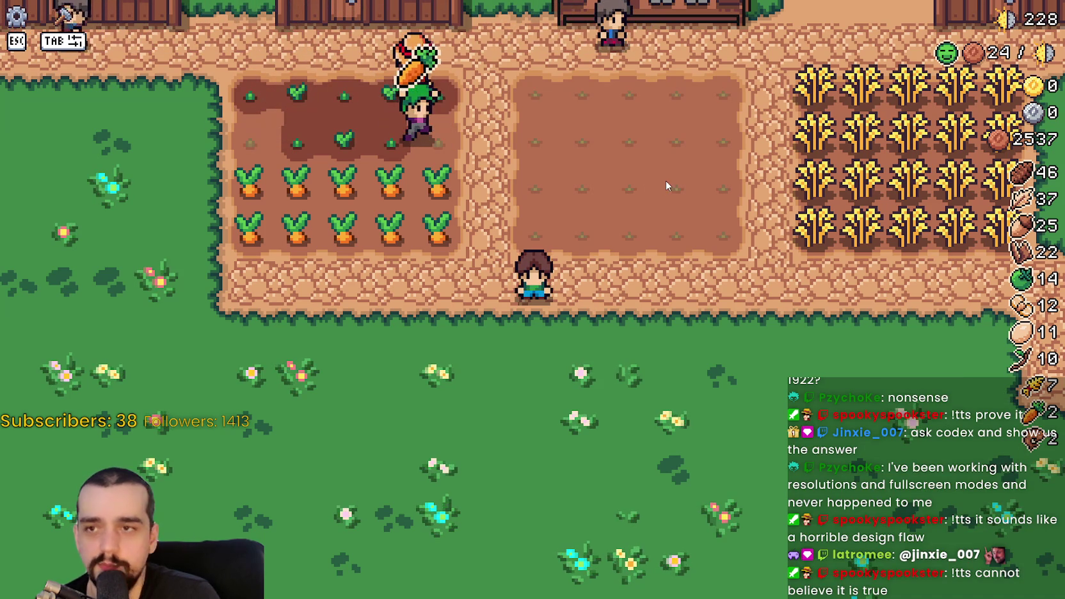
# Step: Capture a screenshot, apply Fullscreen graphics mode, resume play, then bring up the screenshot
pyautogui.press('ctrl+Print')
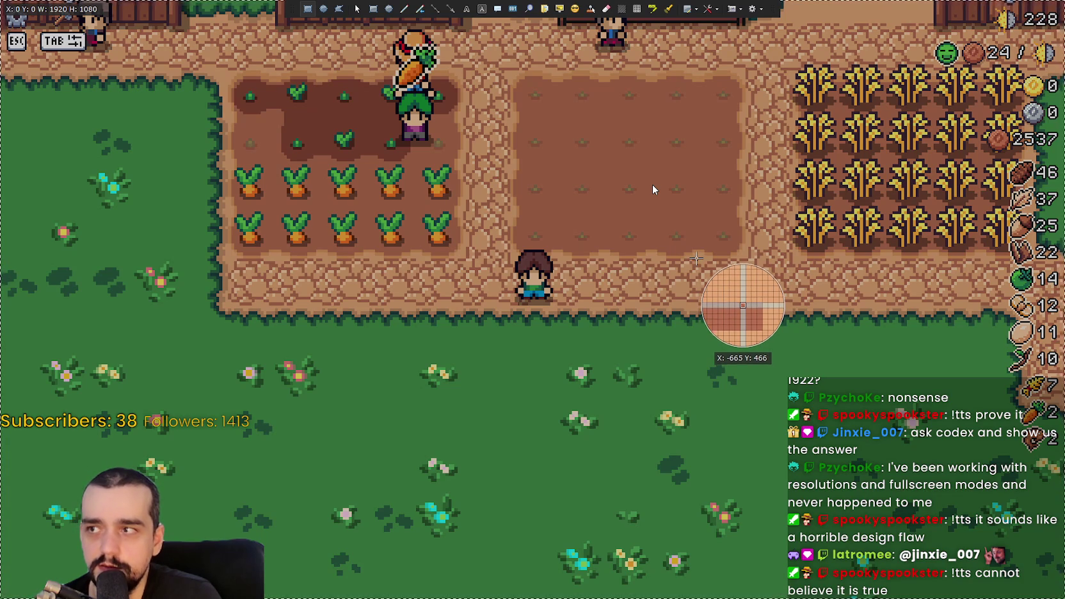
pyautogui.press('Escape')
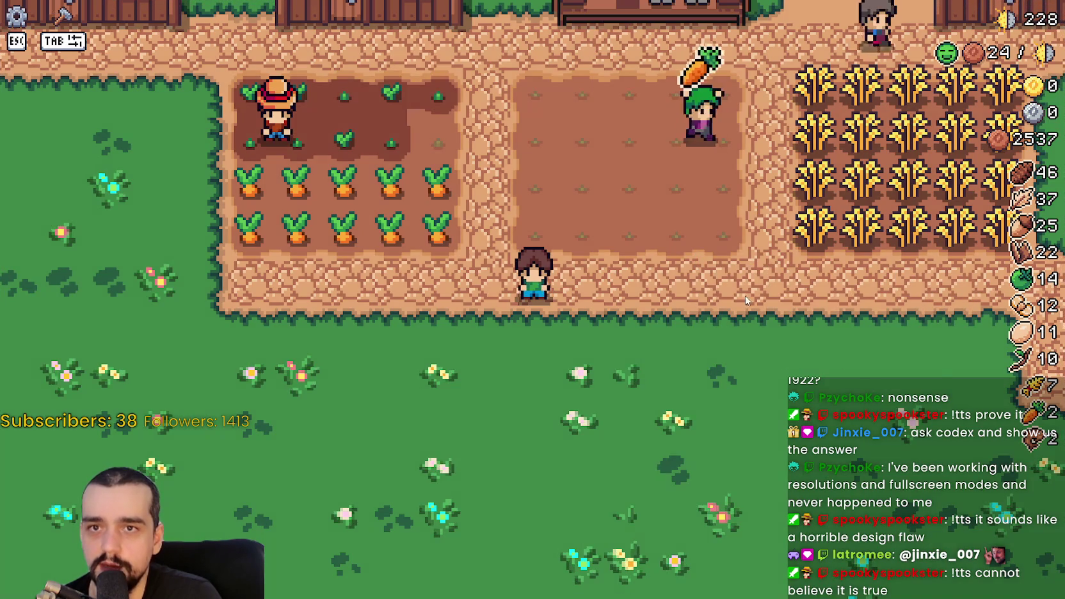
pyautogui.press('Escape')
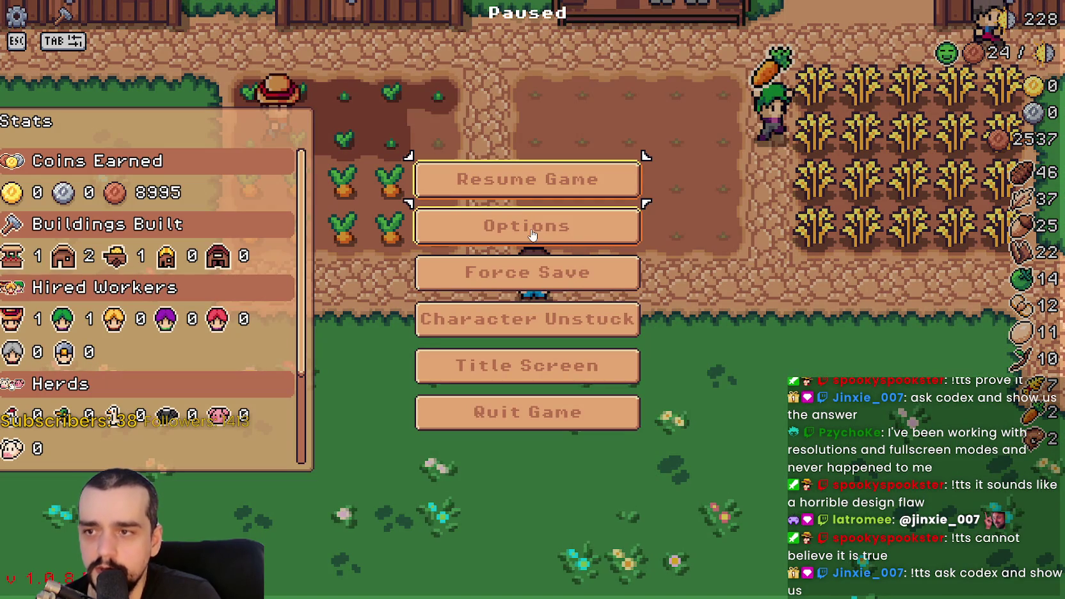
pyautogui.click(569, 234)
pyautogui.click(694, 203)
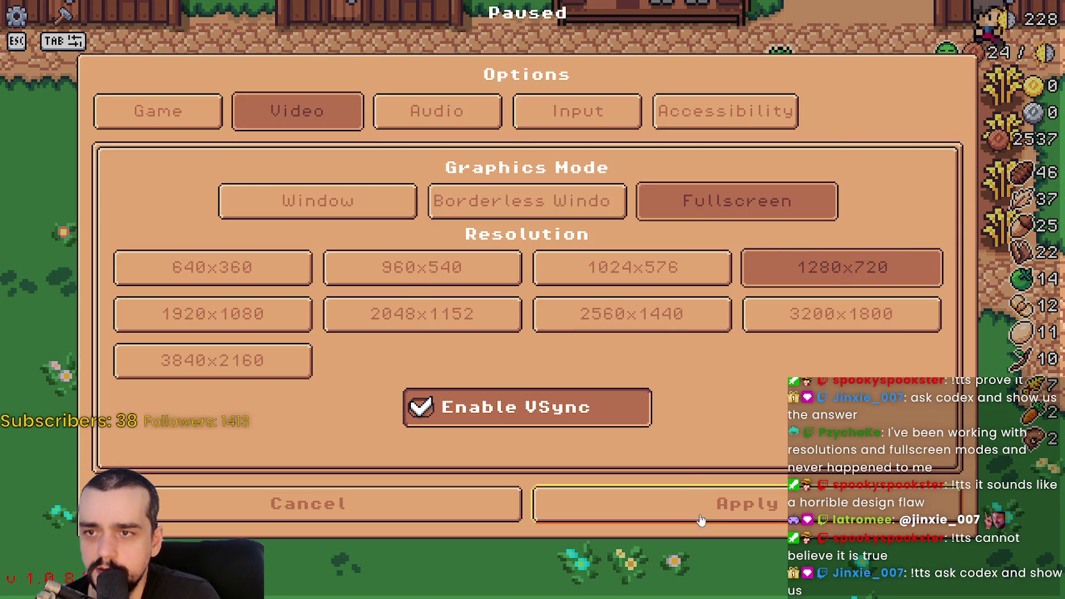
pyautogui.click(707, 515)
pyautogui.press('Escape')
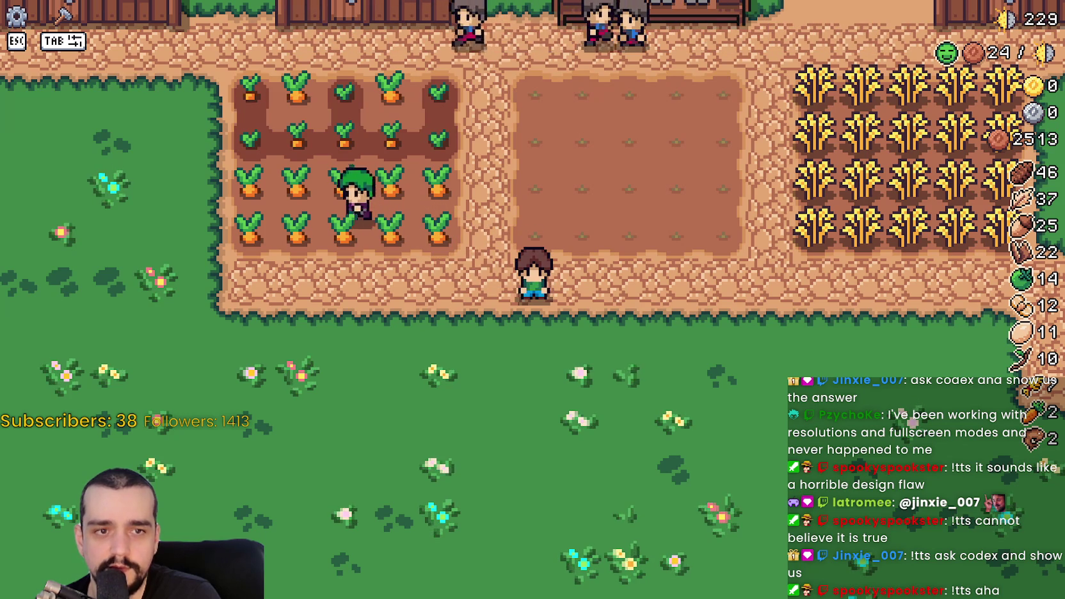
pyautogui.hotkey('alt', 'Tab')
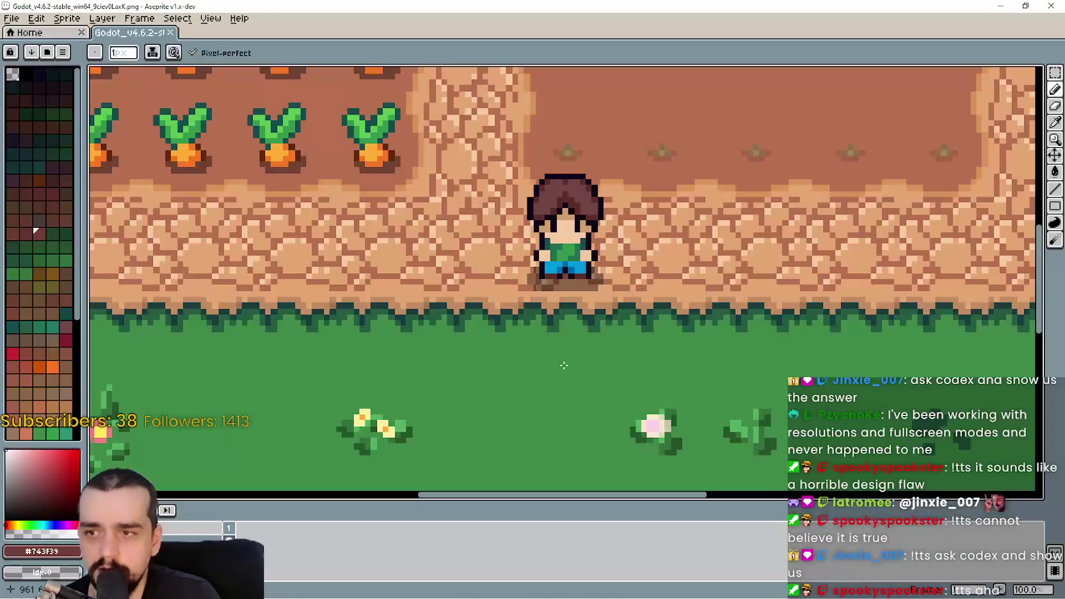
# Step: Close the image editor, apply Borderless Window mode in the game, and resume play
pyautogui.click(1053, 7)
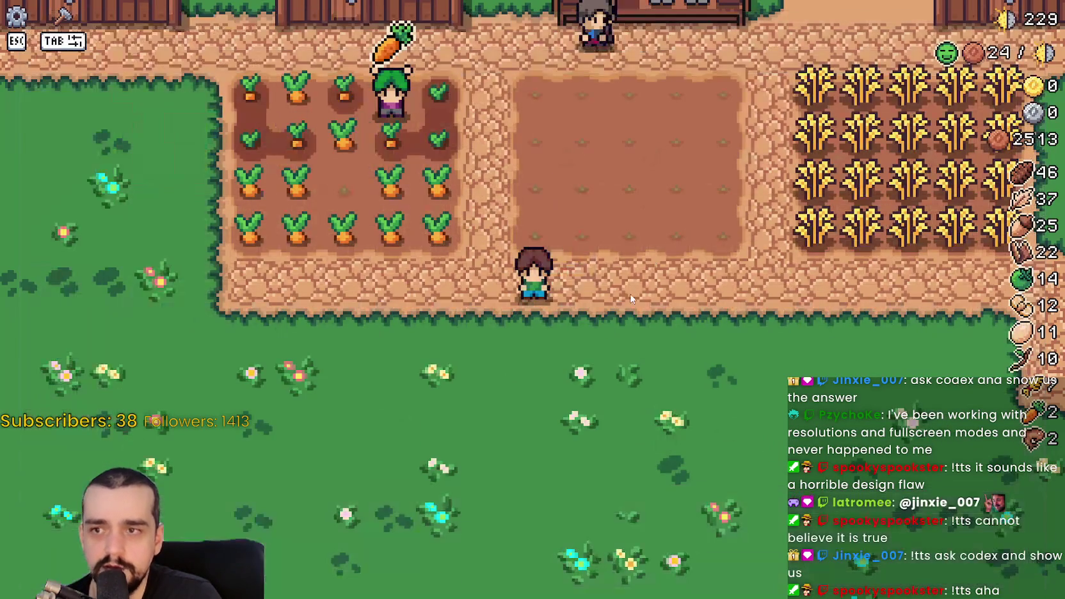
pyautogui.press('Escape')
pyautogui.click(545, 243)
pyautogui.click(537, 201)
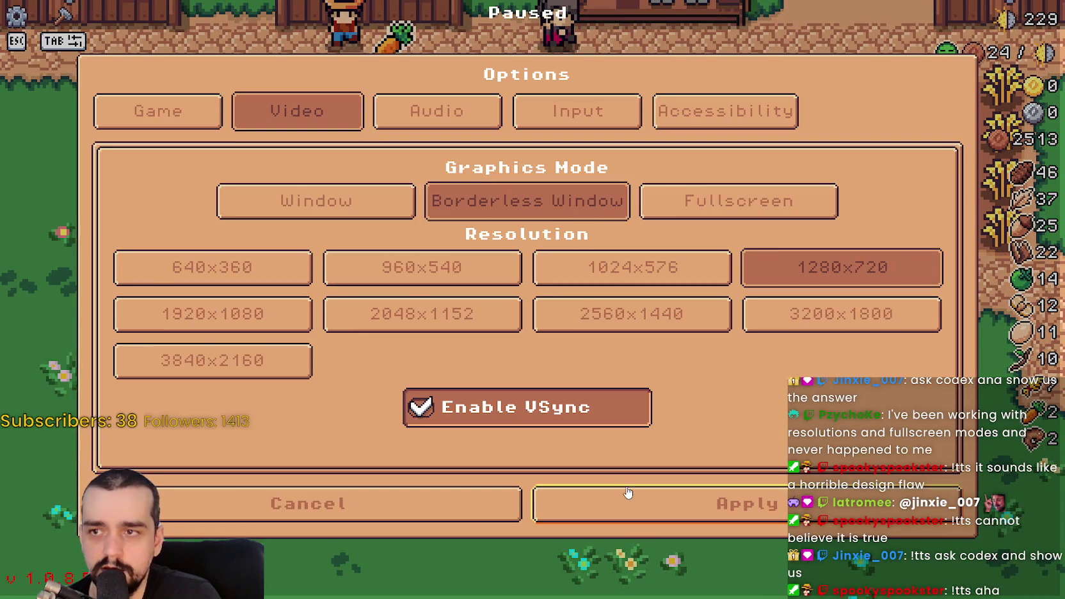
pyautogui.click(624, 501)
pyautogui.click(588, 188)
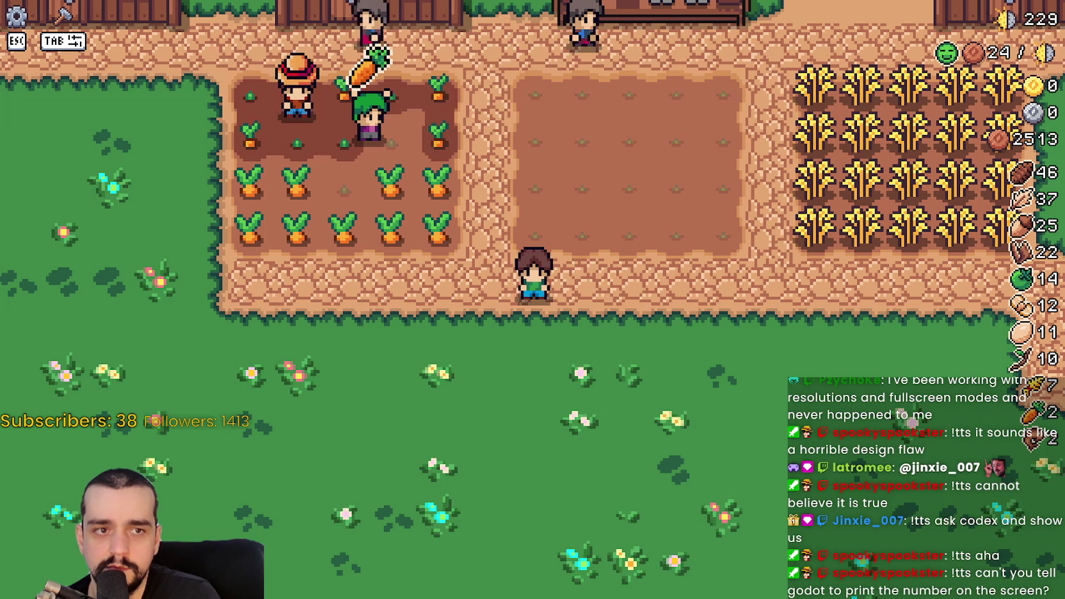
# Step: Capture another screenshot, close it, and pause into the game options
pyautogui.press('Print')
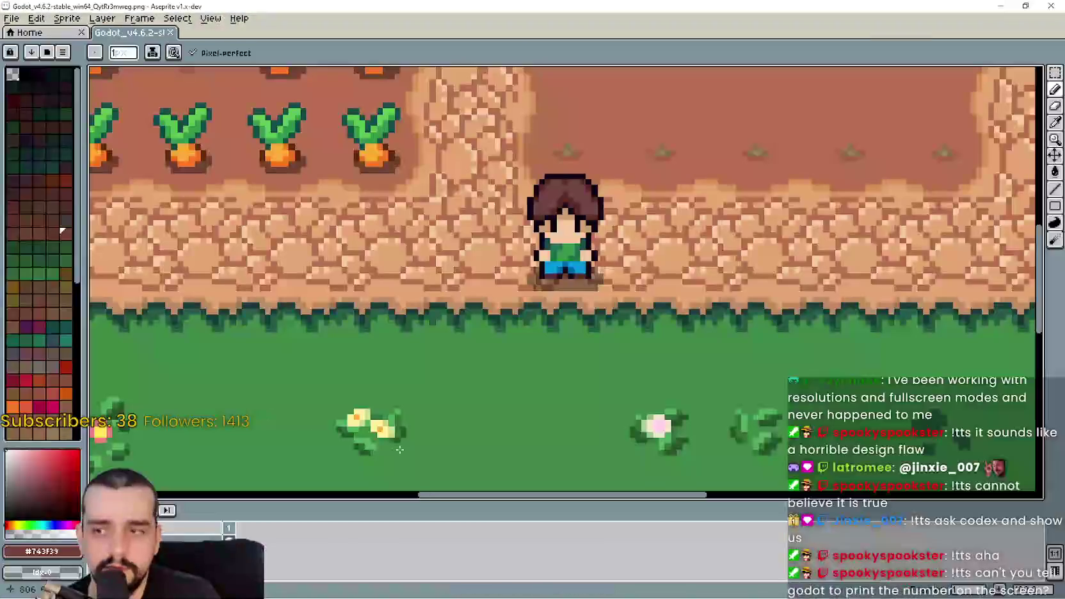
pyautogui.click(1057, 6)
pyautogui.press('Escape')
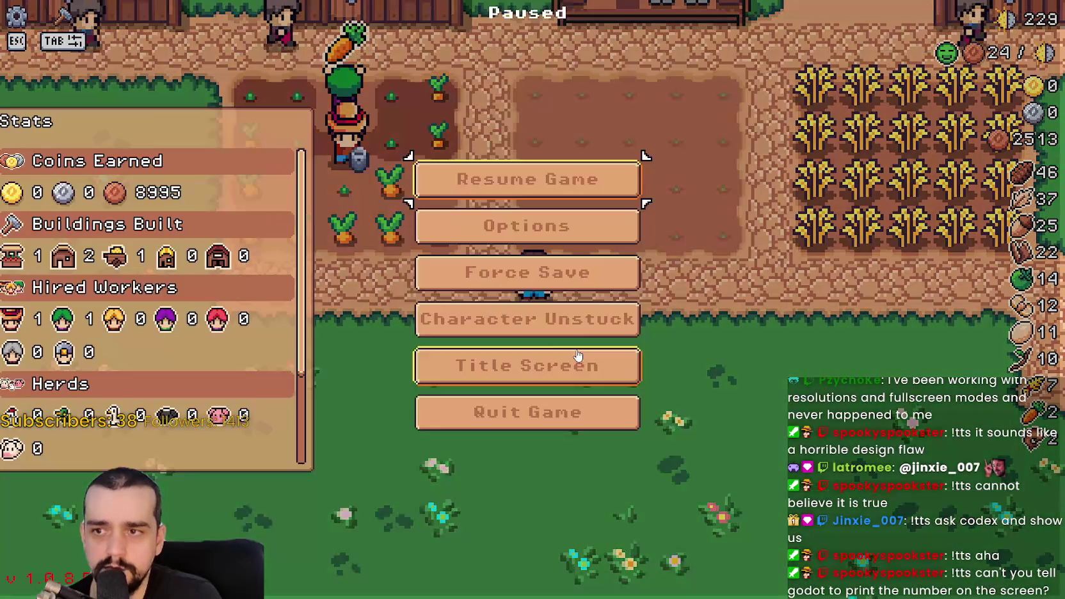
pyautogui.click(539, 229)
# Step: Try Fullscreen, Window mode at 1024x576, 1280x720 and 960x540, then apply Borderless Window
pyautogui.click(717, 201)
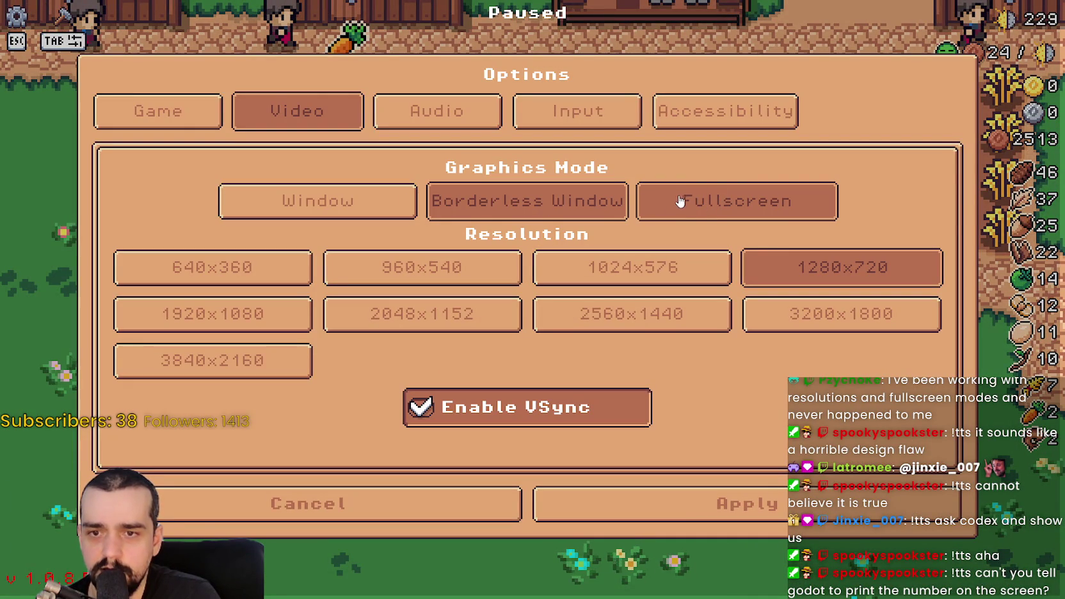
pyautogui.click(358, 200)
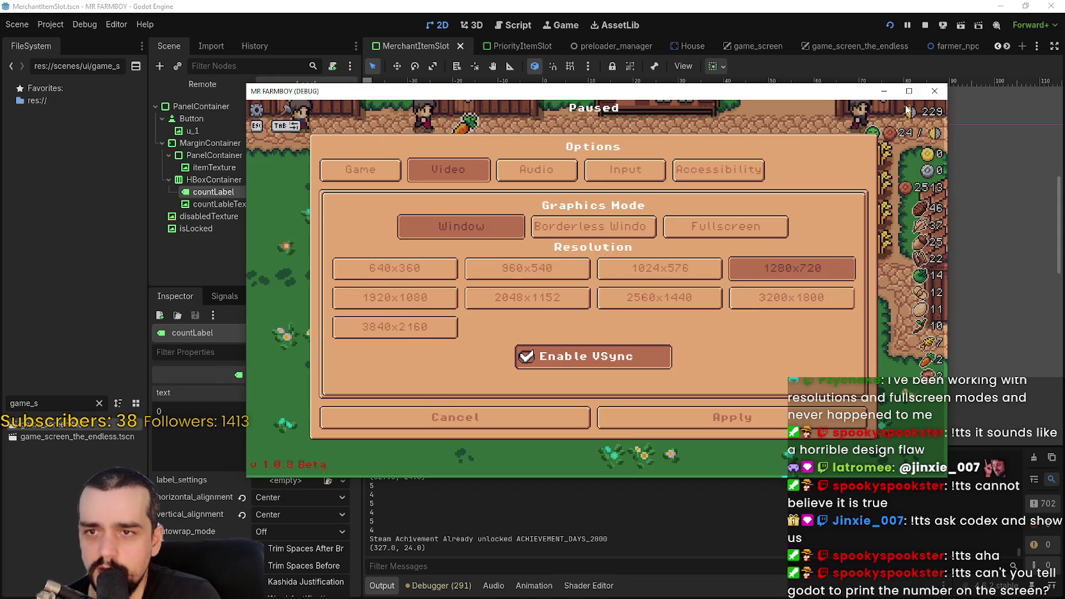
pyautogui.click(909, 90)
pyautogui.click(656, 275)
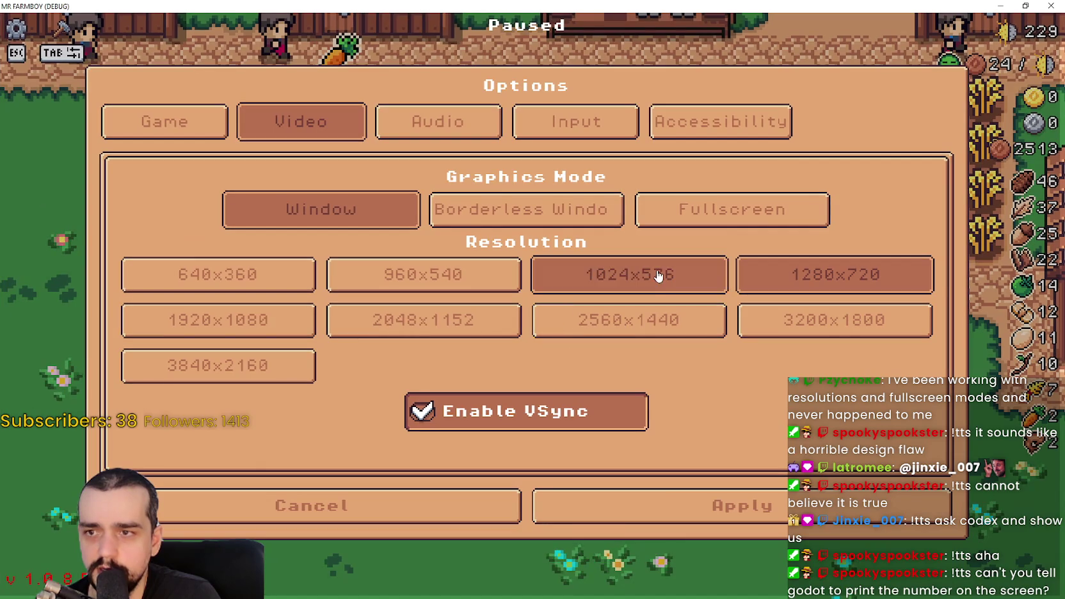
pyautogui.click(768, 274)
pyautogui.click(448, 279)
pyautogui.click(726, 266)
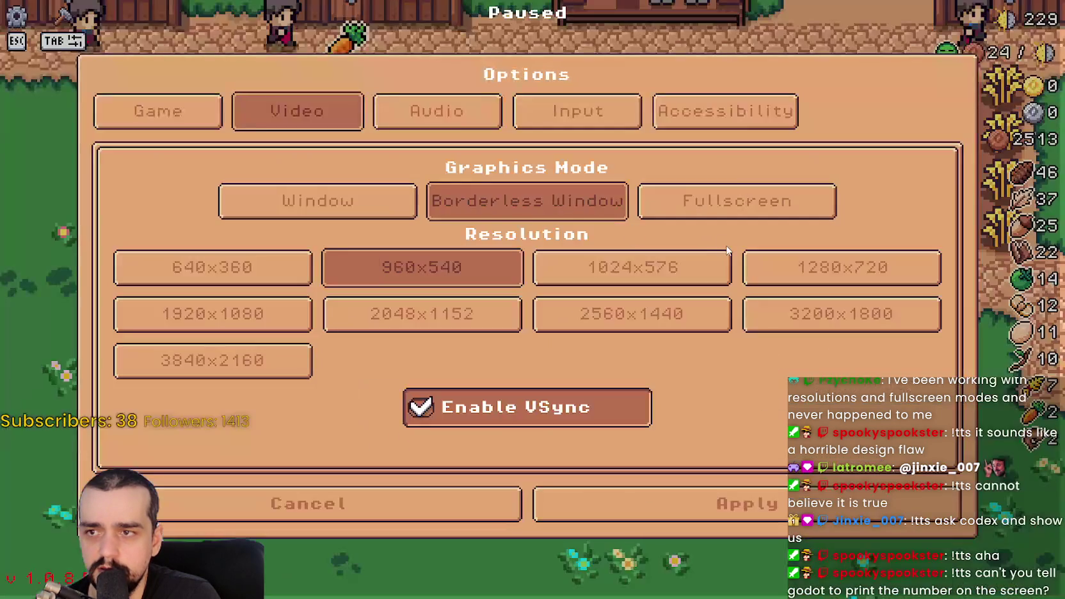
pyautogui.click(696, 215)
pyautogui.click(556, 209)
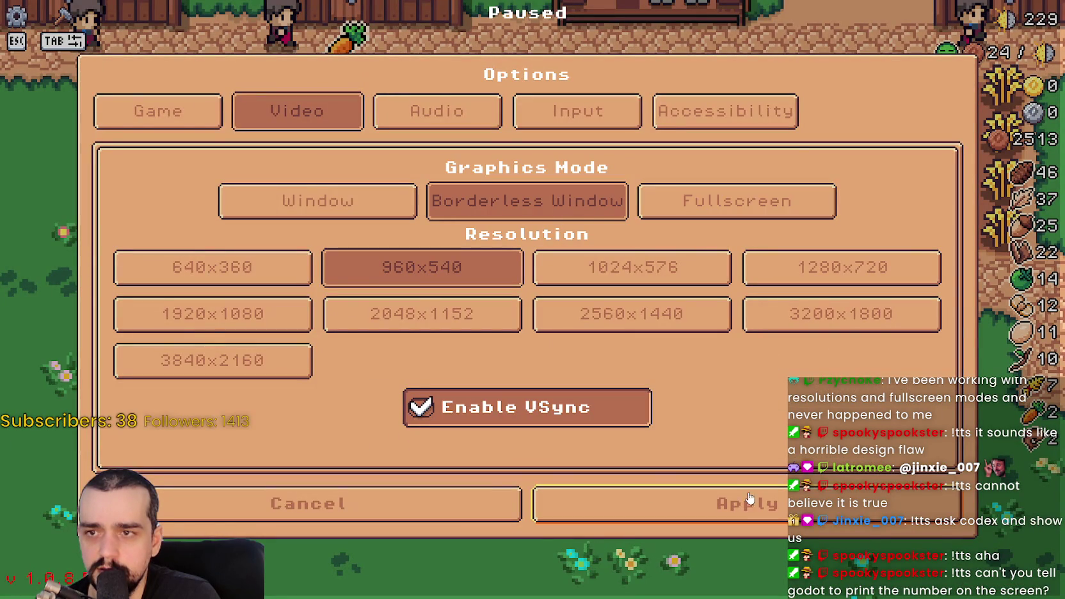
pyautogui.click(749, 501)
pyautogui.click(560, 194)
# Step: Set the graphics mode to Fullscreen, apply it, and resume play
pyautogui.press('Escape')
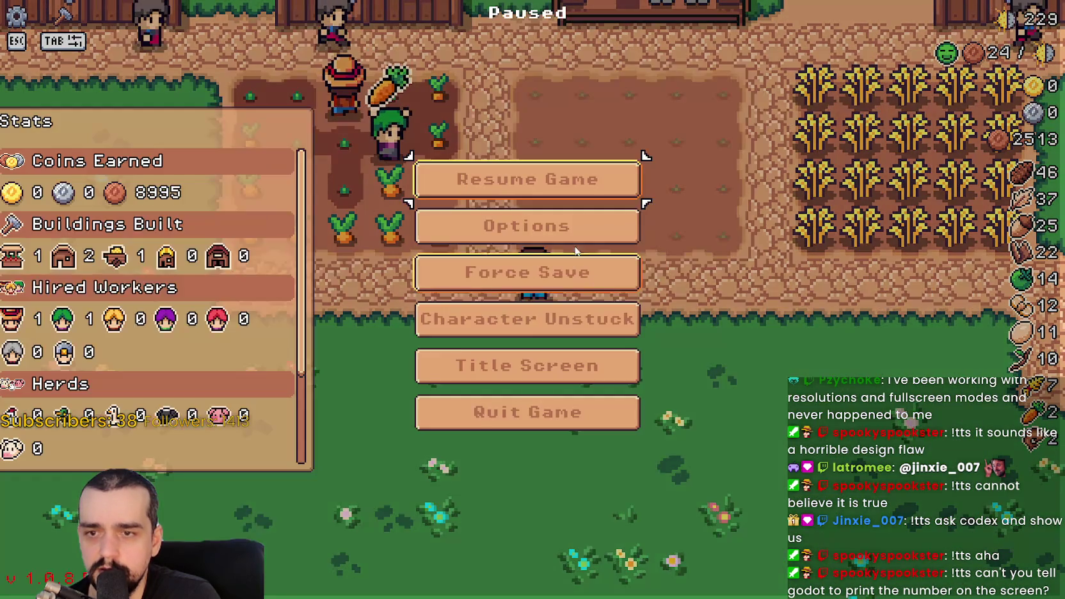
pyautogui.click(567, 236)
pyautogui.click(702, 192)
pyautogui.click(745, 499)
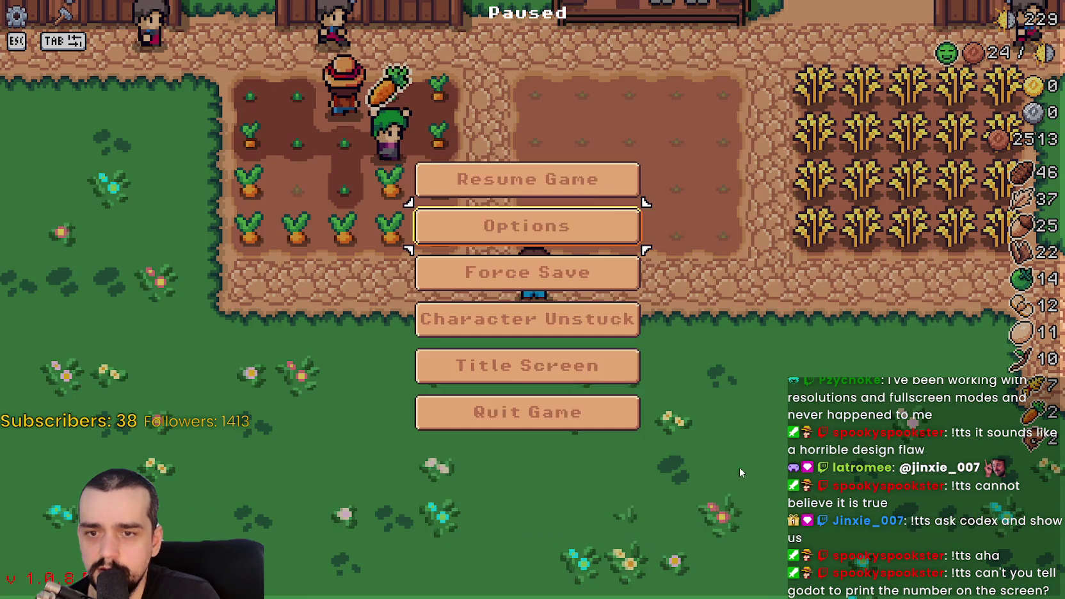
pyautogui.click(594, 190)
# Step: Walk the farmer south onto the grass, then switch over to Discord
pyautogui.press('s')
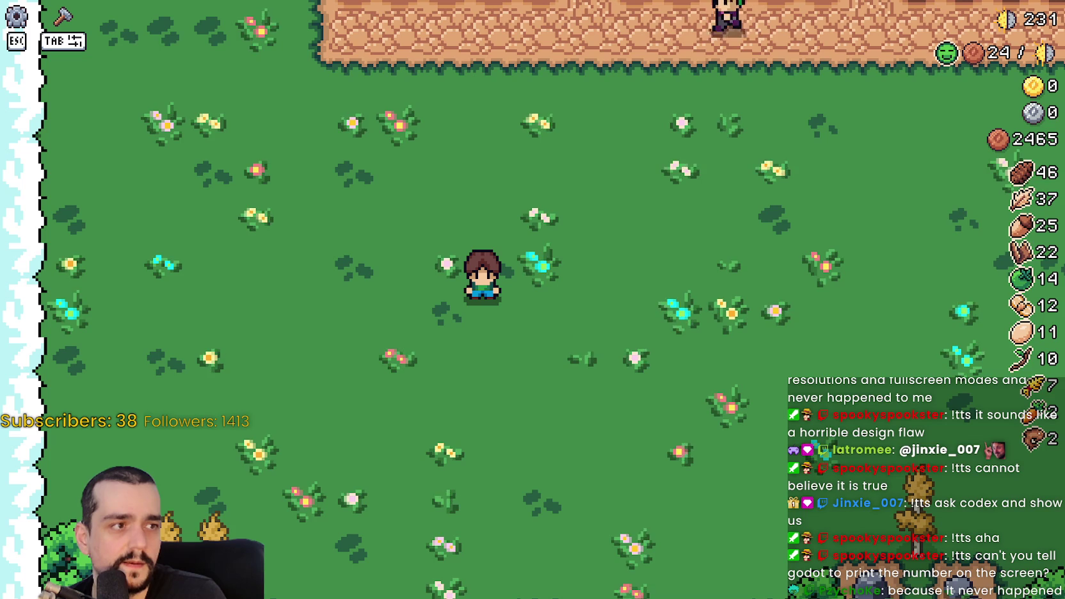
pyautogui.hotkey('alt', 'Tab')
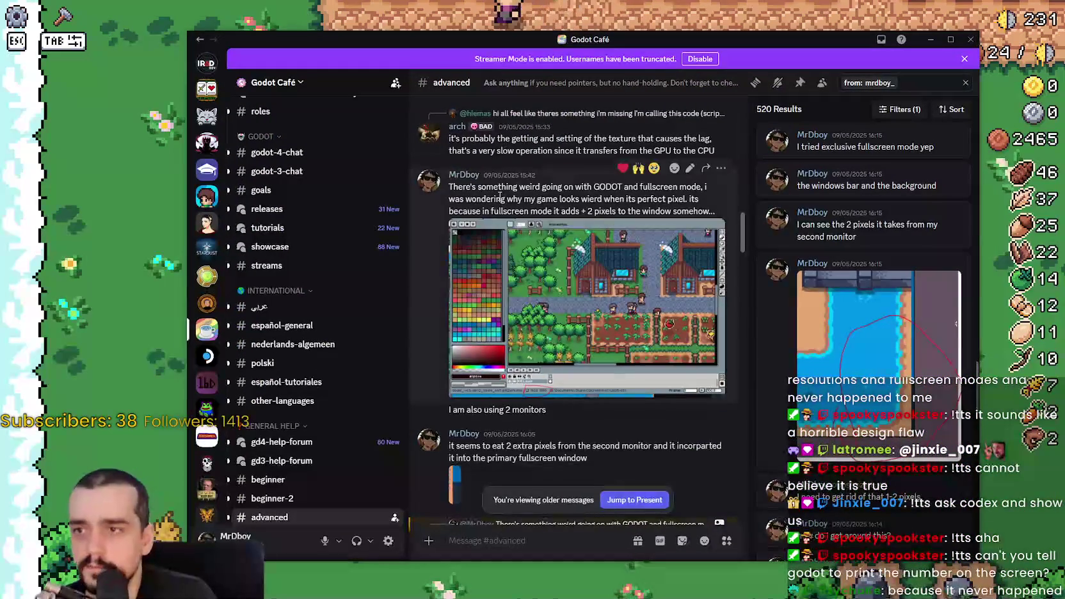
# Step: Highlight the fullscreen 2-pixel message and its line about using 2 monitors in #advanced
pyautogui.moveTo(449, 187)
pyautogui.mouseDown()
pyautogui.moveTo(585, 187)
pyautogui.moveTo(609, 199)
pyautogui.moveTo(702, 186)
pyautogui.moveTo(711, 189)
pyautogui.moveTo(704, 205)
pyautogui.mouseUp()
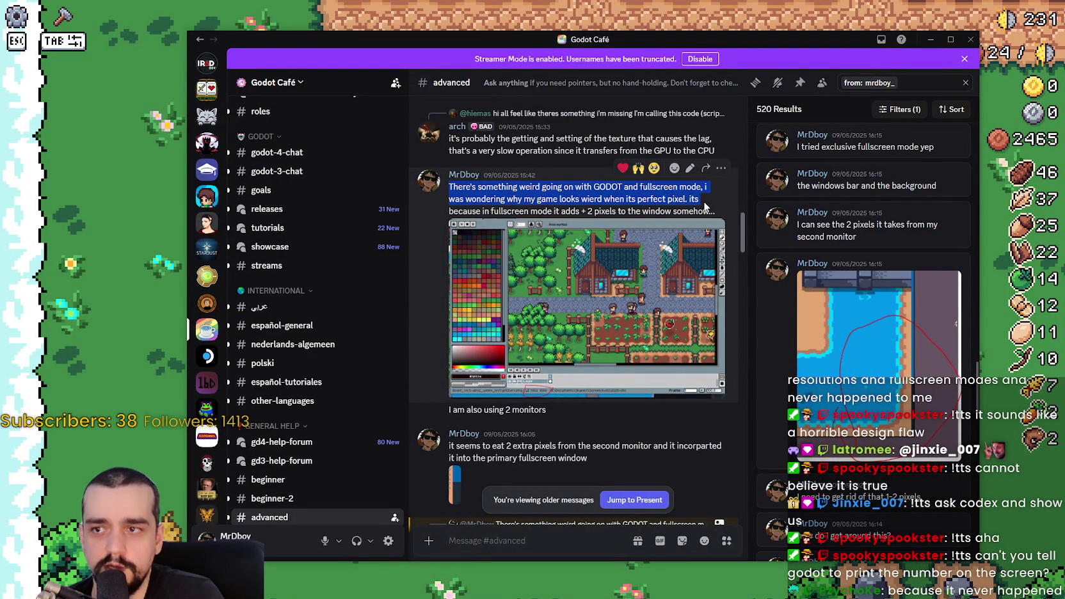
pyautogui.moveTo(697, 200)
pyautogui.mouseDown()
pyautogui.moveTo(489, 213)
pyautogui.moveTo(695, 210)
pyautogui.mouseUp()
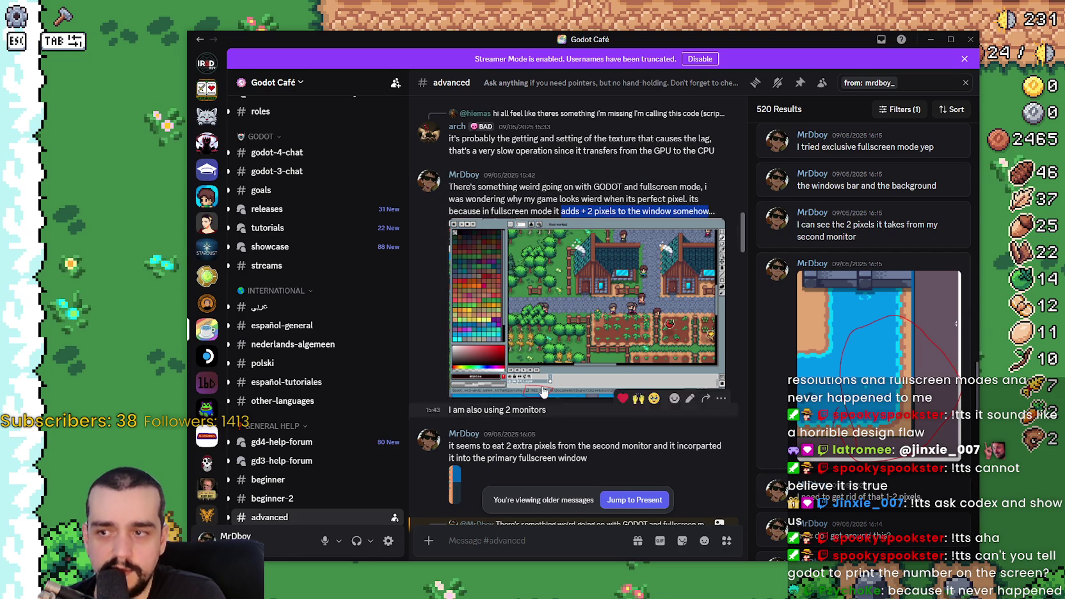
pyautogui.moveTo(453, 409); pyautogui.dragTo(536, 410)
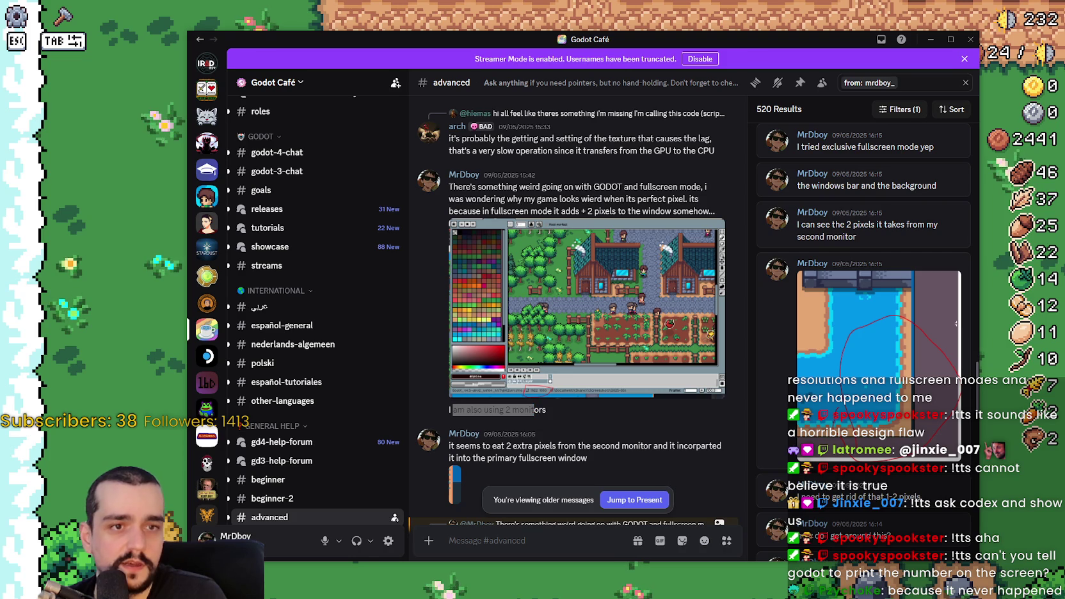
pyautogui.scroll(-1, 693, 253)
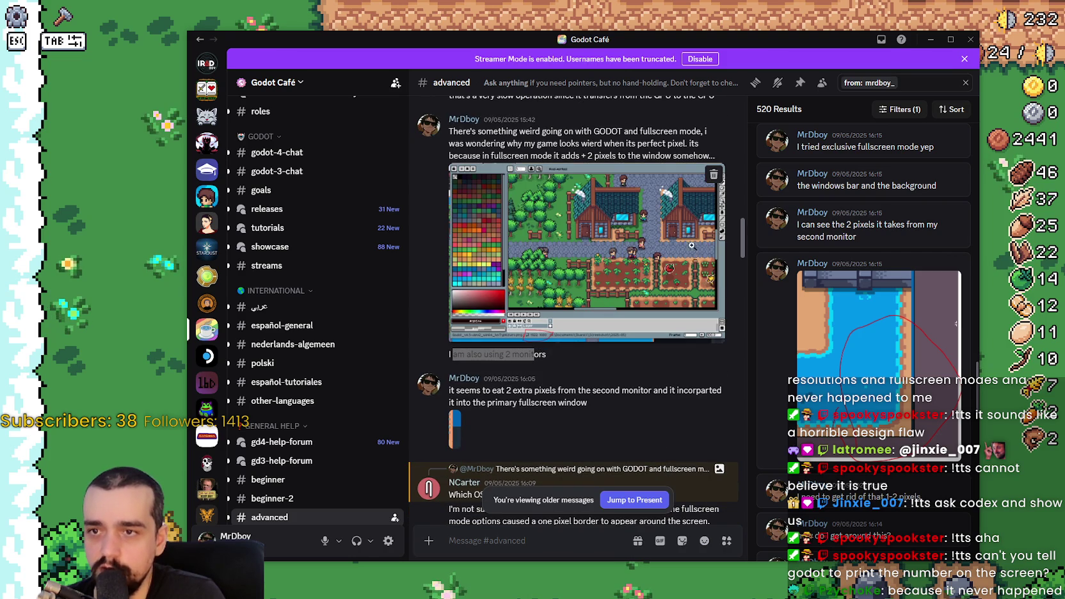
# Step: View the posted game screenshot full size and zoom into the circled 1922 1080 readout
pyautogui.click(693, 253)
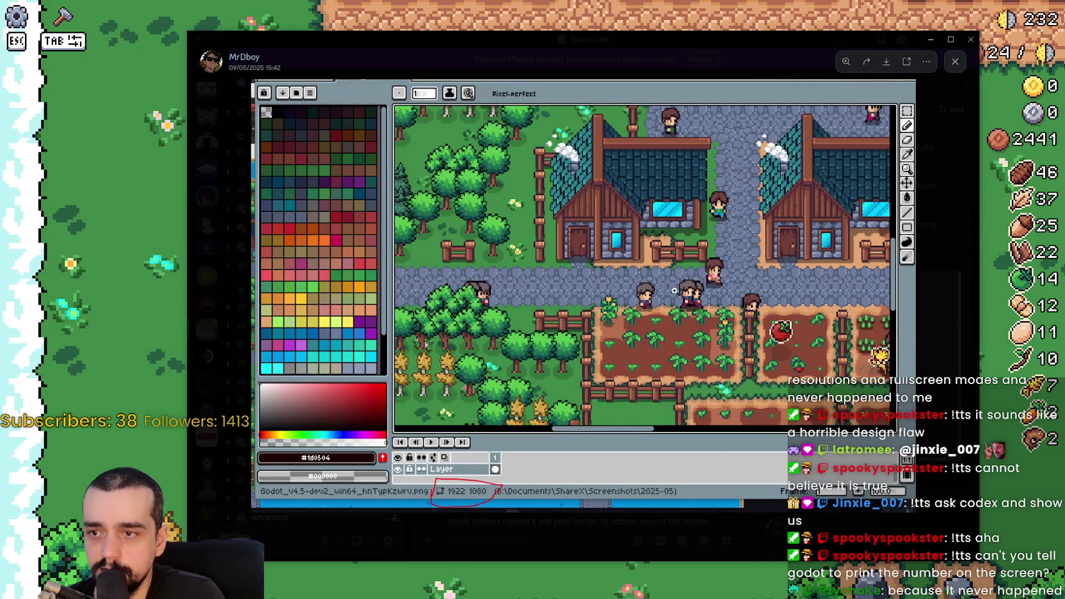
pyautogui.click(658, 292)
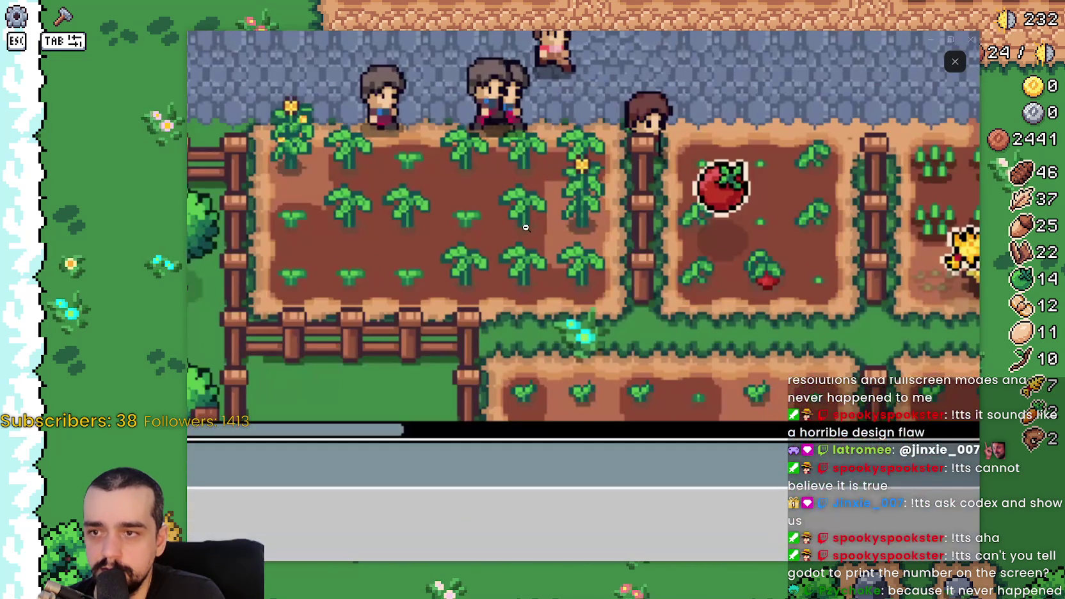
pyautogui.click(499, 397)
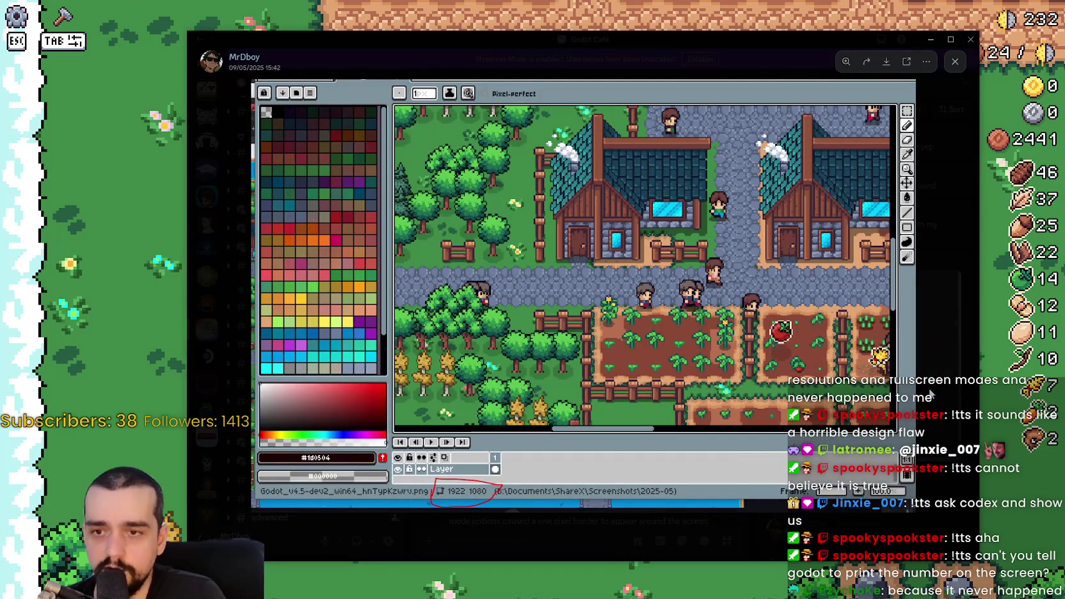
pyautogui.click(934, 390)
pyautogui.click(582, 261)
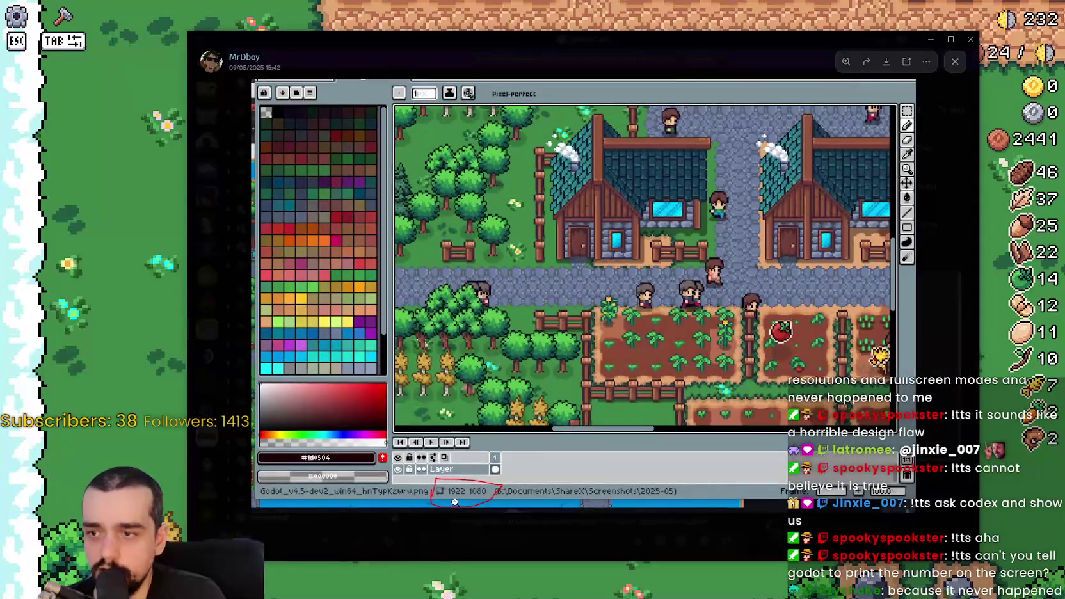
pyautogui.click(454, 503)
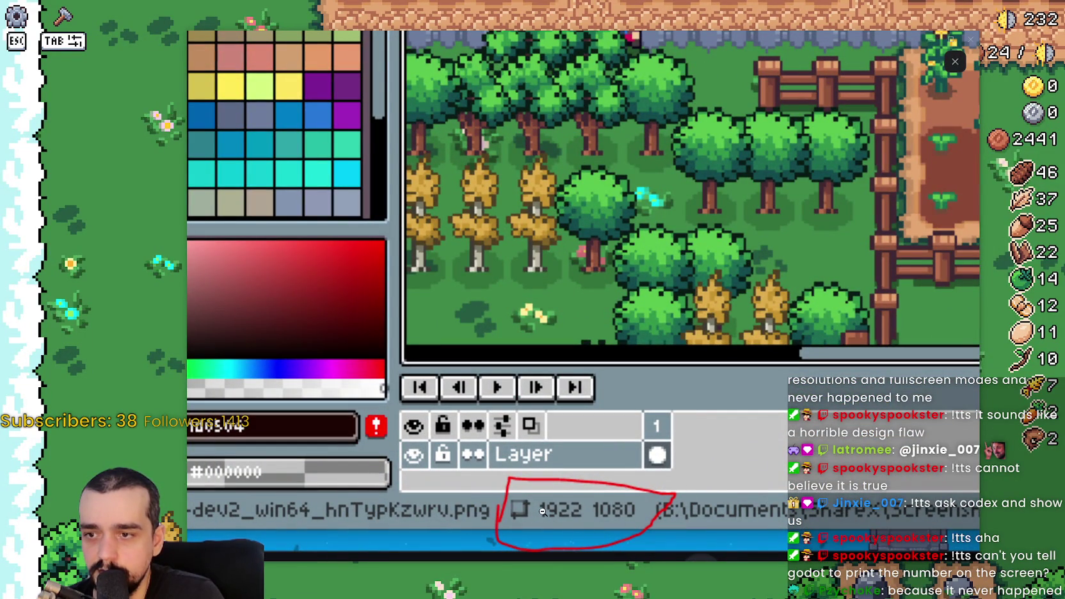
pyautogui.click(603, 215)
pyautogui.click(797, 64)
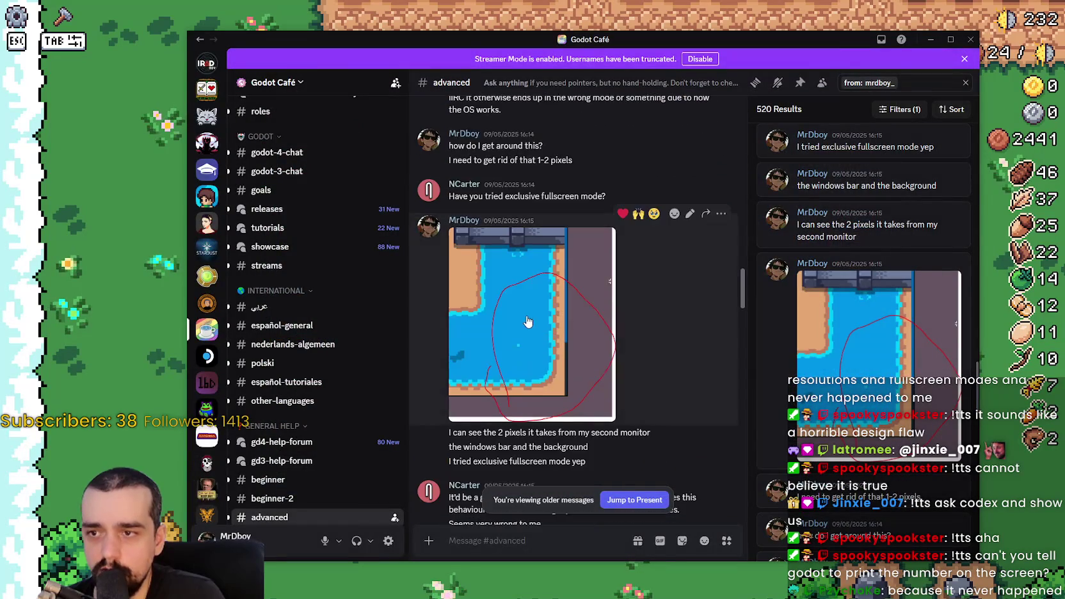
# Step: Zoom far into the circled extra border beside the water, then close the viewer
pyautogui.click(555, 349)
pyautogui.click(556, 349)
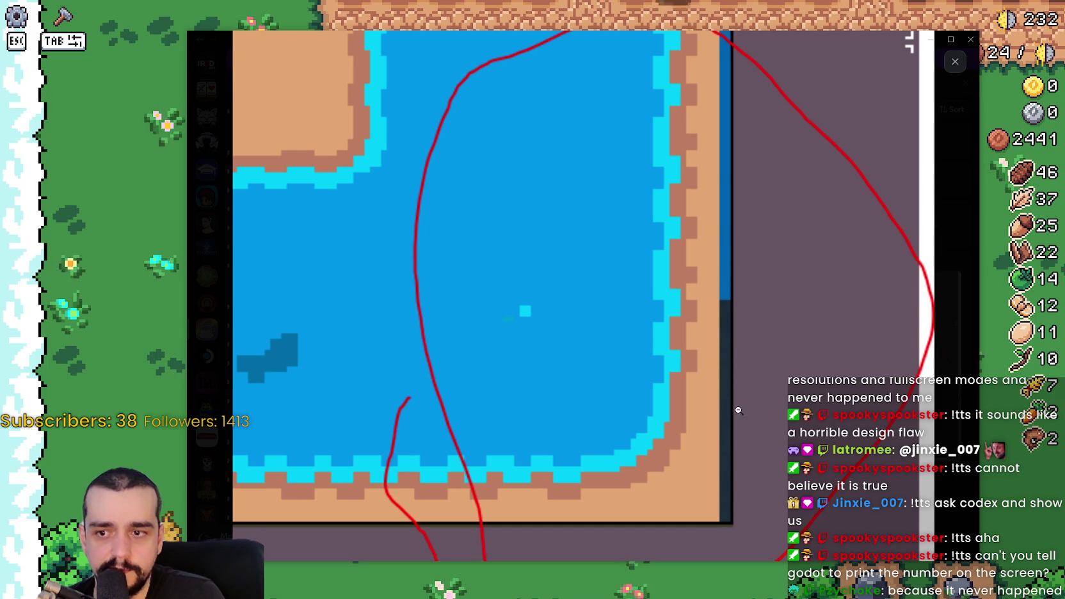
pyautogui.scroll(-4, 710, 410)
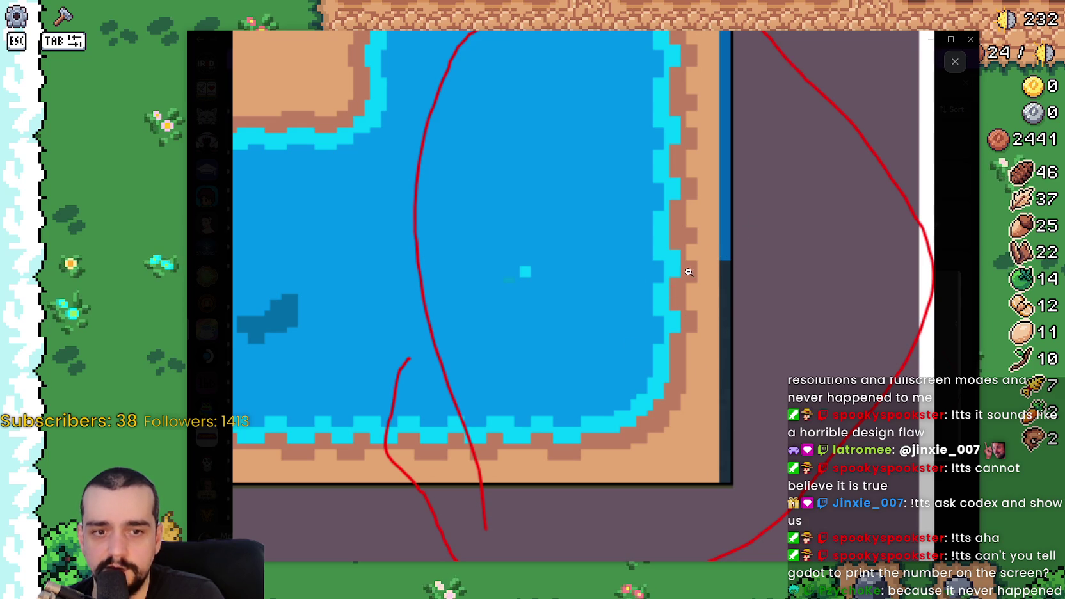
pyautogui.click(869, 171)
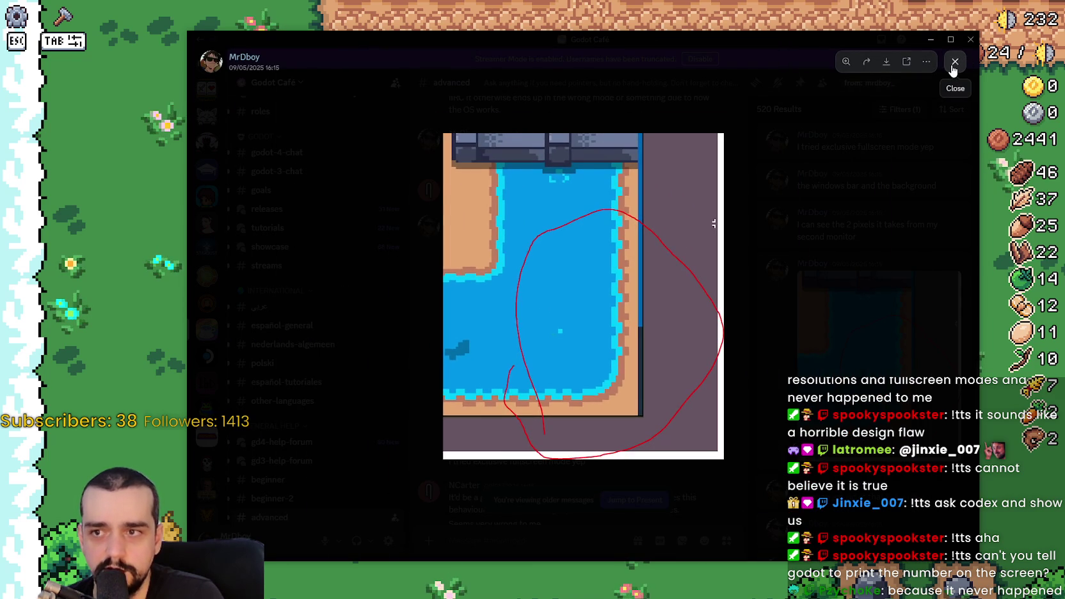
pyautogui.click(954, 62)
# Step: Scroll the Discord search results and jump to the 'it seems to eat 2 extra pixels' message
pyautogui.scroll(-3, 648, 361)
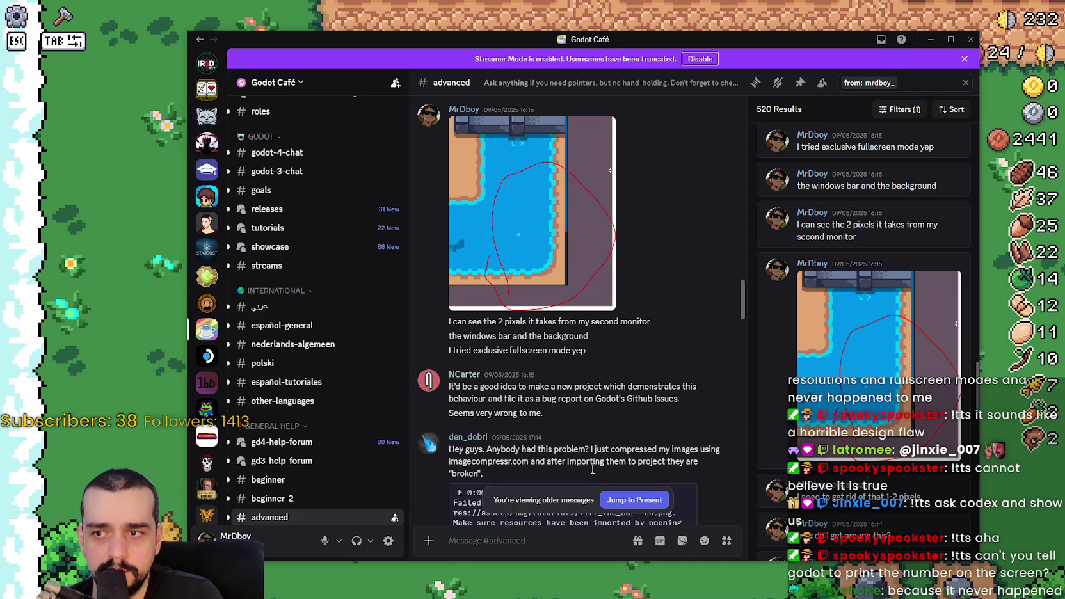
pyautogui.scroll(-2, 568, 373)
pyautogui.scroll(-7, 568, 373)
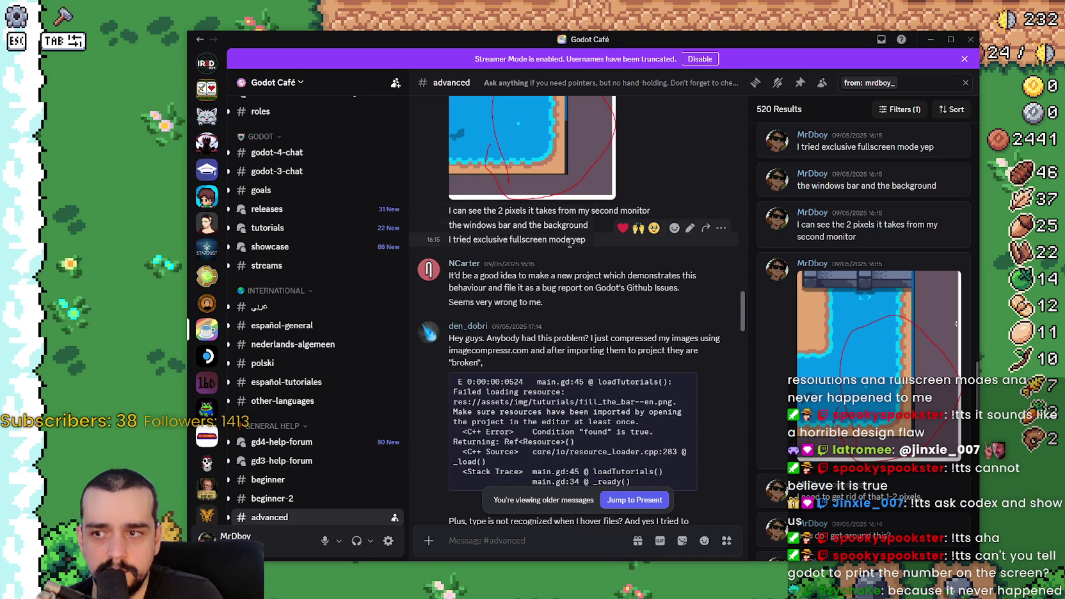
pyautogui.scroll(-2, 608, 303)
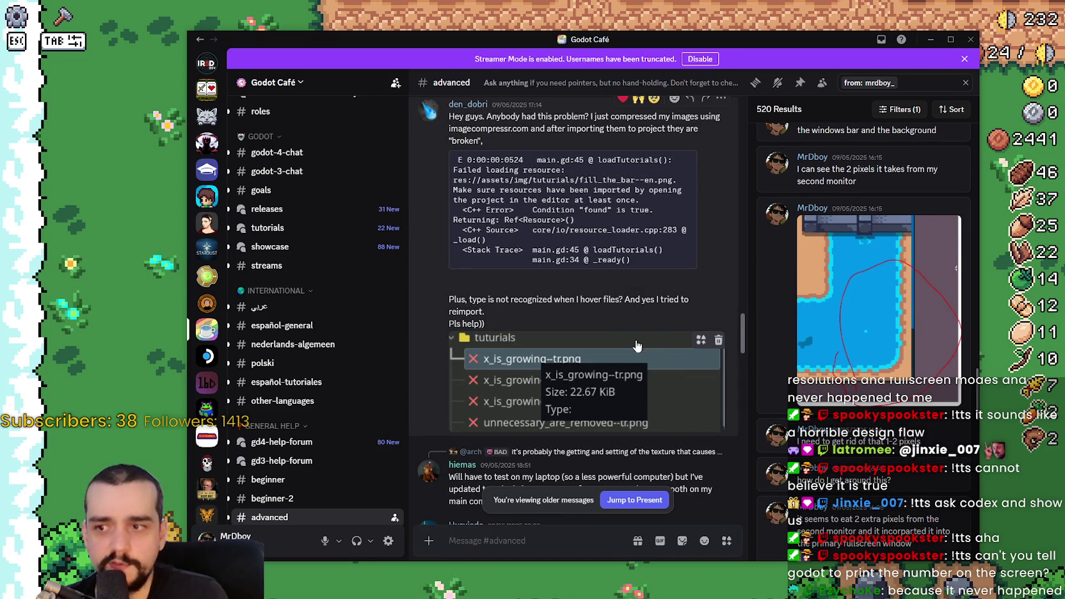
pyautogui.scroll(-1, 600, 301)
pyautogui.scroll(10, 598, 300)
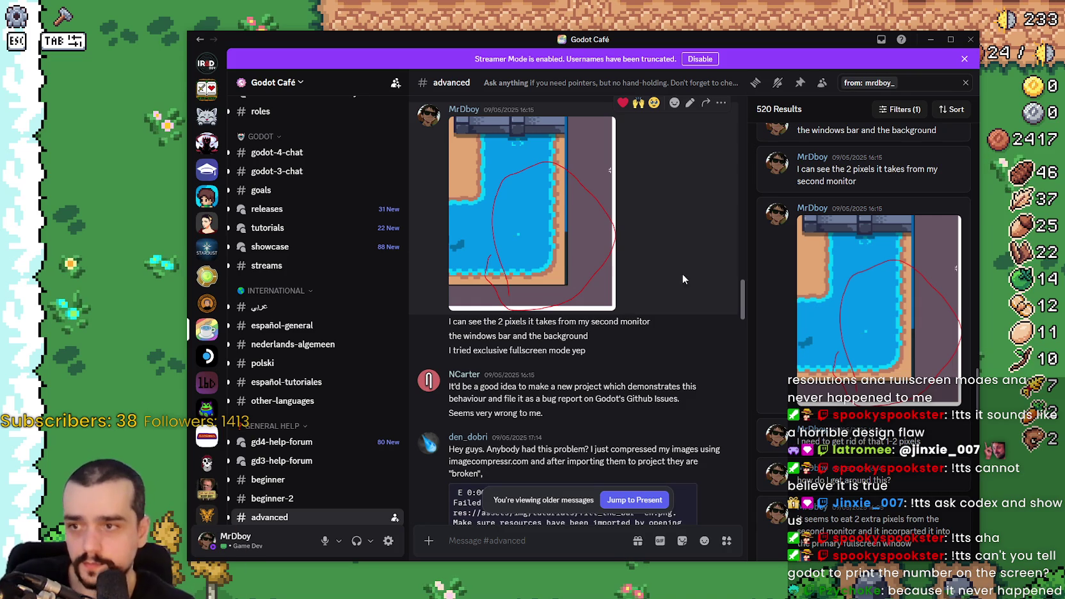
pyautogui.scroll(-3, 832, 347)
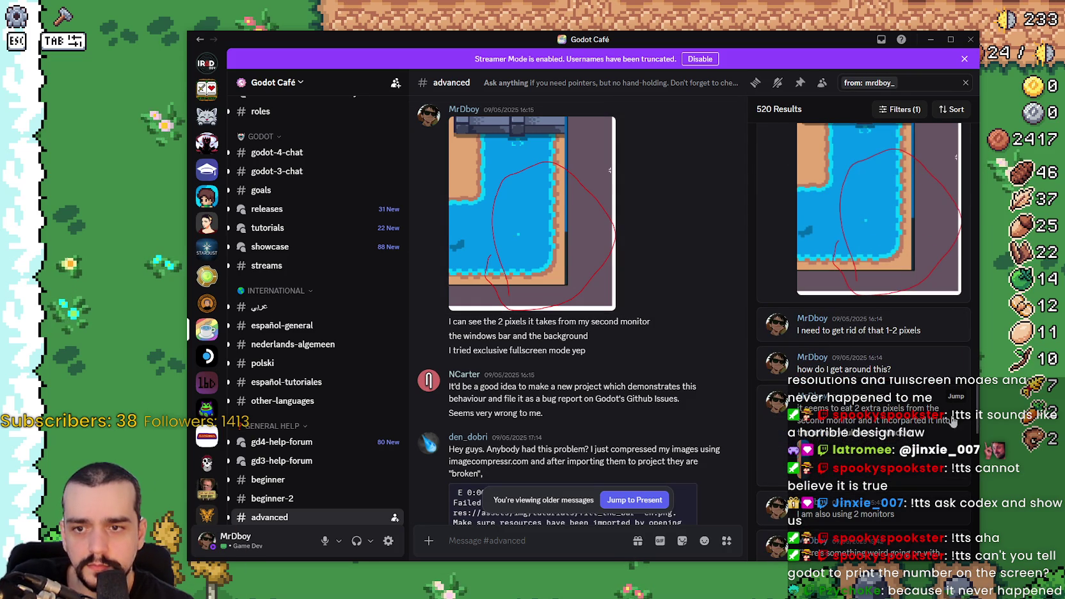
pyautogui.click(954, 397)
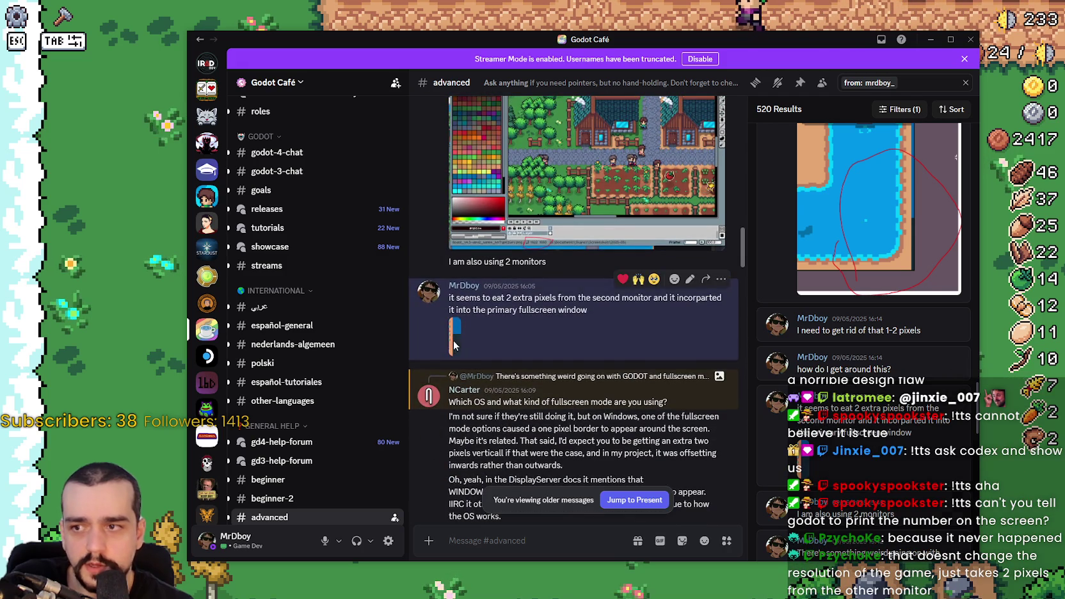
# Step: View the message's attached screenshot enlarged, close it, and minimise Discord
pyautogui.click(454, 339)
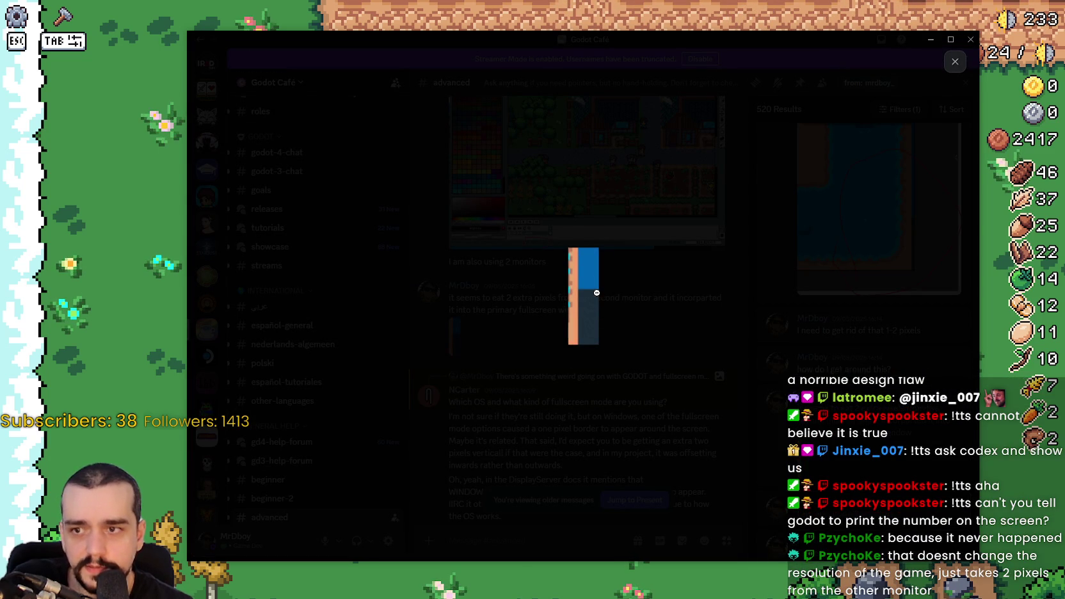
pyautogui.click(678, 320)
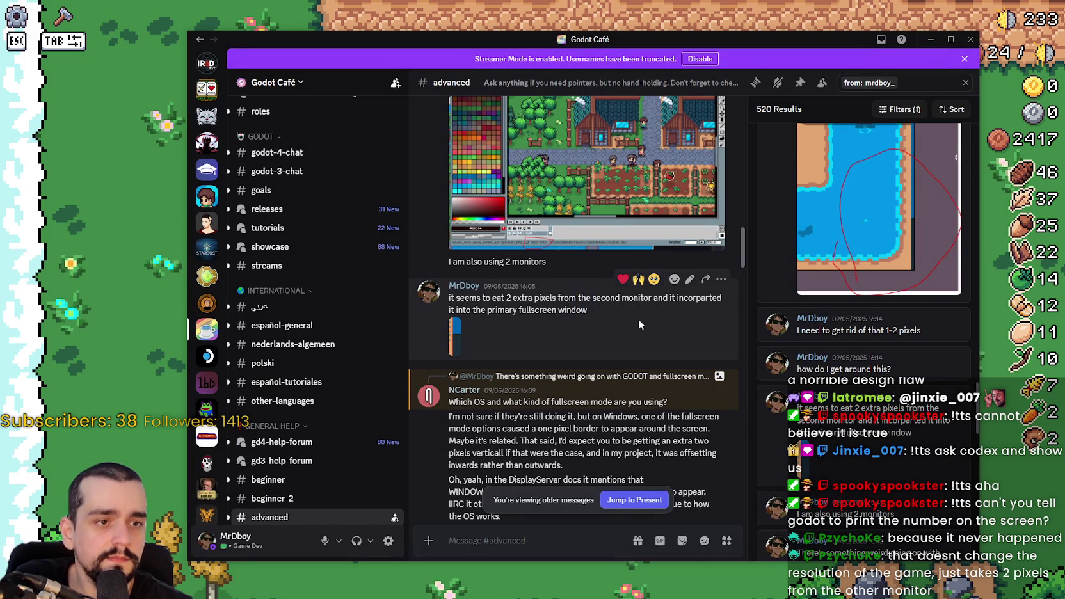
pyautogui.click(930, 39)
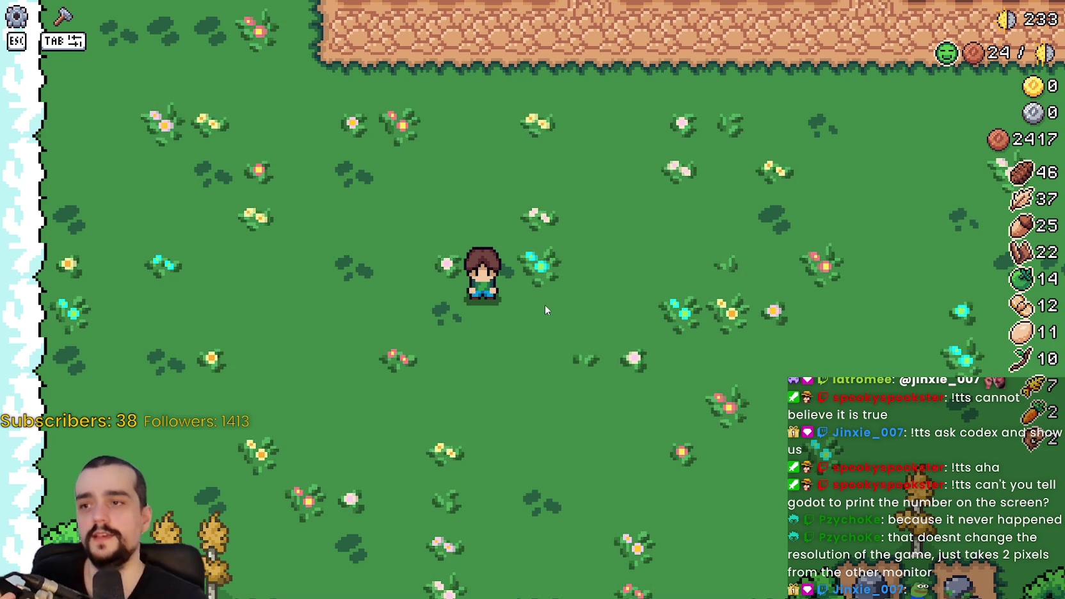
# Step: Walk the farmer into the village and check the house panel with workers and beds
pyautogui.press('w')
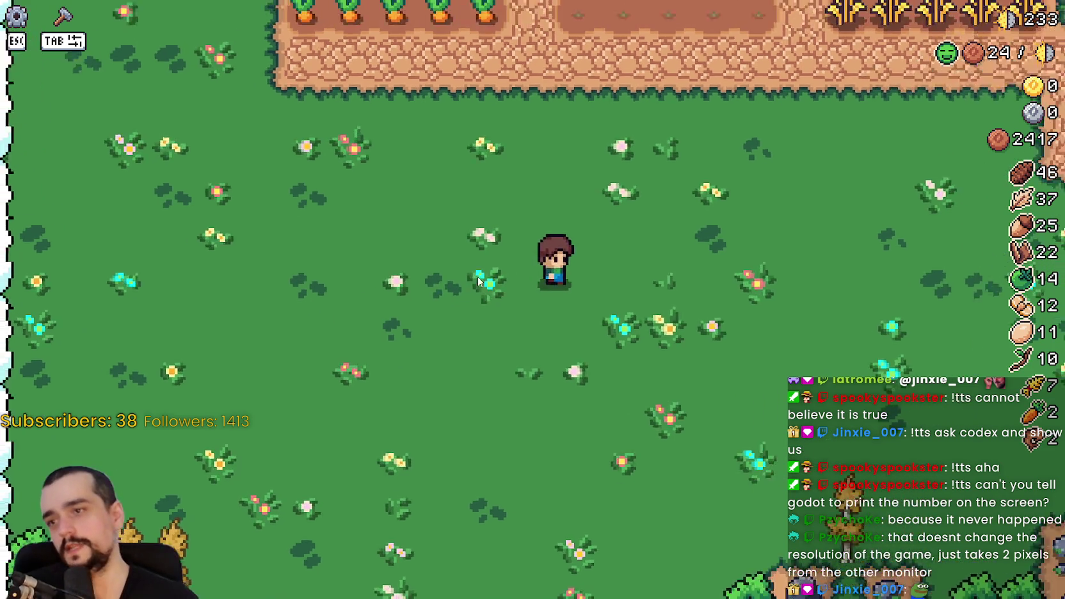
pyautogui.press('w')
pyautogui.press('a')
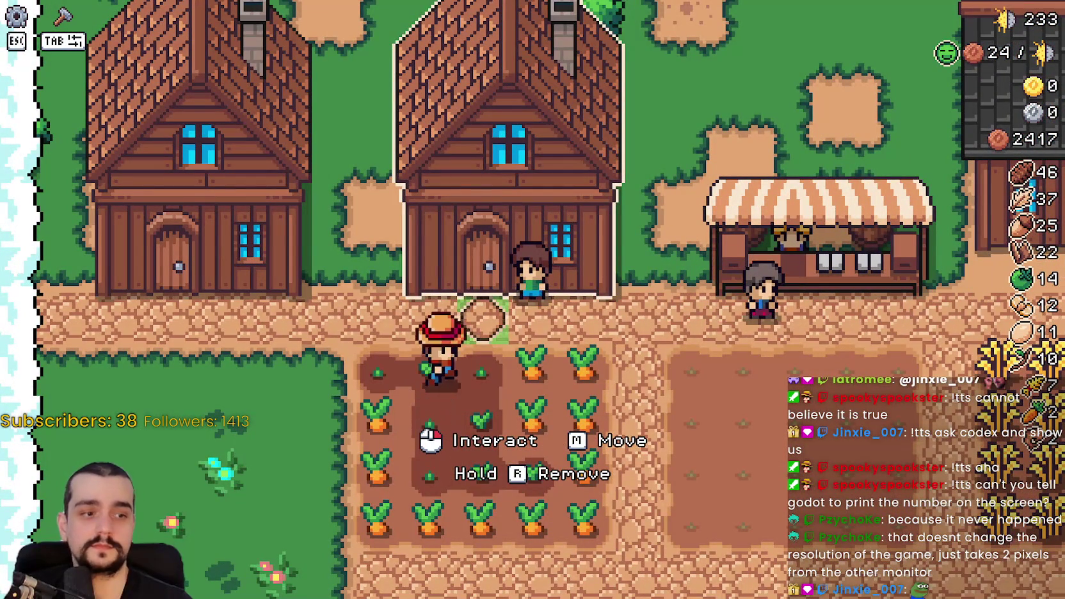
pyautogui.click(597, 413)
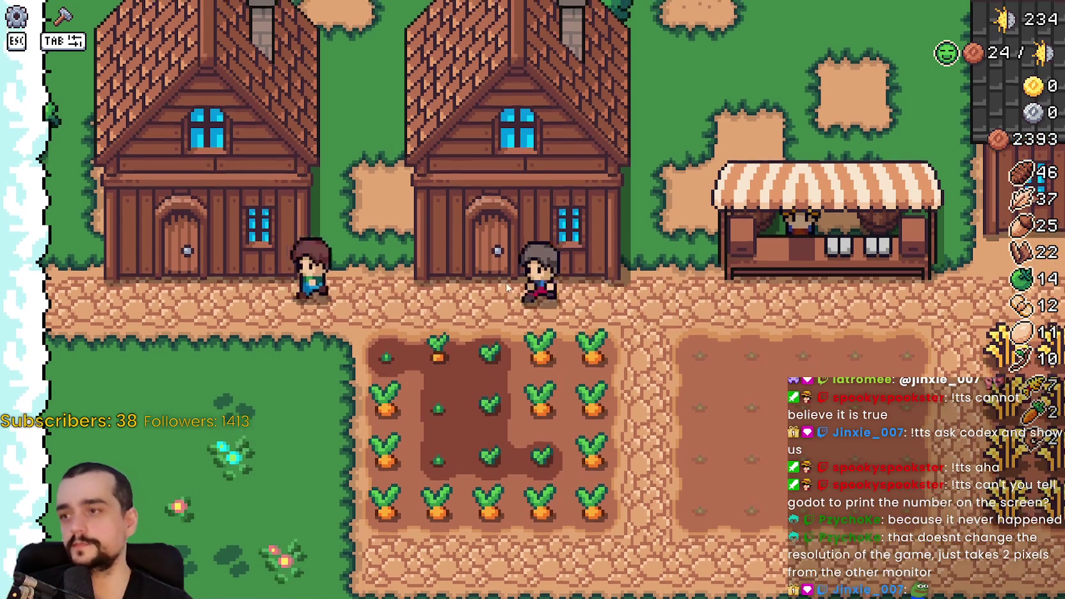
pyautogui.click(501, 275)
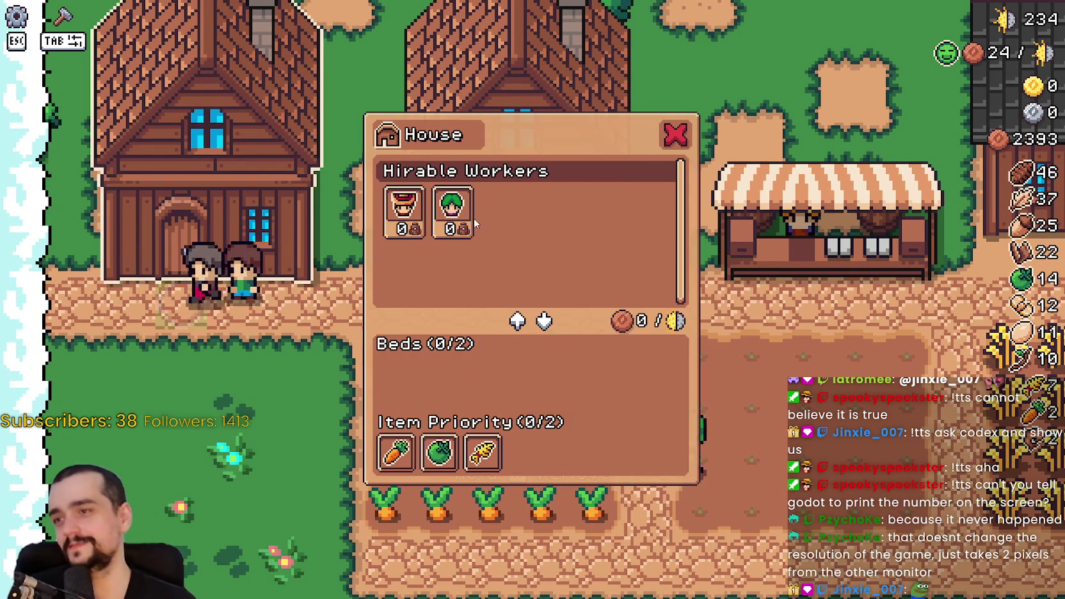
pyautogui.press('Escape')
# Step: Walk to the market stall and check its inventory and sell panel
pyautogui.press('d')
pyautogui.press('d')
pyautogui.press('d')
pyautogui.press('w')
pyautogui.press('e')
pyautogui.press('Escape')
pyautogui.press('d')
# Step: Harvest several ripe wheat plants along the bottom row
pyautogui.click(640, 363)
pyautogui.click(640, 362)
pyautogui.press('d')
pyautogui.click(653, 359)
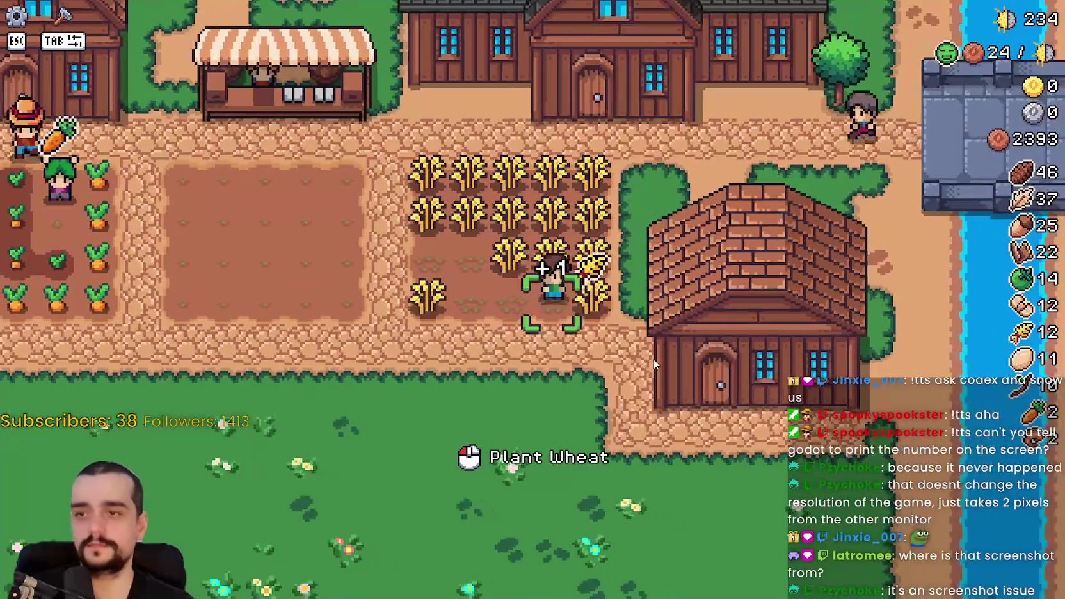
# Step: Walk to the warehouse, check its inventory, then pause the game
pyautogui.press('d')
pyautogui.press('s')
pyautogui.press('e')
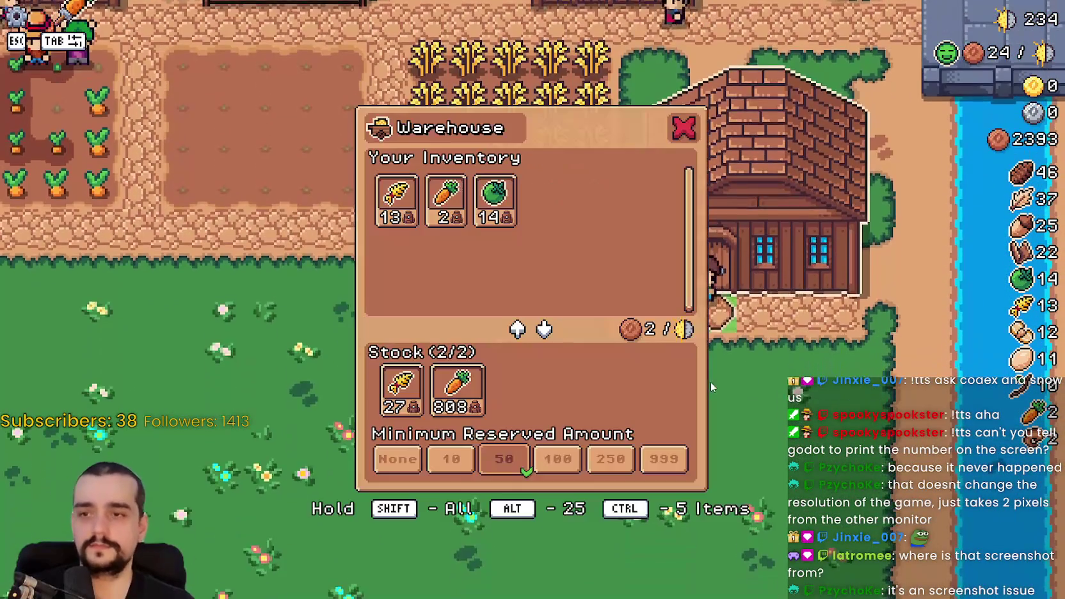
pyautogui.press('Escape')
pyautogui.press('w')
pyautogui.press('Escape')
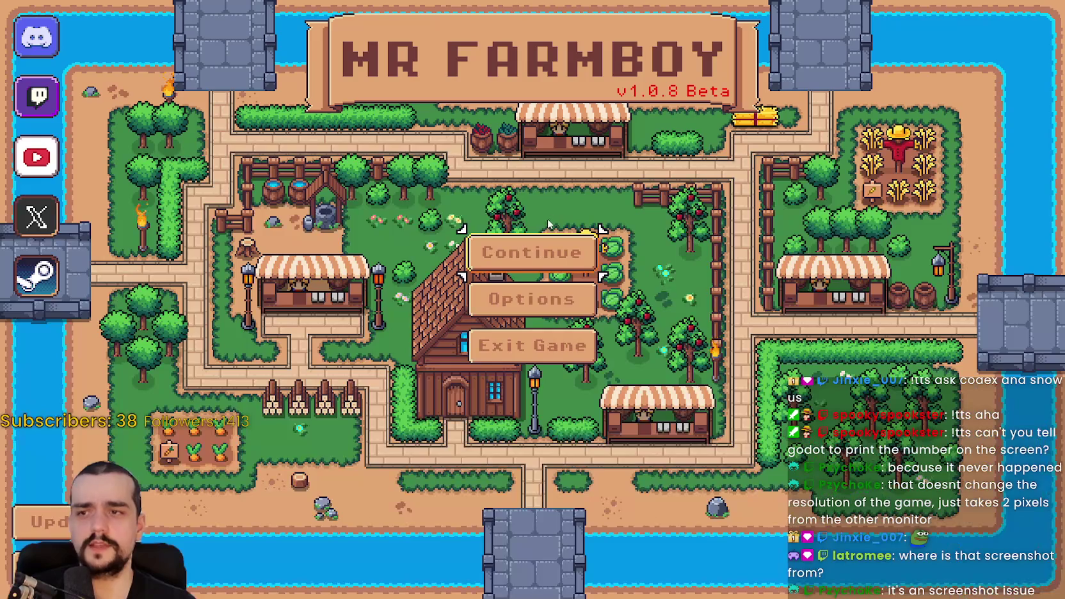
# Step: Quit to the title screen and load the Save 1 farm
pyautogui.click(560, 249)
pyautogui.scroll(-1, 599, 320)
pyautogui.click(576, 227)
pyautogui.click(576, 227)
pyautogui.click(487, 243)
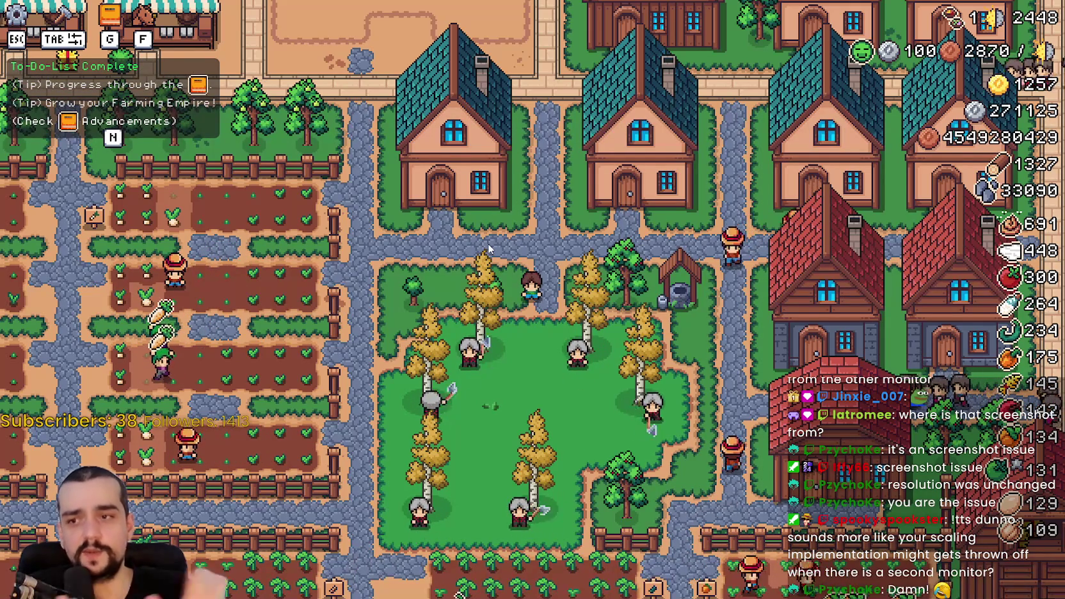
# Step: Walk past the market stalls and up between the village houses
pyautogui.press('w')
pyautogui.press('a')
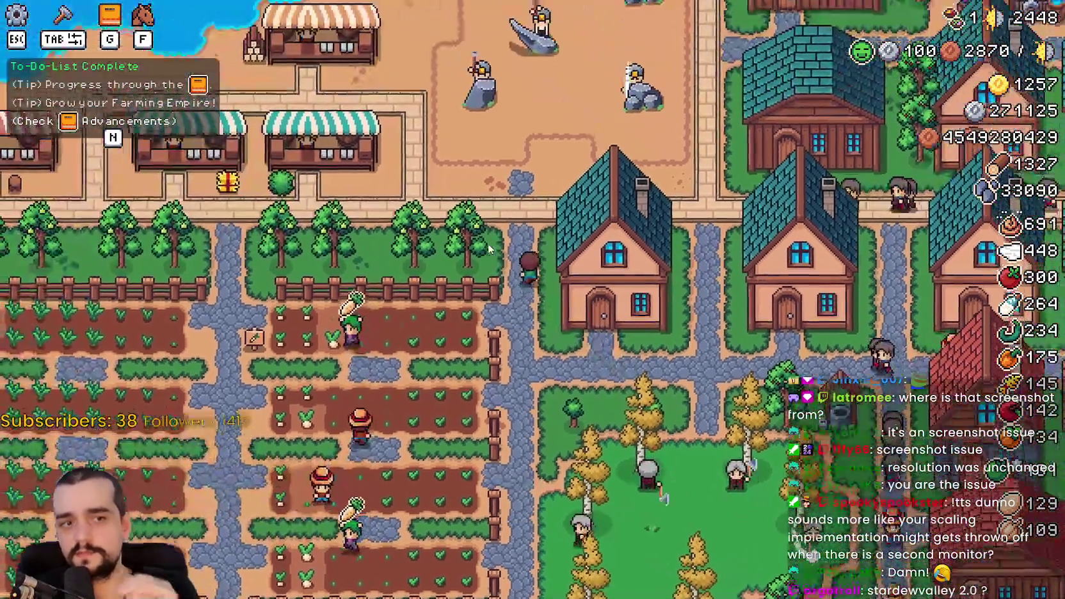
pyautogui.press('s')
pyautogui.press('d')
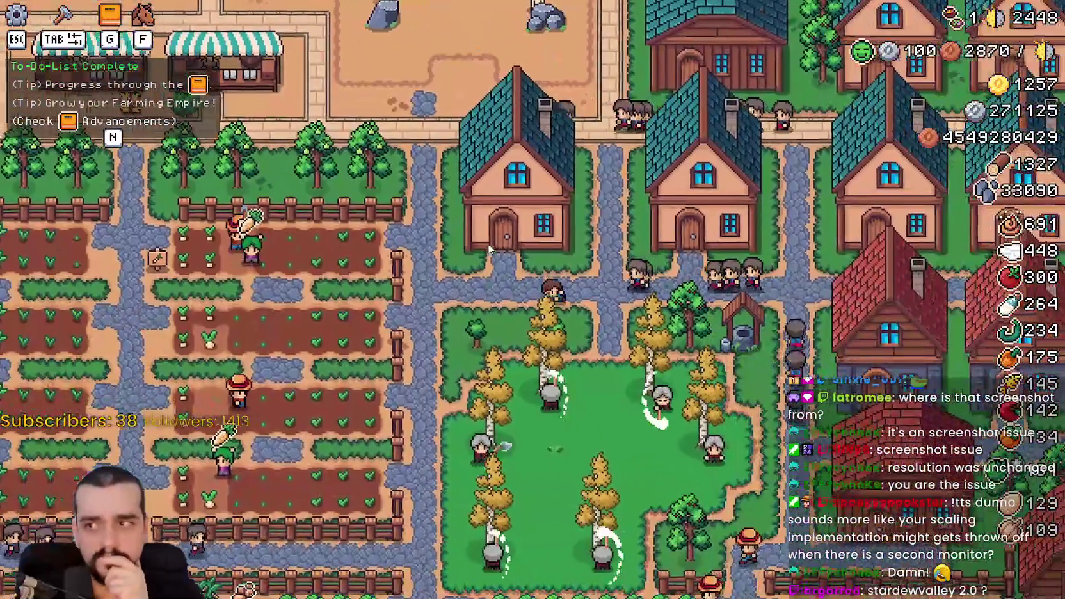
pyautogui.press('d')
pyautogui.press('w')
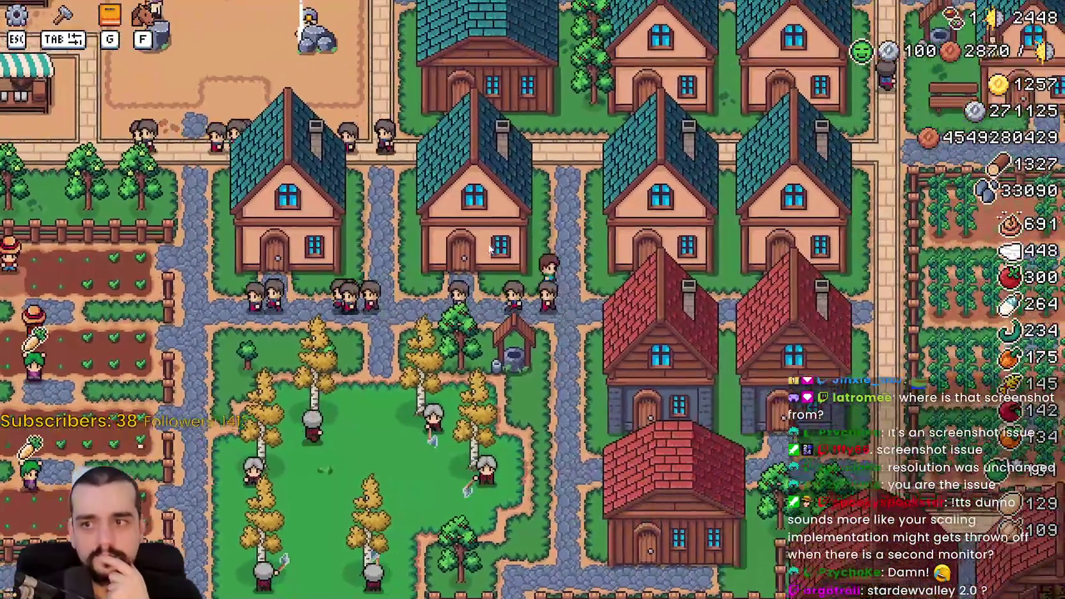
pyautogui.press('w')
pyautogui.press('d')
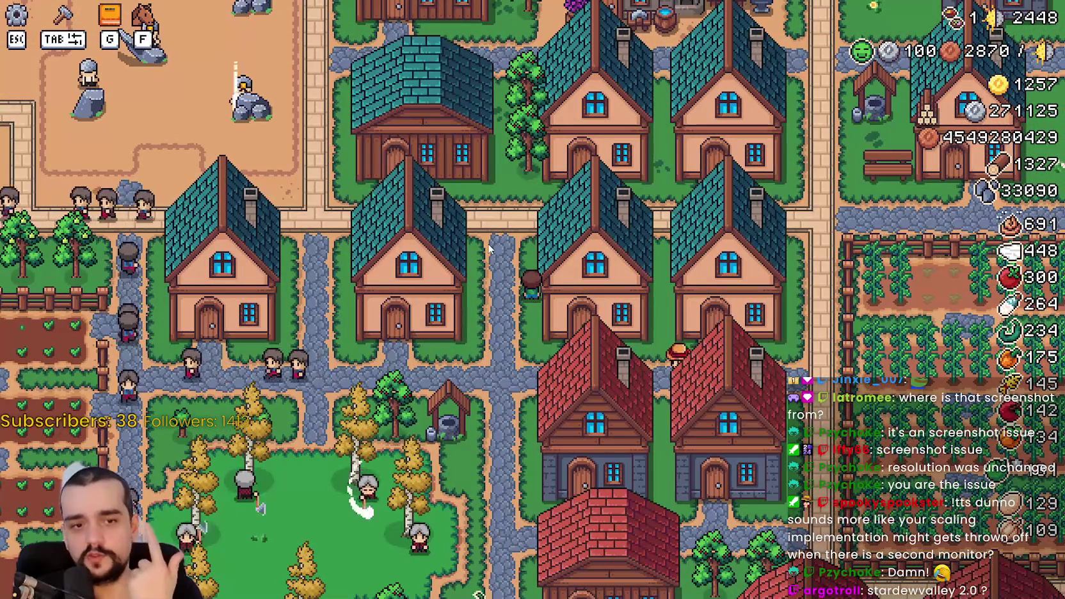
pyautogui.press('w')
pyautogui.press('d')
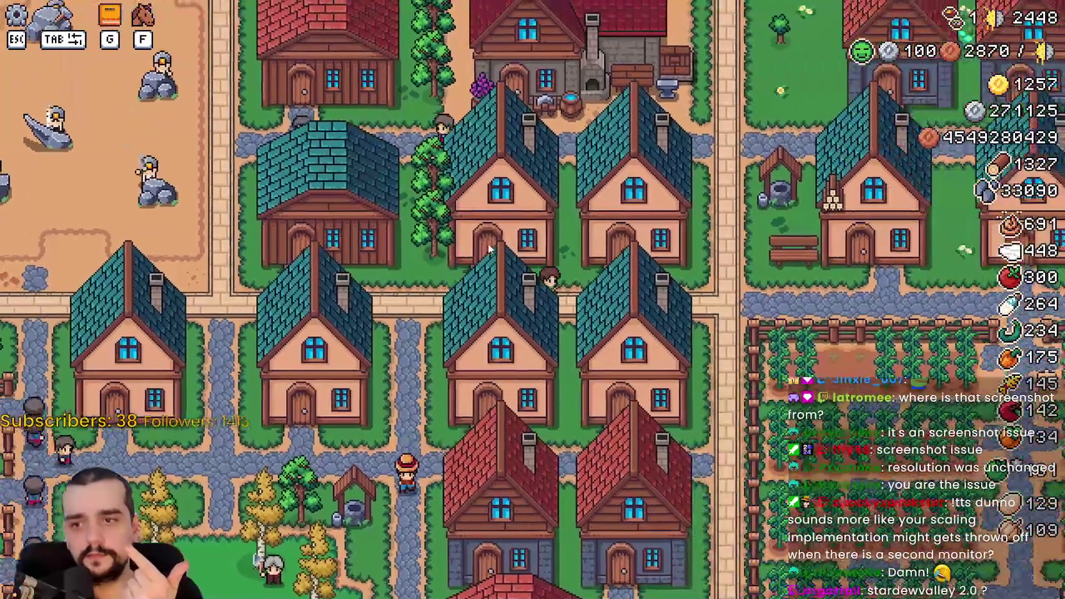
# Step: Walk north along the long north-south path, then back south-west
pyautogui.press('d')
pyautogui.press('w')
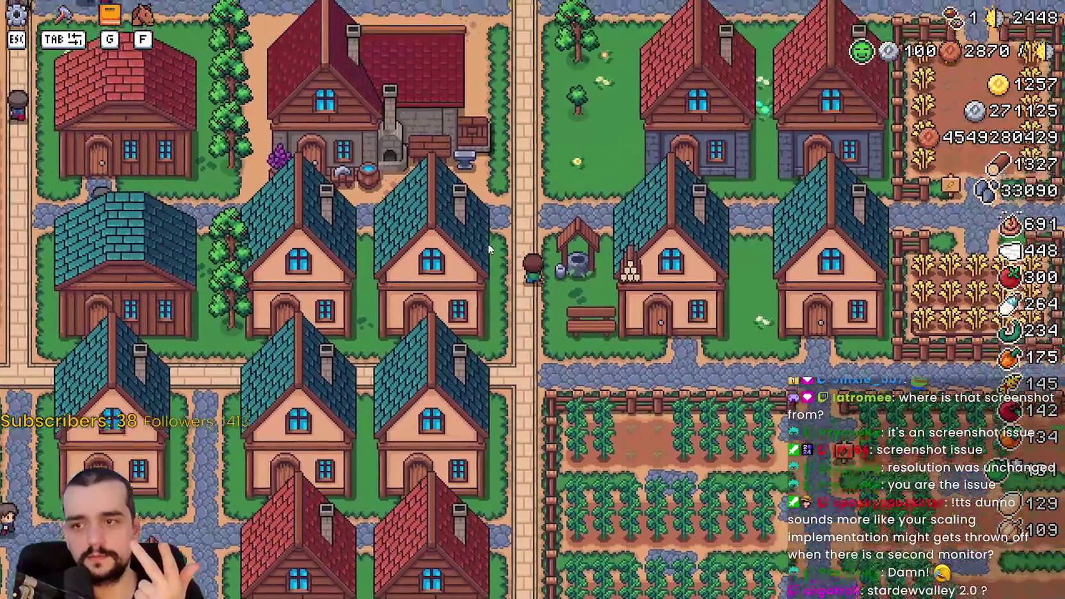
pyautogui.press('w')
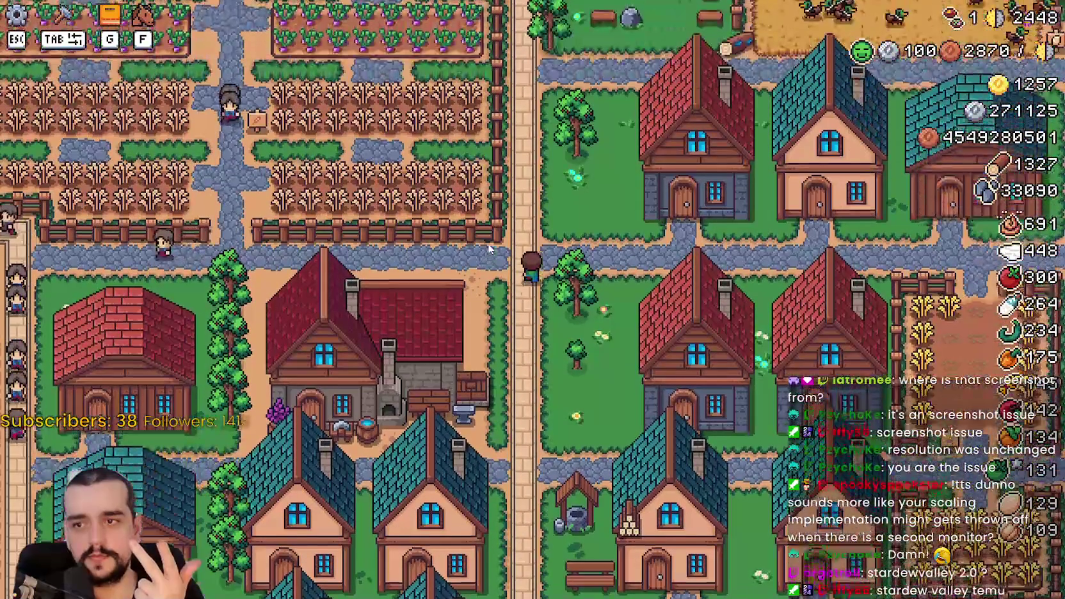
pyautogui.press('w')
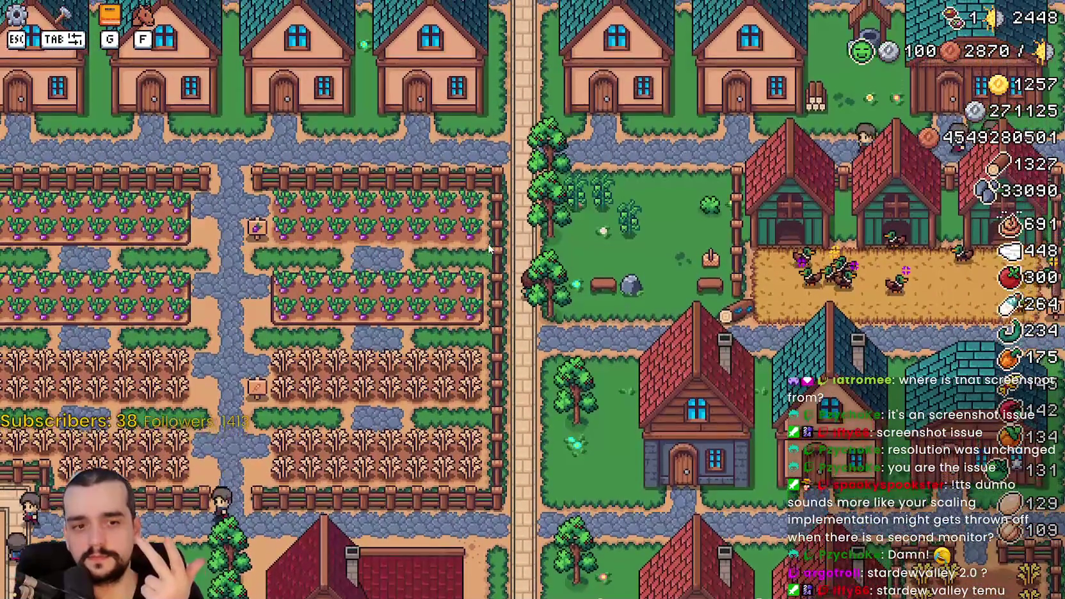
pyautogui.press('w')
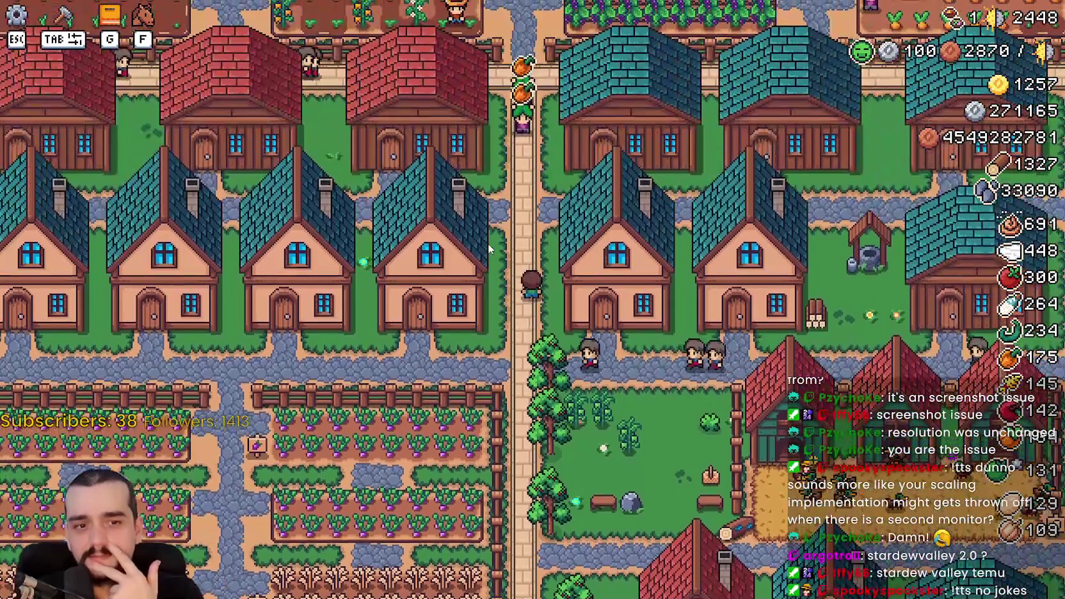
pyautogui.press('s')
pyautogui.press('a')
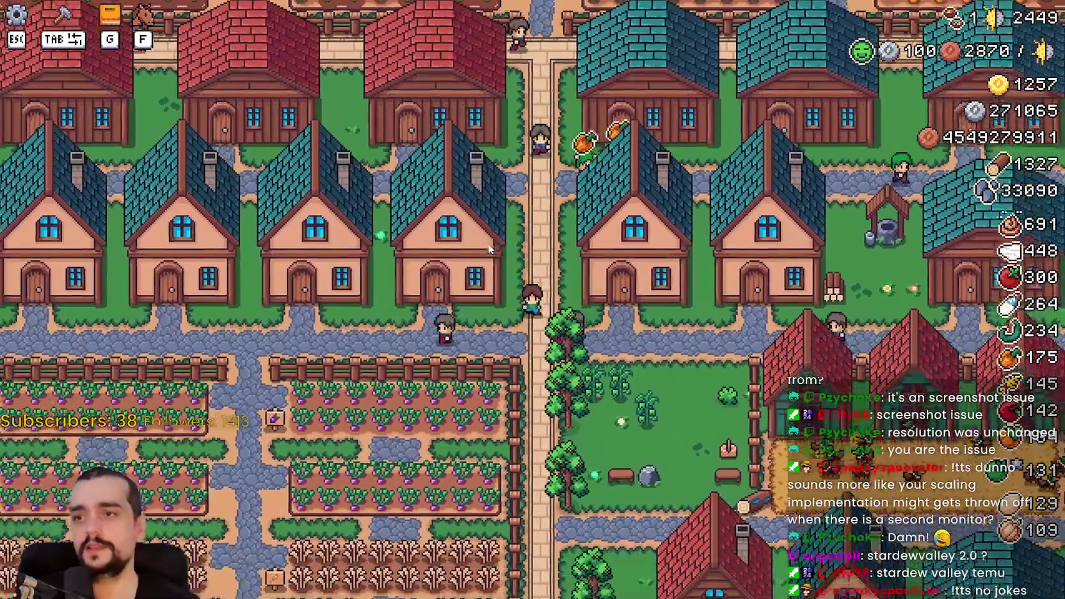
# Step: Ride between the duck and chicken coops and back north toward the farm fields
pyautogui.press('s')
pyautogui.press('d')
pyautogui.scroll(2, 654, 331)
pyautogui.press('d')
pyautogui.press('s')
pyautogui.press('w')
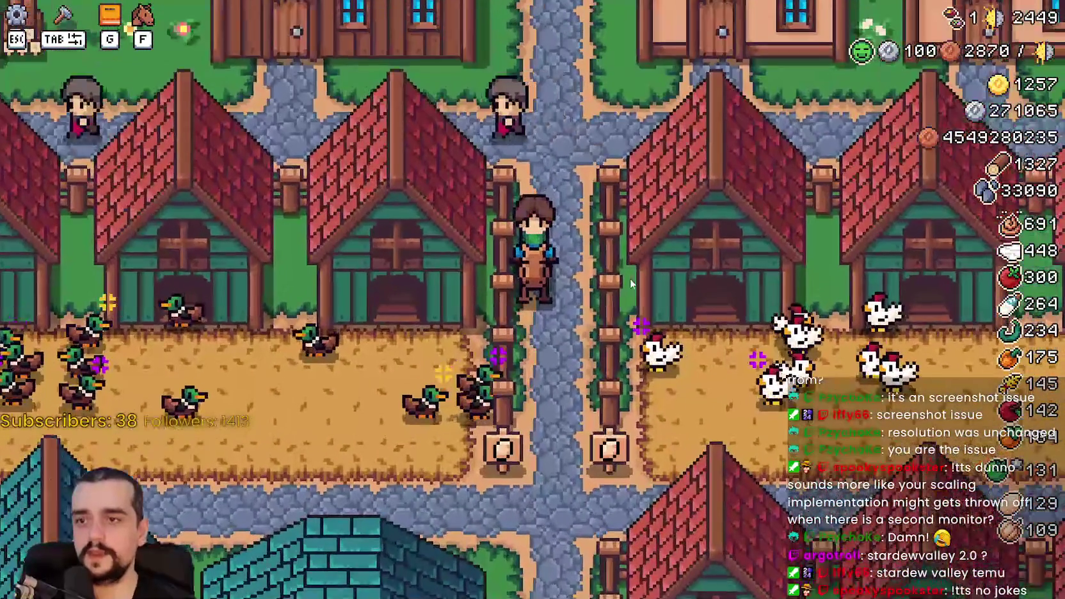
pyautogui.press('a')
pyautogui.press('d')
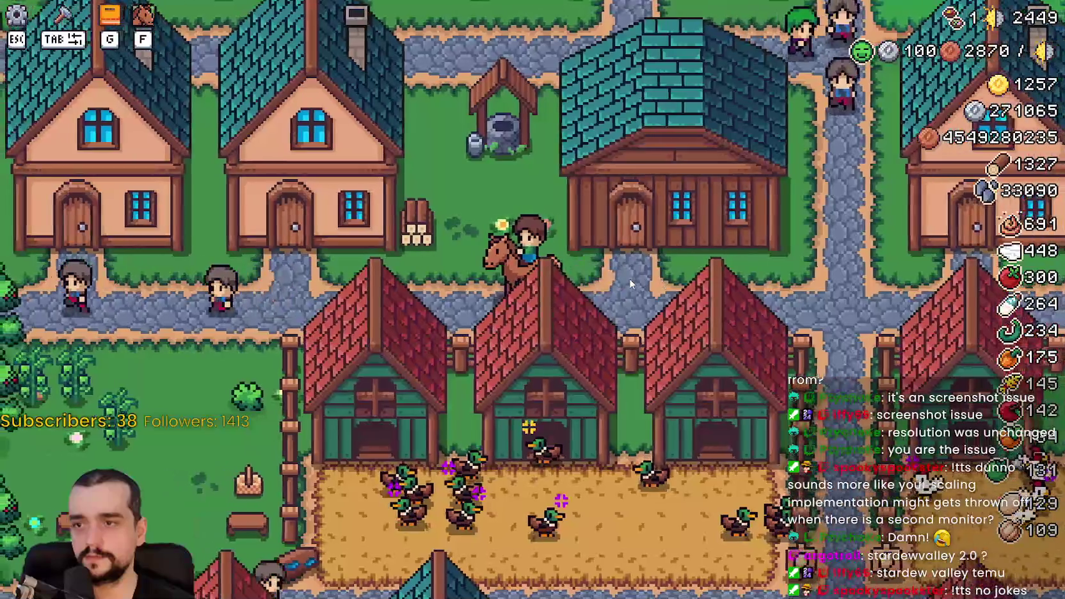
pyautogui.scroll(-2, 628, 278)
pyautogui.press('w')
pyautogui.press('w')
pyautogui.scroll(1, 628, 280)
pyautogui.scroll(-2, 629, 276)
# Step: Ride to the tomato field's top-left edge and west across the farm fields
pyautogui.press('a')
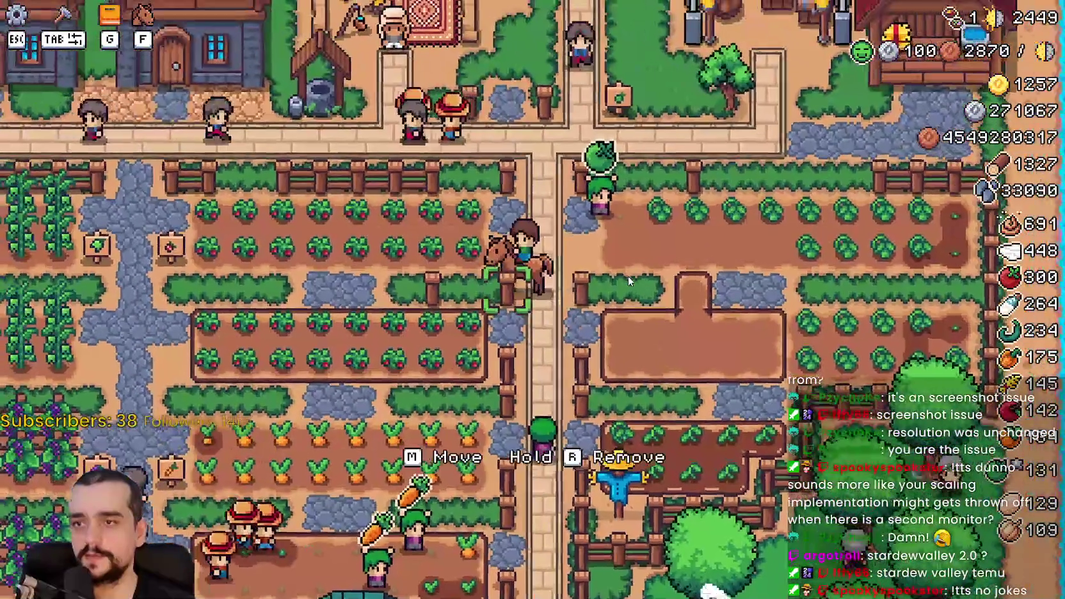
pyautogui.press('w')
pyautogui.scroll(2, 593, 265)
pyautogui.scroll(-4, 364, 293)
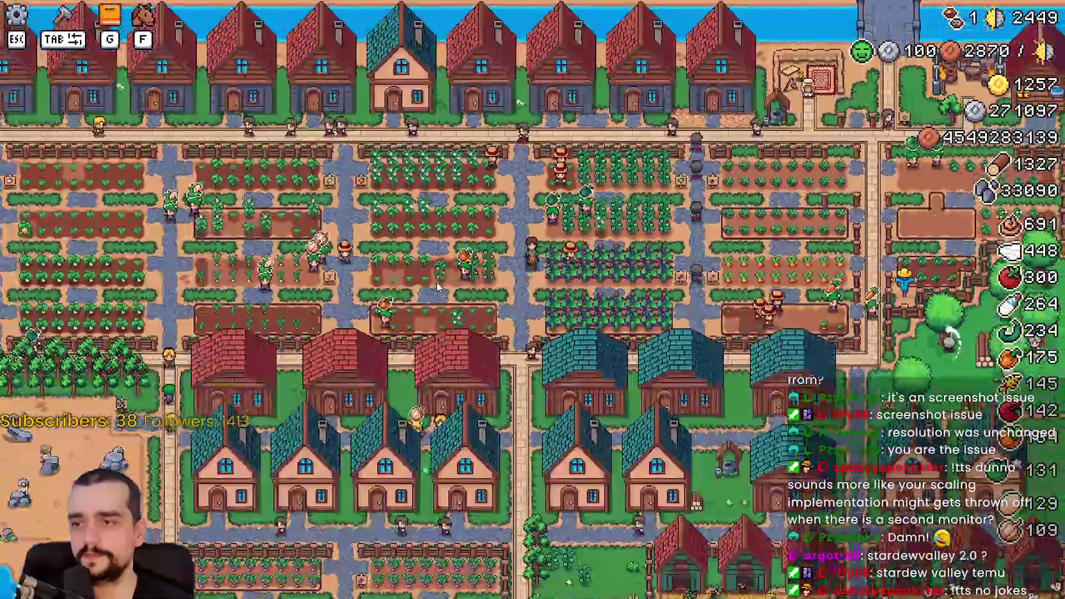
pyautogui.scroll(4, 438, 287)
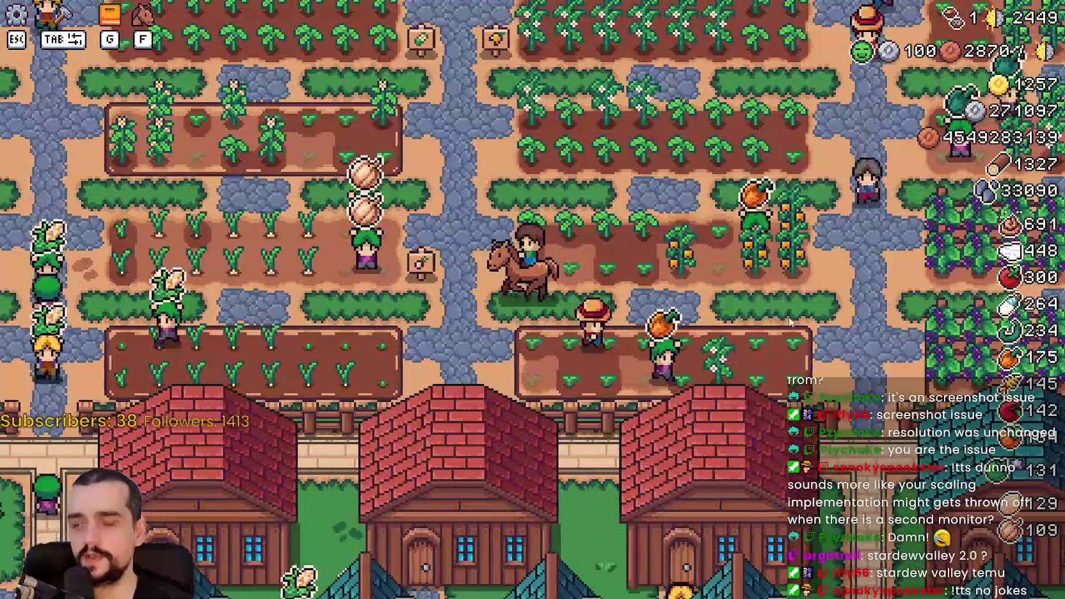
pyautogui.press('a')
pyautogui.scroll(-1, 242, 115)
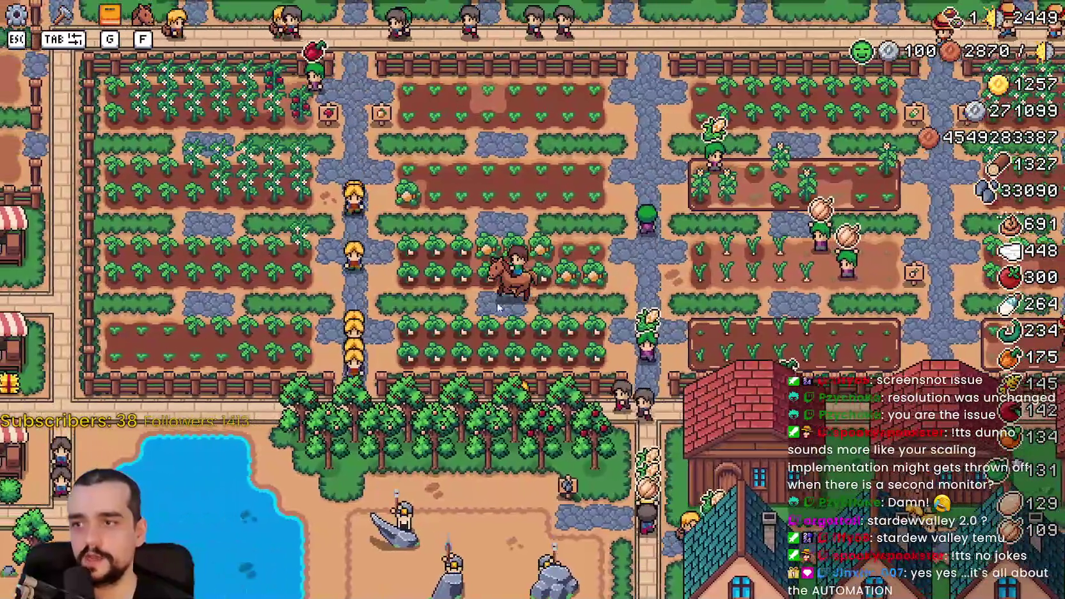
pyautogui.scroll(3, 526, 308)
pyautogui.press('a')
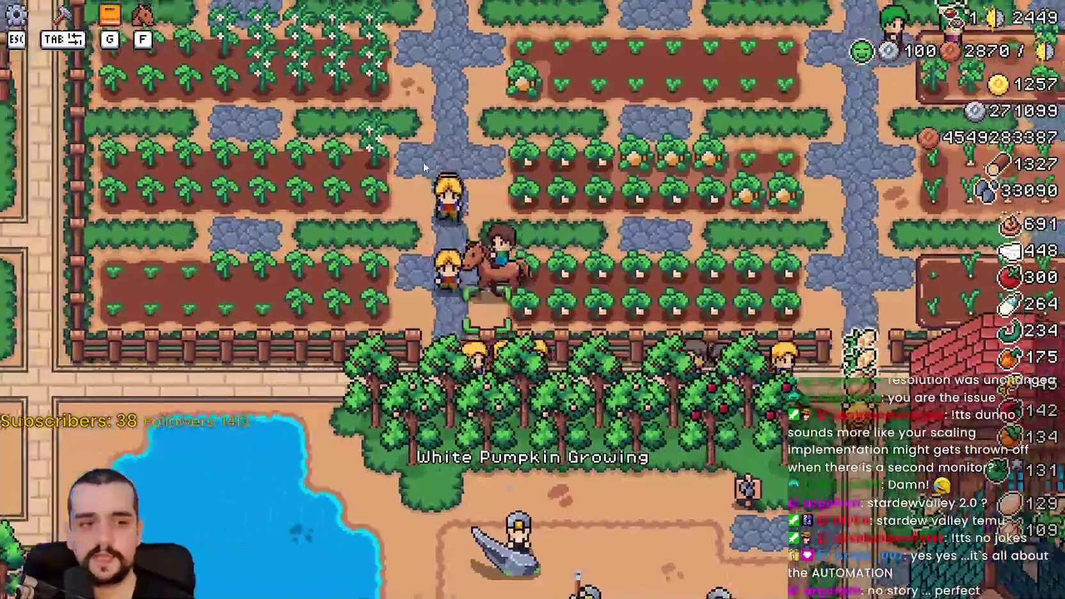
# Step: Mount the horse with F, ride east past the well to the coops, then back to the purple crop plots
pyautogui.press('f')
pyautogui.press('d')
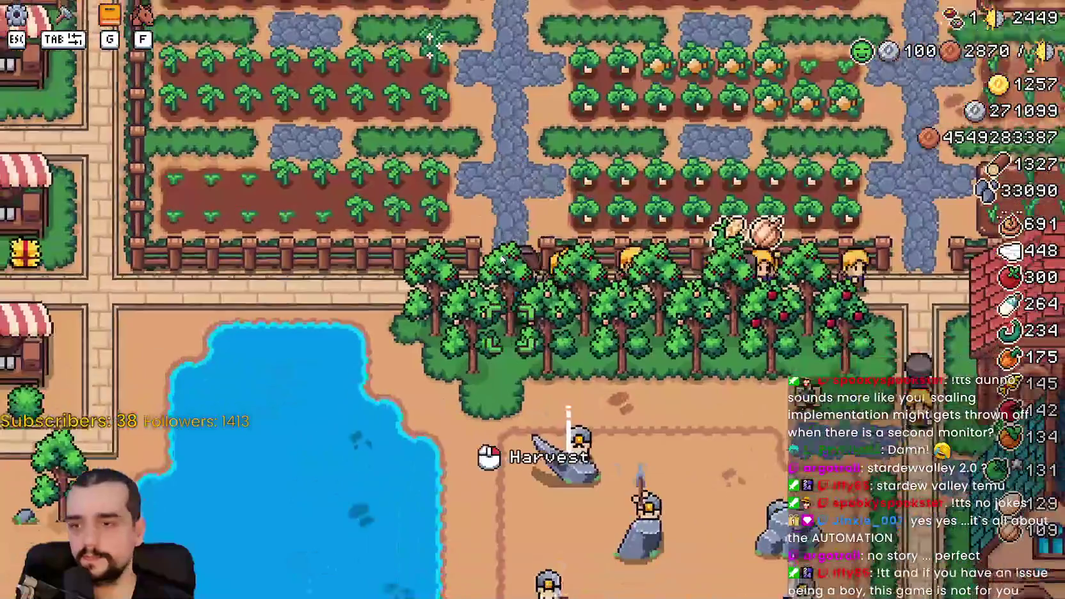
pyautogui.press('d')
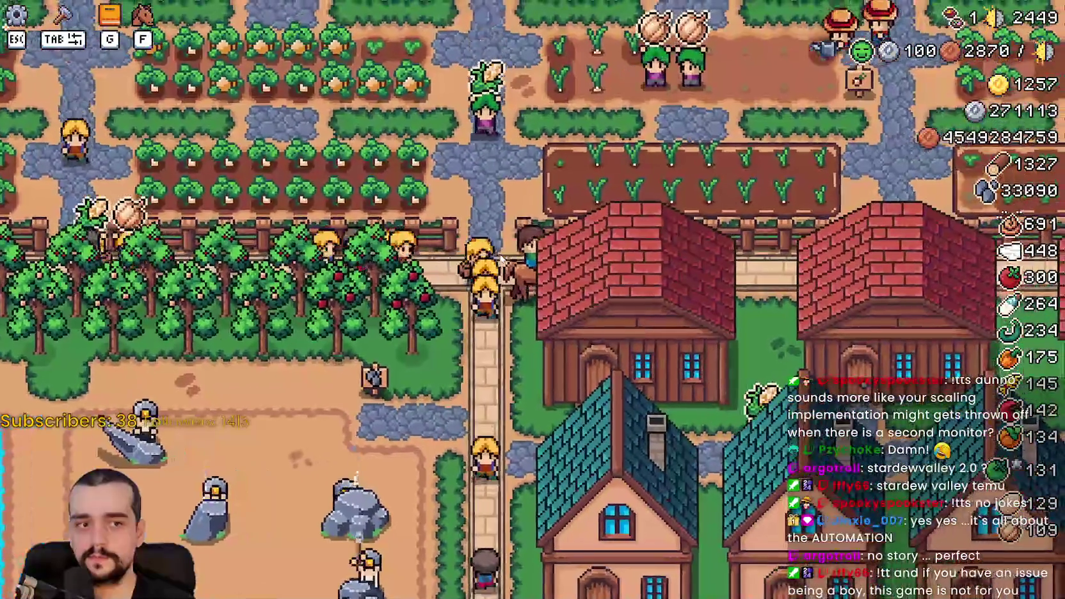
pyautogui.press('d')
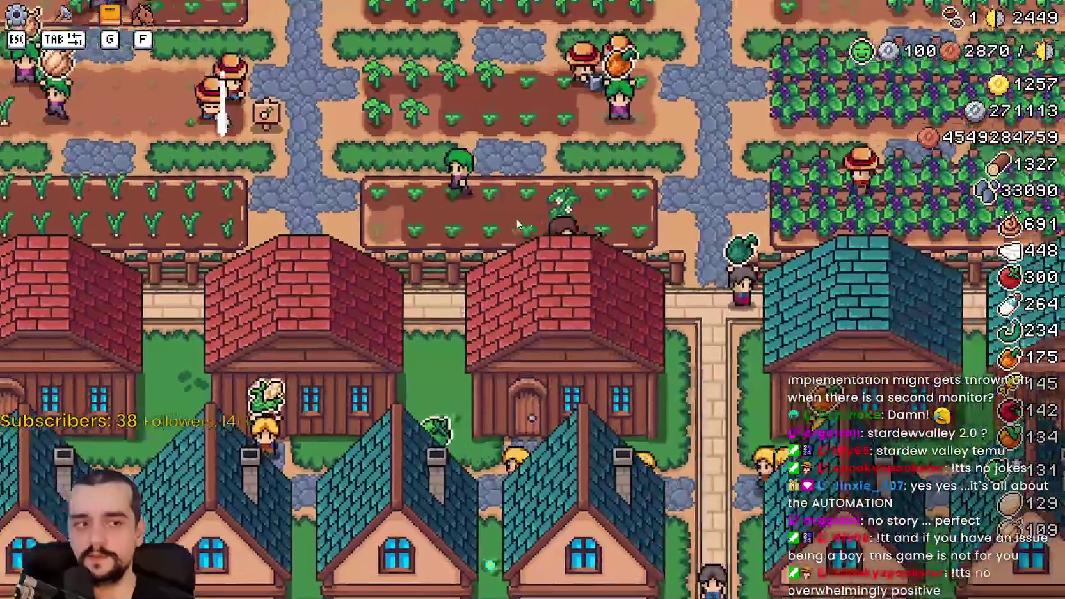
pyautogui.press('s')
pyautogui.press('s')
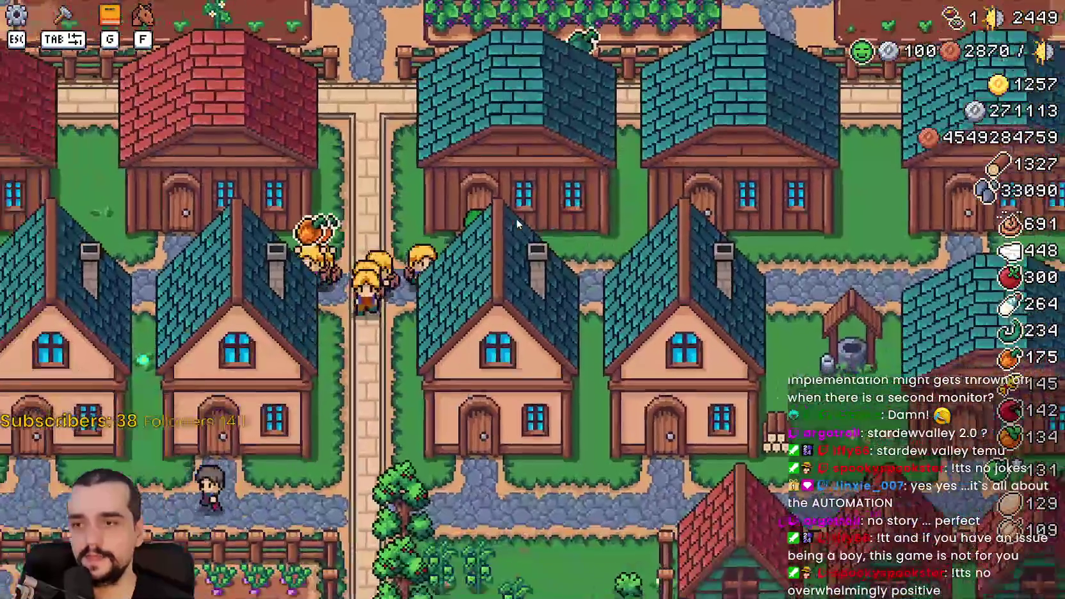
pyautogui.press('d')
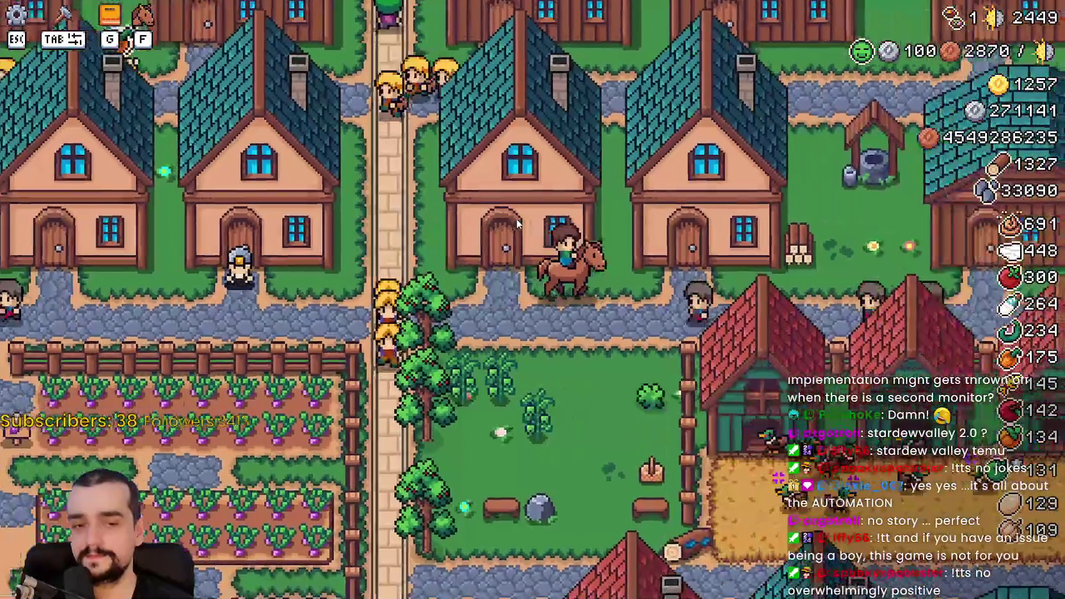
pyautogui.press('d')
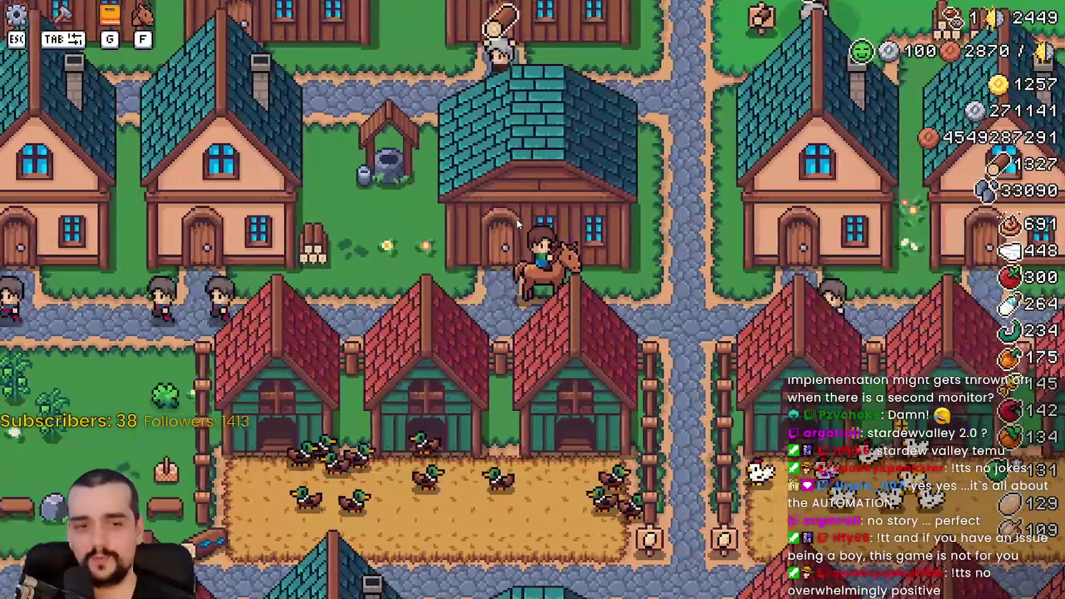
pyautogui.press('s')
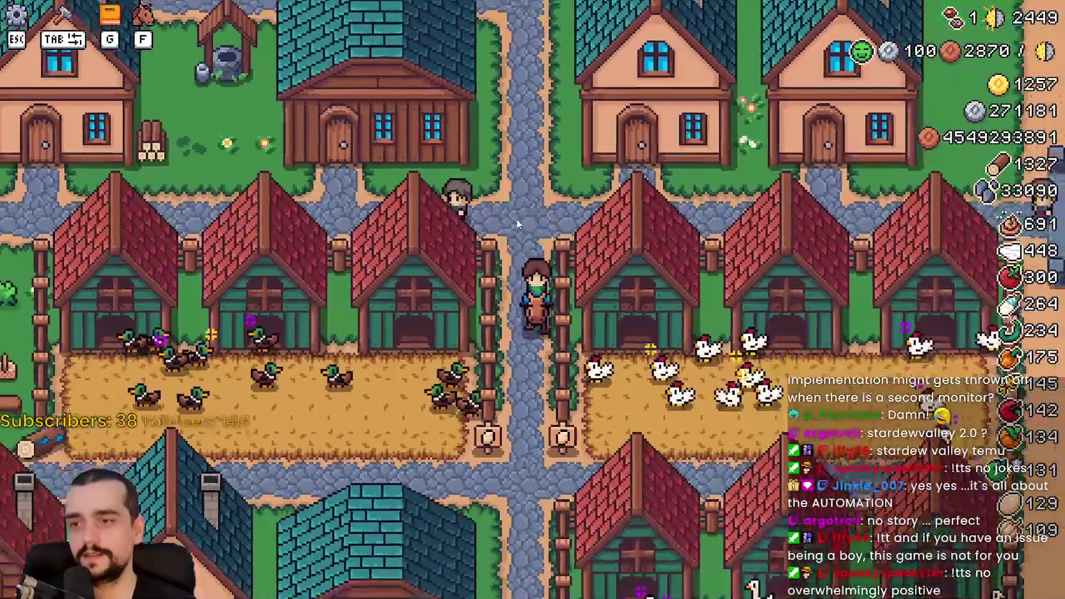
pyautogui.press('a')
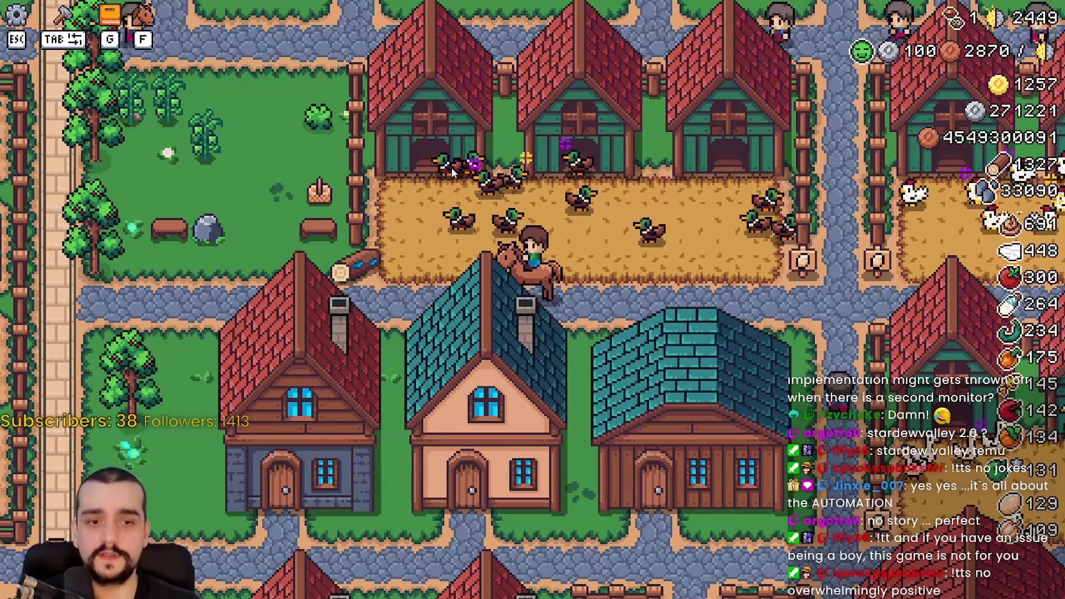
pyautogui.press('a')
pyautogui.press('w')
pyautogui.press('w')
# Step: Ride south past the sign and back and forth across the pumpkin and farm plots
pyautogui.scroll(3, 377, 272)
pyautogui.press('s')
pyautogui.press('a')
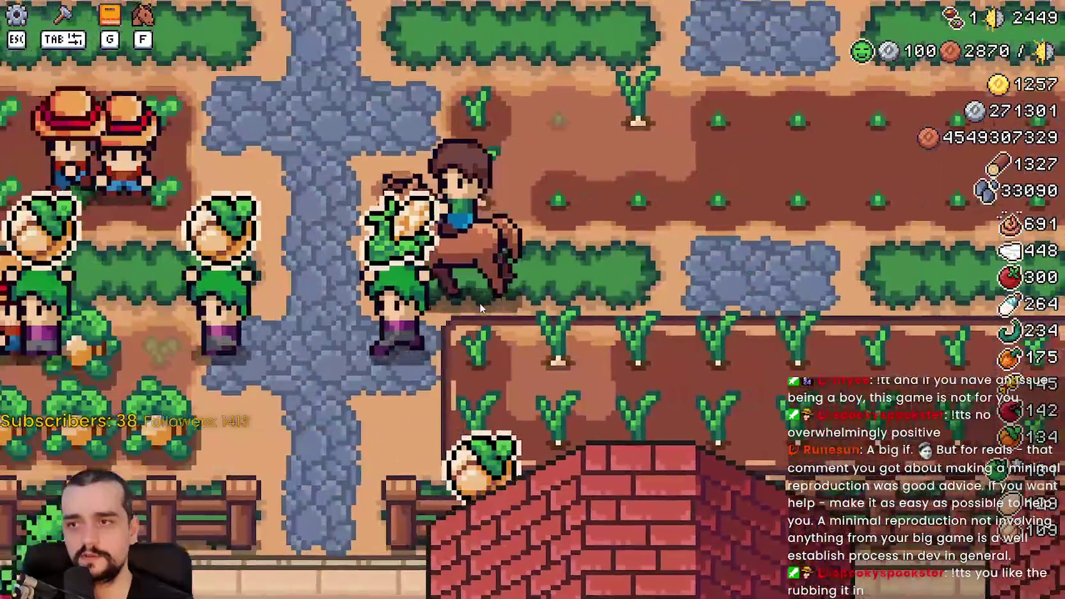
pyautogui.scroll(5, 479, 301)
pyautogui.scroll(-5, 471, 297)
pyautogui.press('d')
pyautogui.scroll(4, 468, 291)
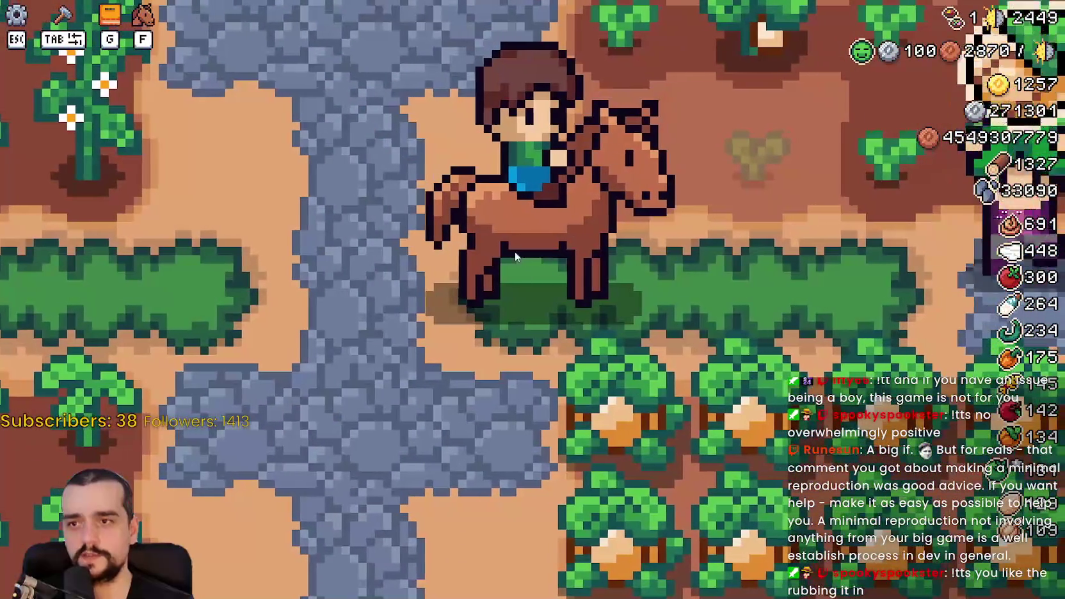
pyautogui.press('d')
pyautogui.scroll(-4, 487, 181)
pyautogui.press('a')
pyautogui.press('w')
pyautogui.press('w')
pyautogui.scroll(4, 493, 186)
# Step: Ride down the stone path into the crop fields, then up and along the village road
pyautogui.press('s')
pyautogui.press('a')
pyautogui.press('s')
pyautogui.press('d')
pyautogui.press('d')
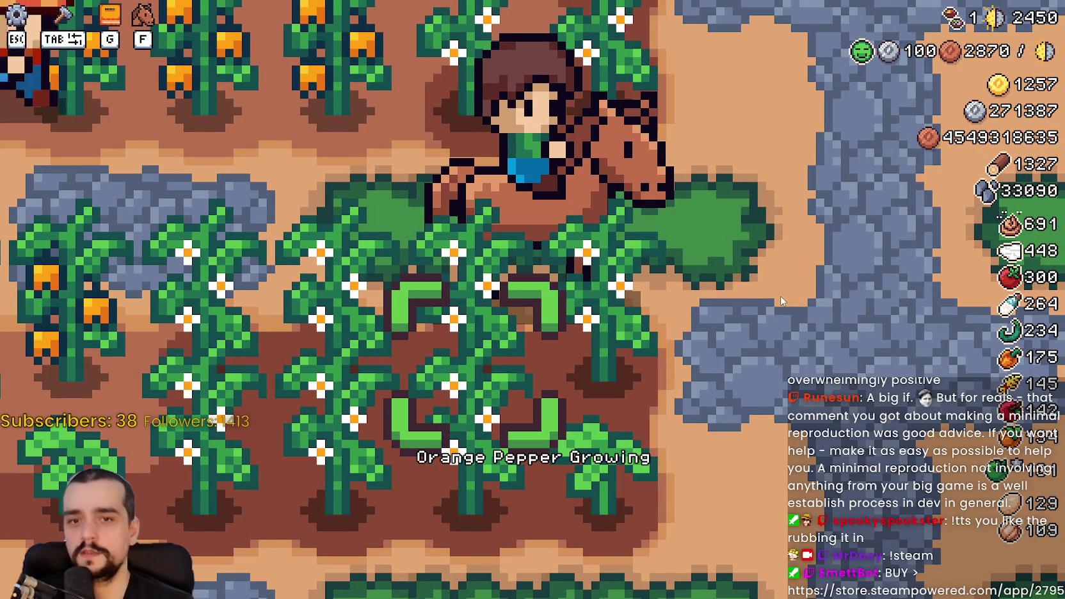
pyautogui.press('a')
pyautogui.press('w')
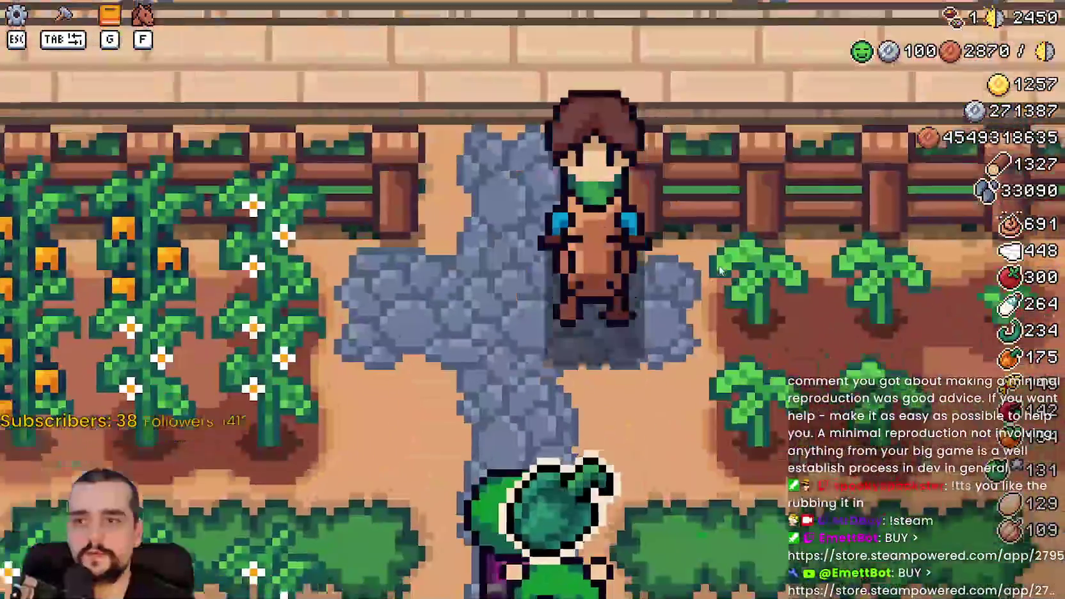
pyautogui.press('d')
pyautogui.press('a')
pyautogui.press('w')
pyautogui.press('a')
pyautogui.press('d')
pyautogui.press('s')
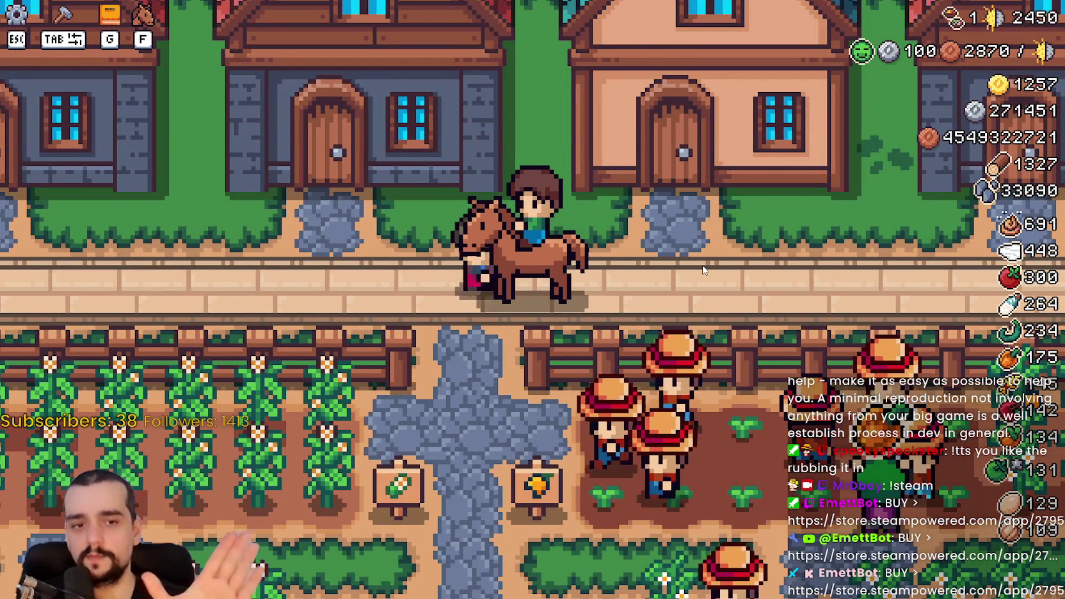
# Step: Ride between the village road and the stone path through the fields
pyautogui.press('a')
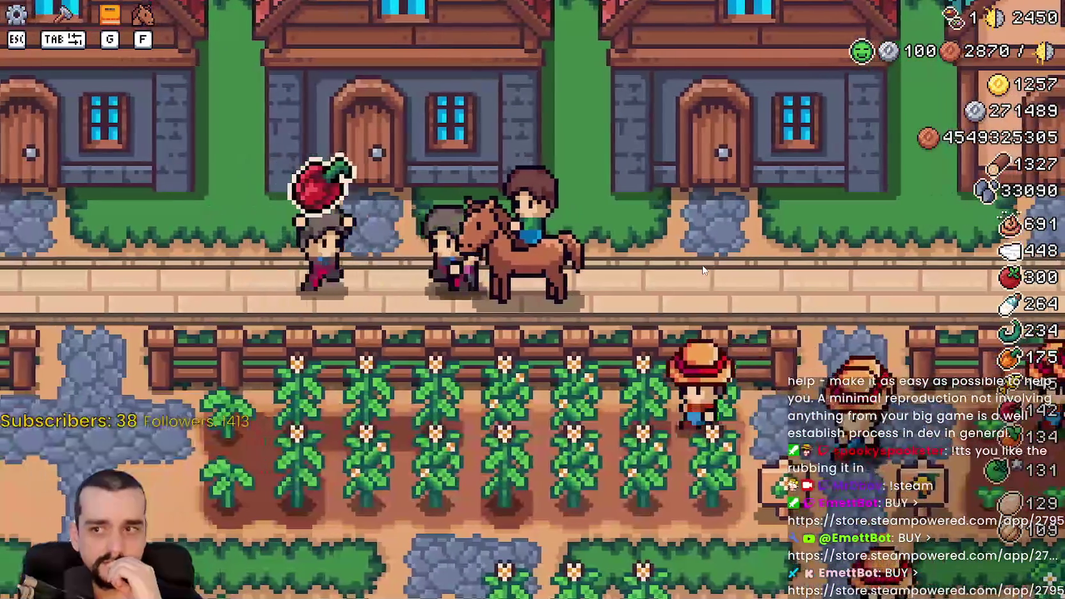
pyautogui.press('d')
pyautogui.press('s')
pyautogui.press('w')
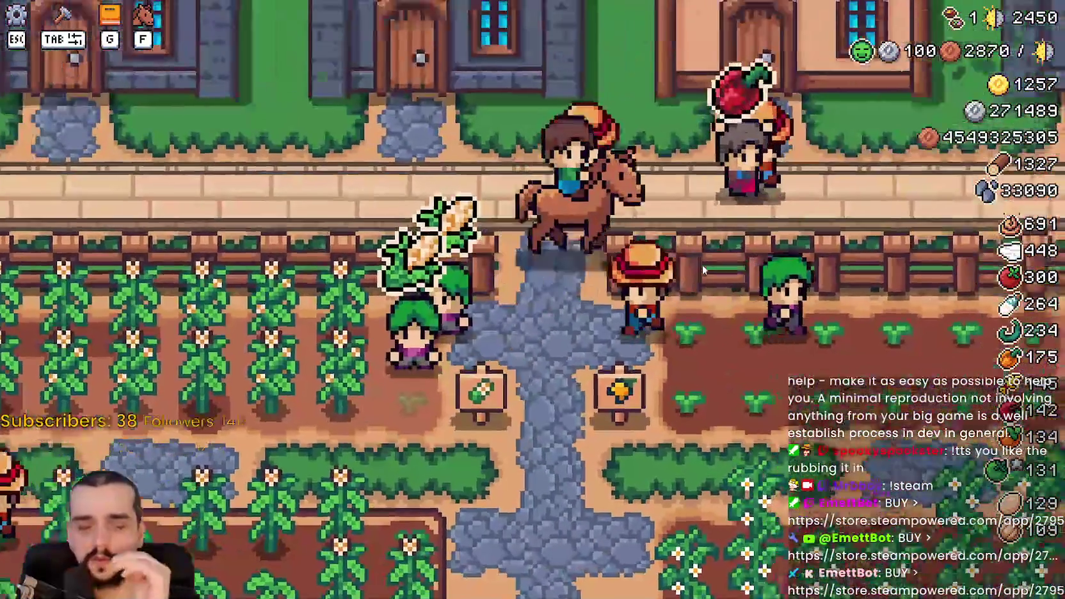
pyautogui.press('s')
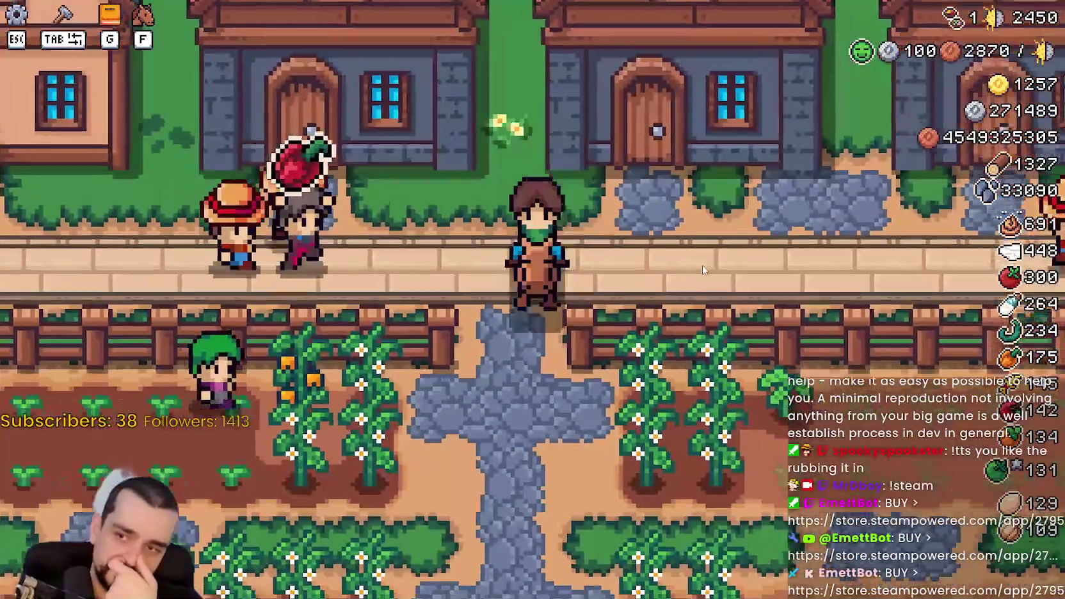
pyautogui.press('d')
# Step: Ride south past the signs, then north back up to the village road
pyautogui.press('d')
pyautogui.press('s')
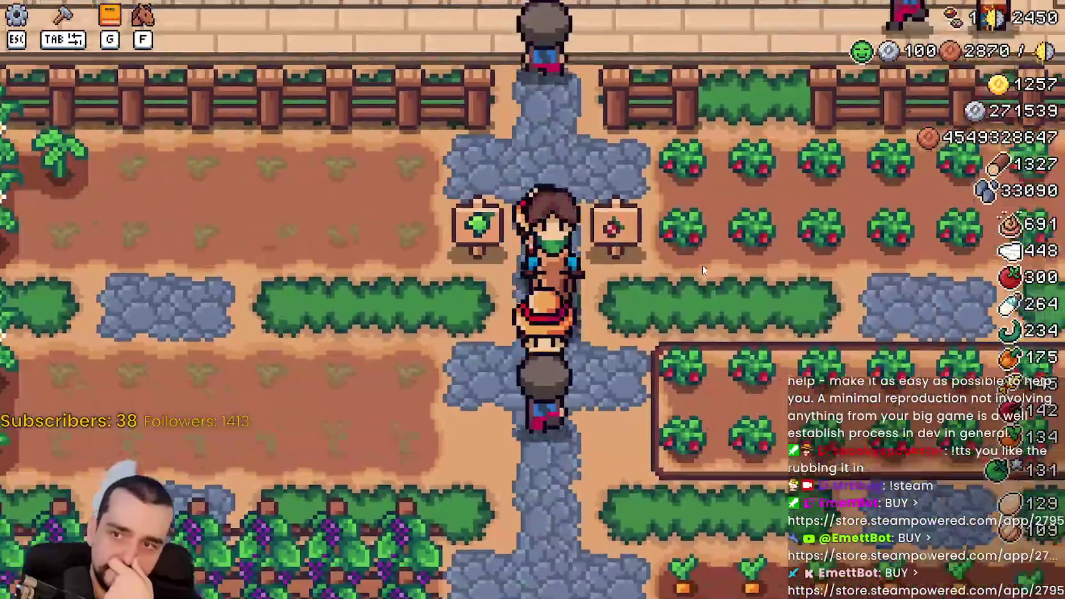
pyautogui.press('a')
pyautogui.press('d')
pyautogui.press('s')
pyautogui.press('a')
pyautogui.press('w')
pyautogui.press('a')
pyautogui.press('w')
pyautogui.press('d')
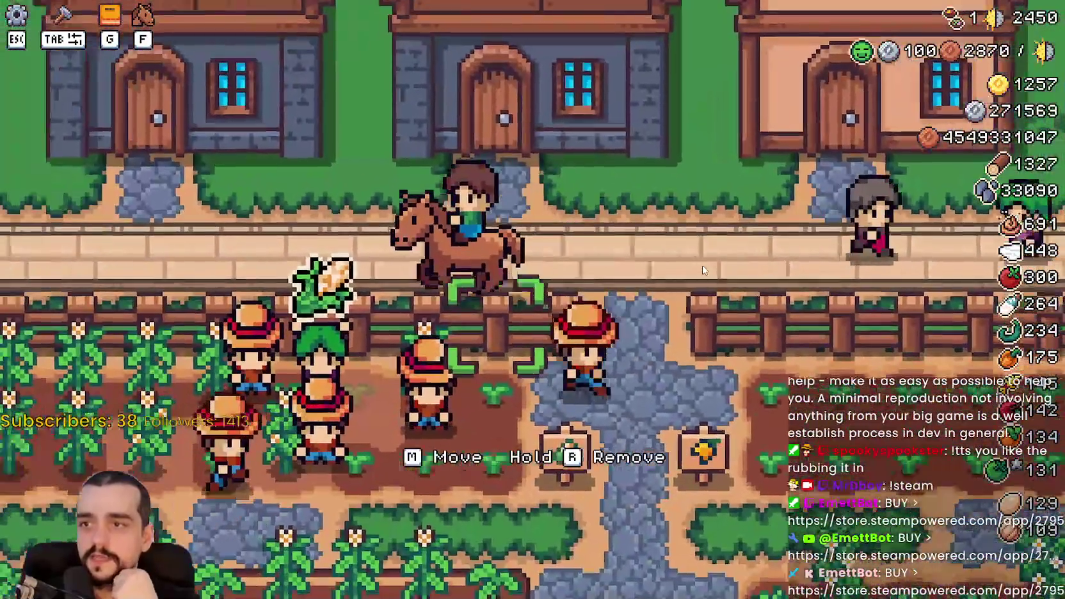
pyautogui.press('a')
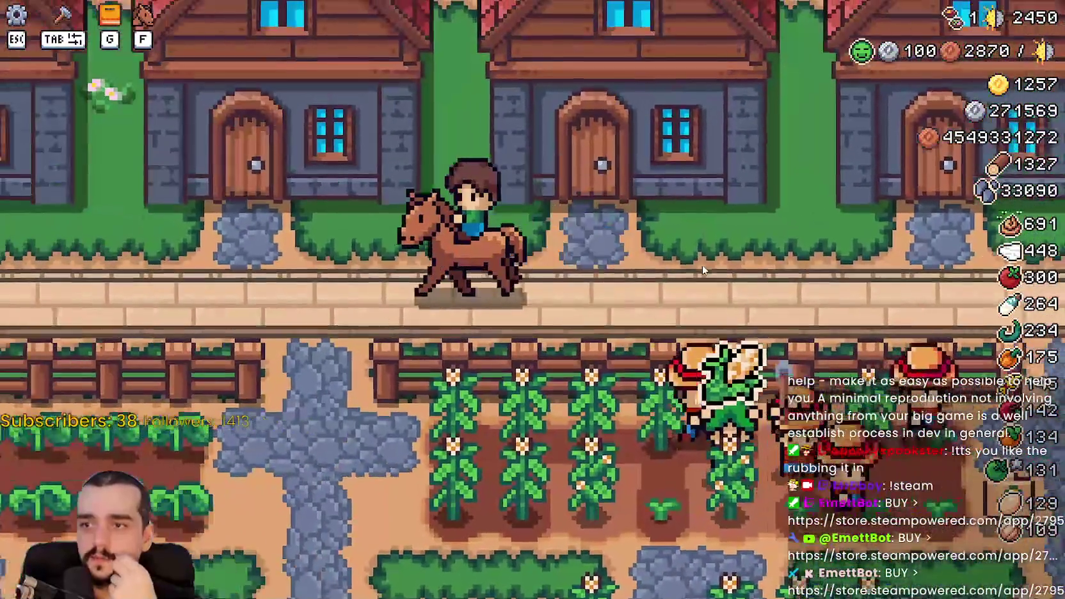
# Step: Pause the game to show the Stats panel with coins, buildings and hired workers
pyautogui.scroll(-2, 698, 270)
pyautogui.scroll(-2, 697, 270)
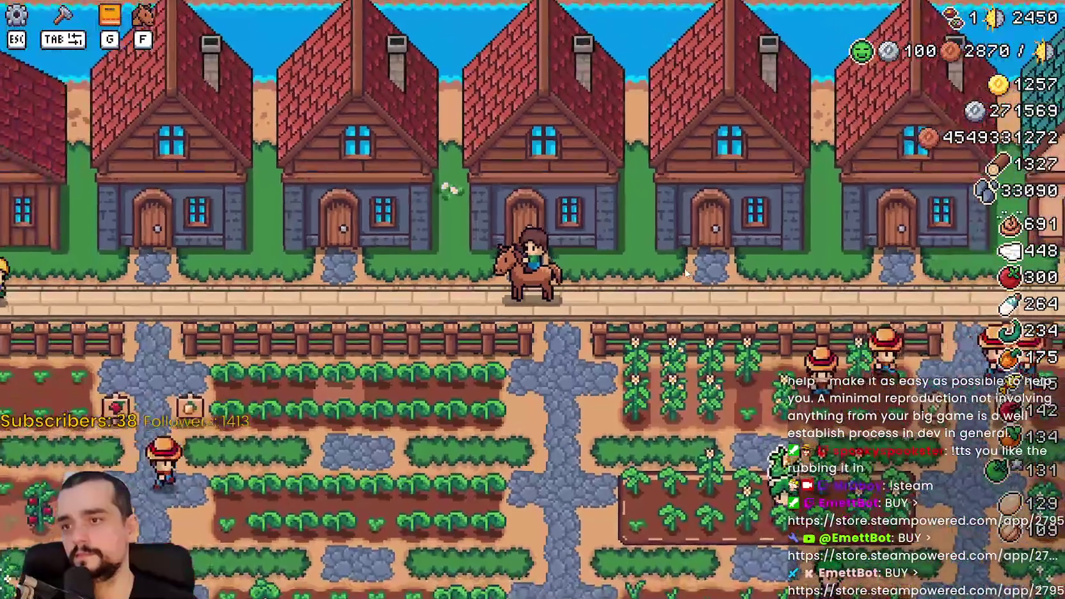
pyautogui.scroll(3, 490, 291)
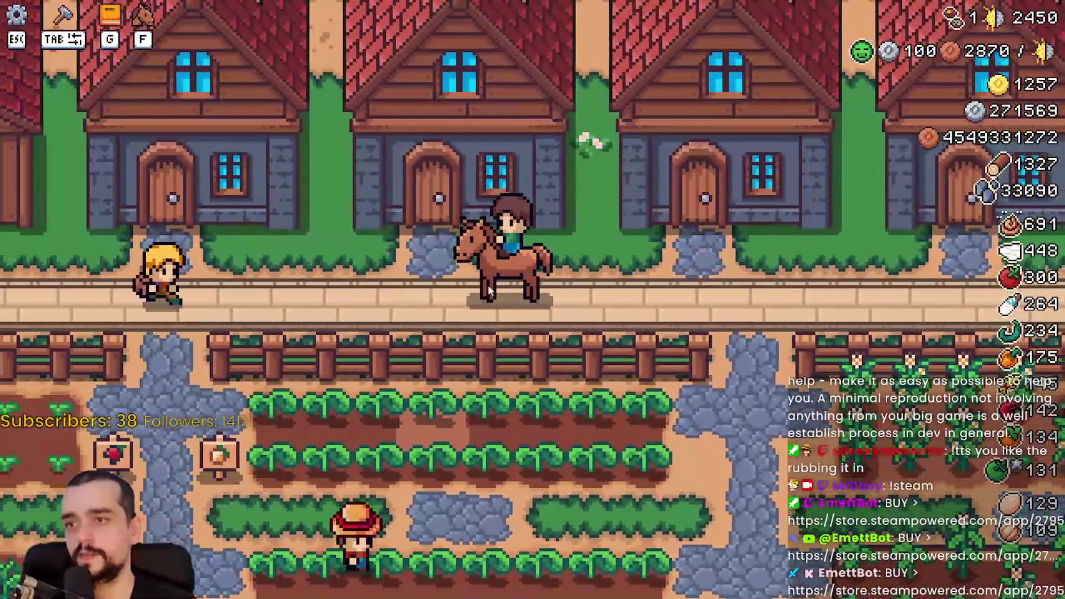
pyautogui.press('Escape')
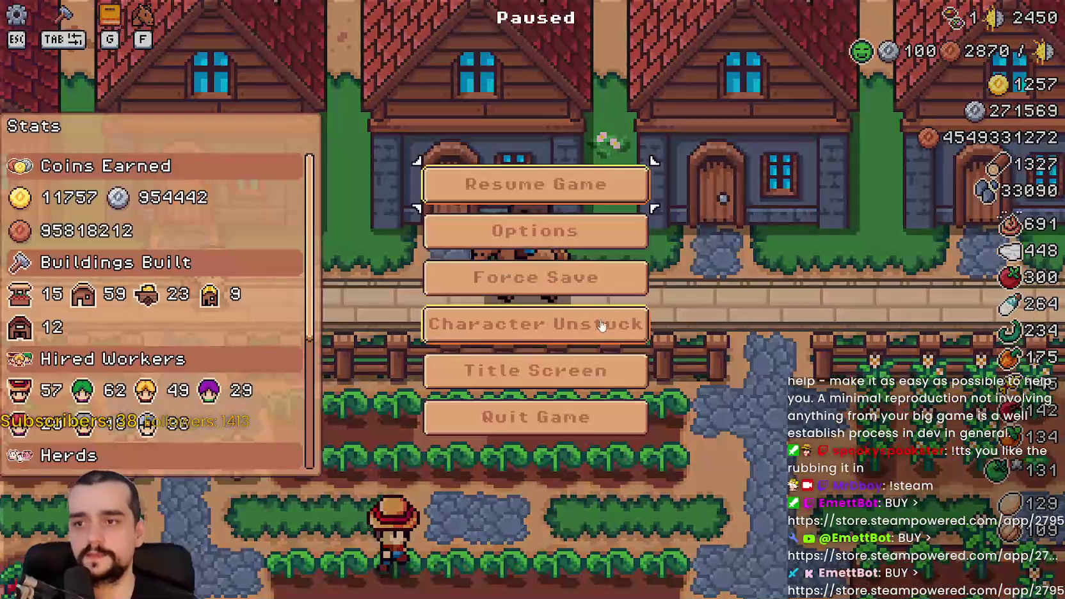
# Step: Resume the game and inspect a house's worker and bed details
pyautogui.press('Escape')
pyautogui.click(572, 246)
pyautogui.scroll(-1, 639, 448)
pyautogui.scroll(1, 608, 448)
pyautogui.scroll(-1, 397, 448)
pyautogui.moveTo(459, 355)
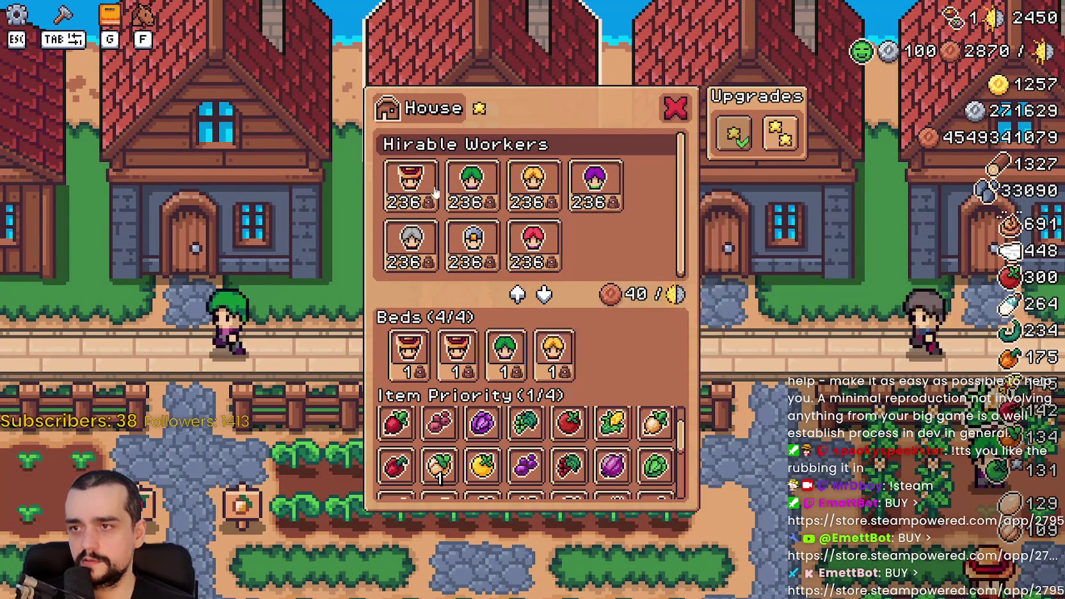
pyautogui.press('Escape')
# Step: Browse the crop, worker, and coop and barn advancements, then return to the village
pyautogui.press('g')
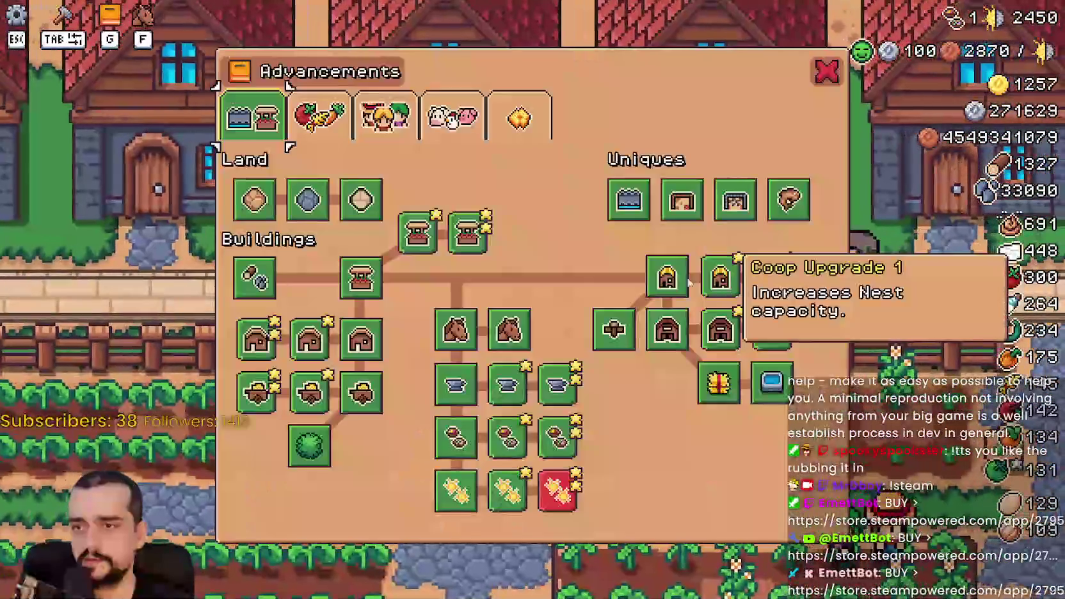
pyautogui.click(318, 115)
pyautogui.click(384, 115)
pyautogui.click(451, 119)
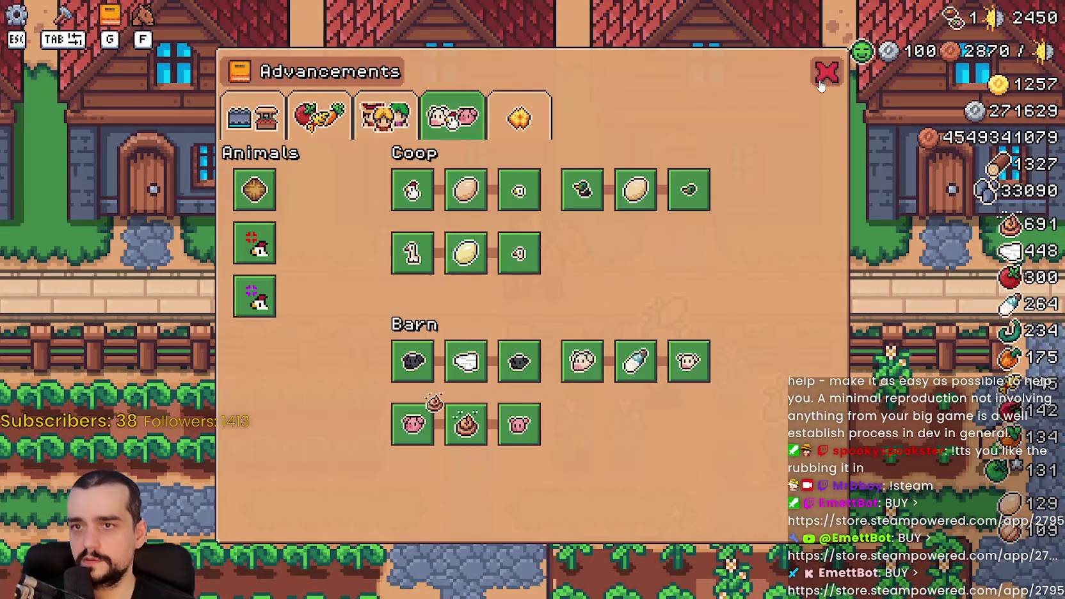
pyautogui.press('Escape')
# Step: Ride the farmer east, north past the barrel yard, then back south into the village
pyautogui.press('d')
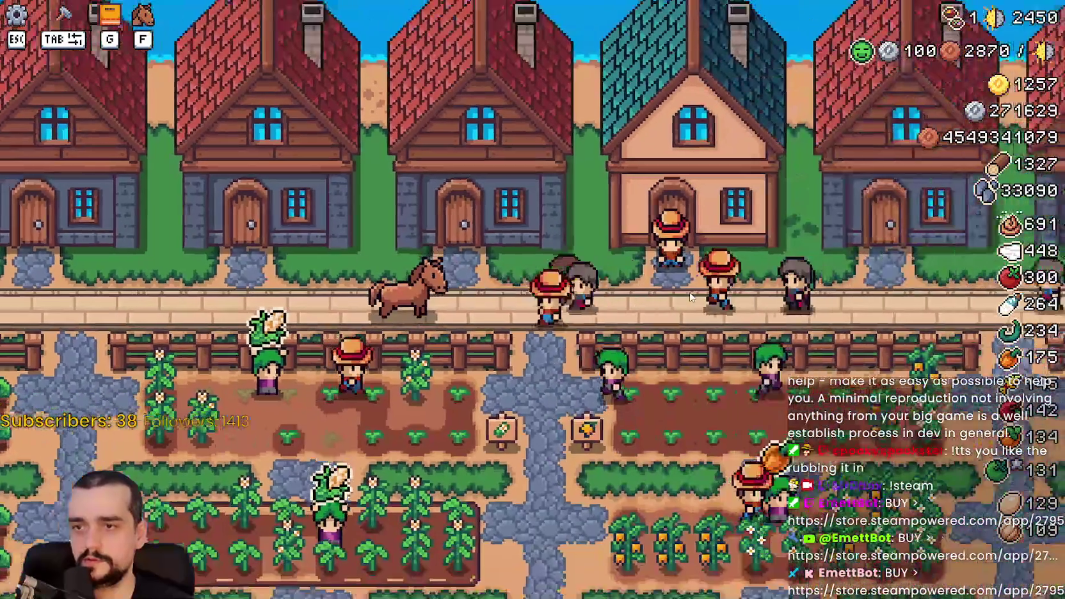
pyautogui.press('s')
pyautogui.press('s')
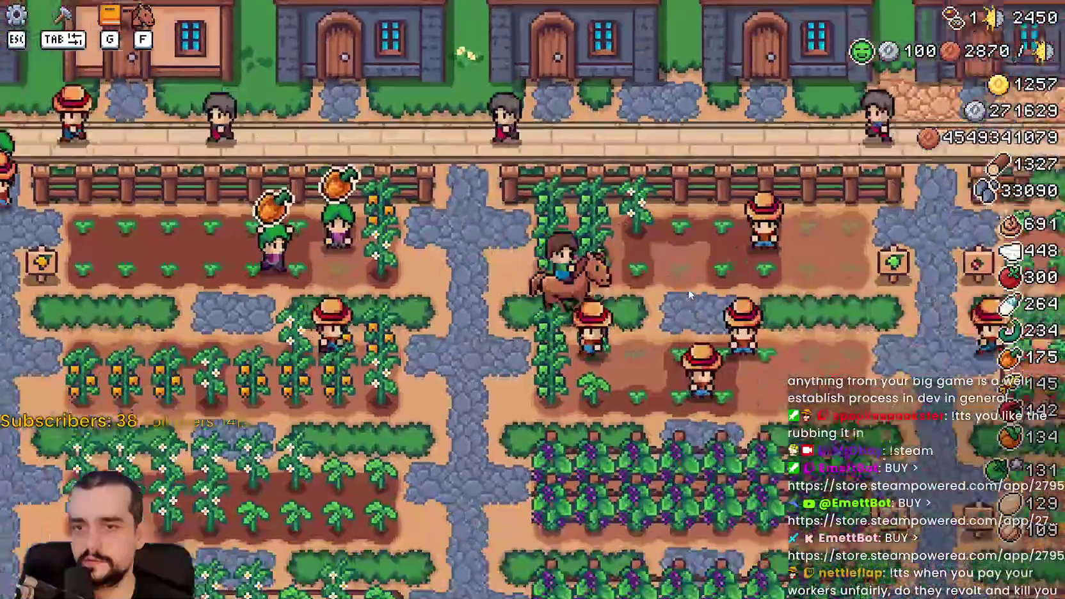
pyautogui.press('w')
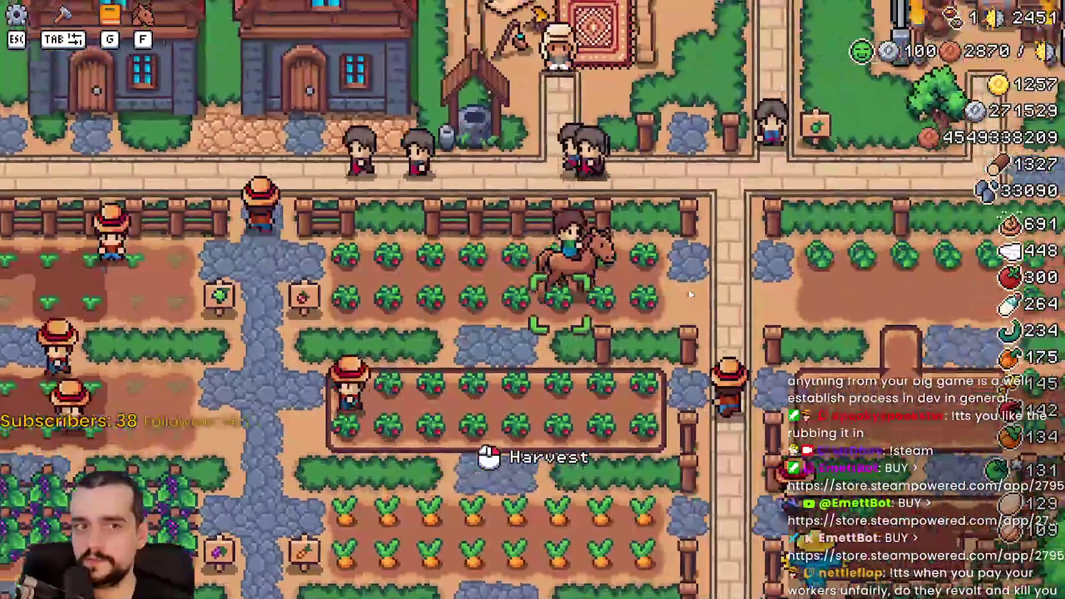
pyautogui.press('d')
pyautogui.press('d')
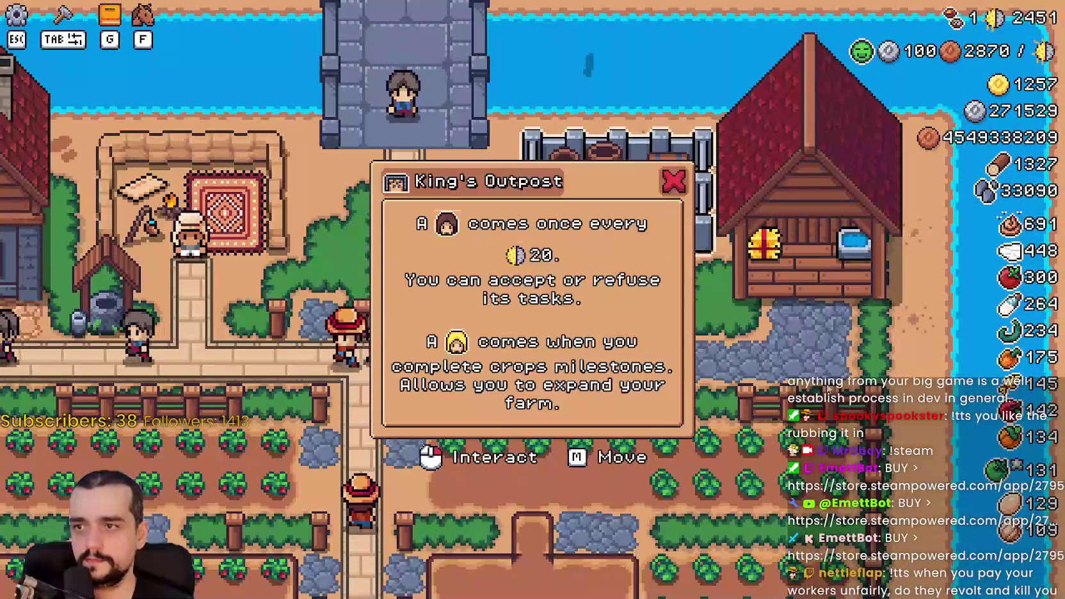
pyautogui.press('s')
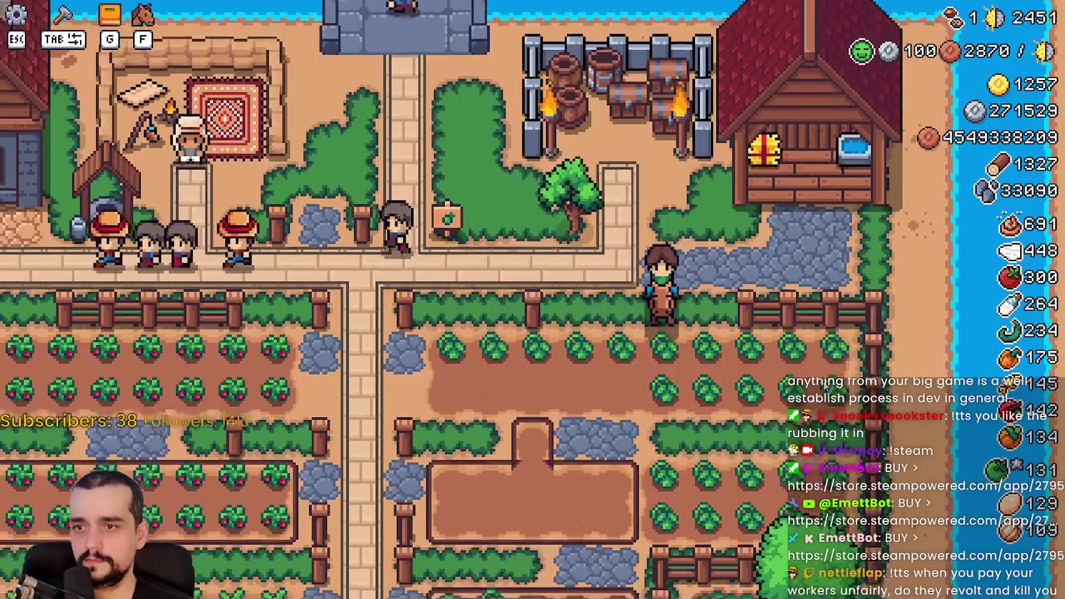
pyautogui.press('a')
pyautogui.press('s')
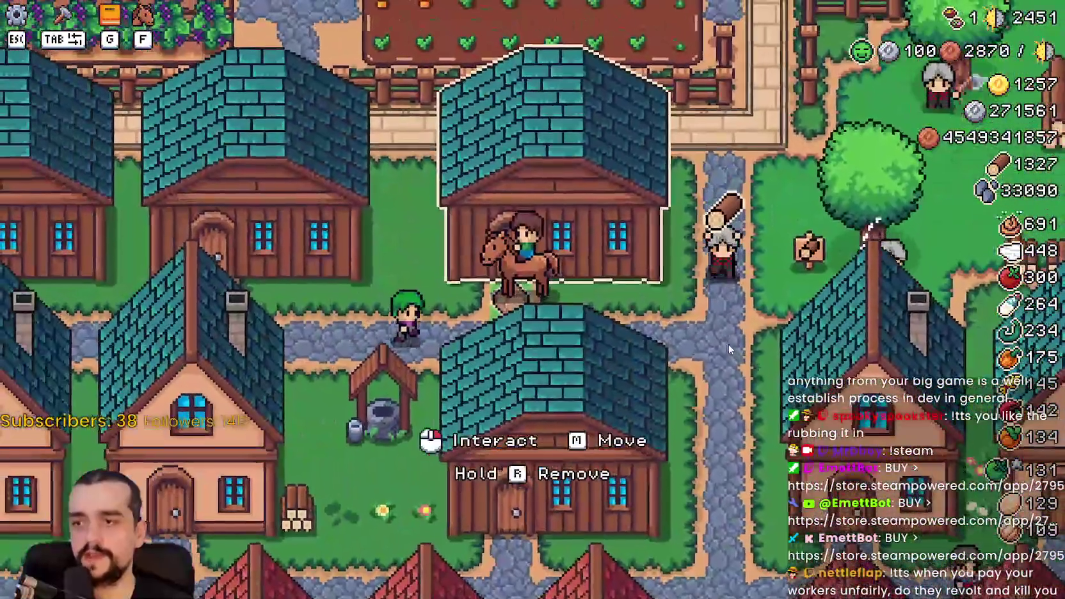
# Step: Check the warehouse inventory, pause and resume once more, then stop the game with F8
pyautogui.click(729, 349)
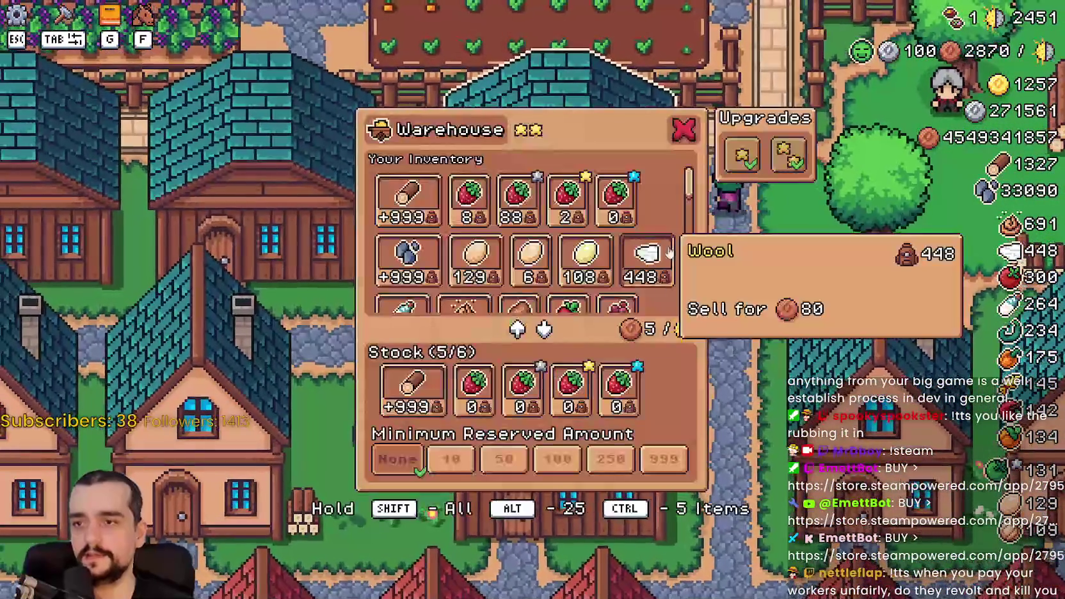
pyautogui.scroll(-5, 712, 283)
pyautogui.press('s')
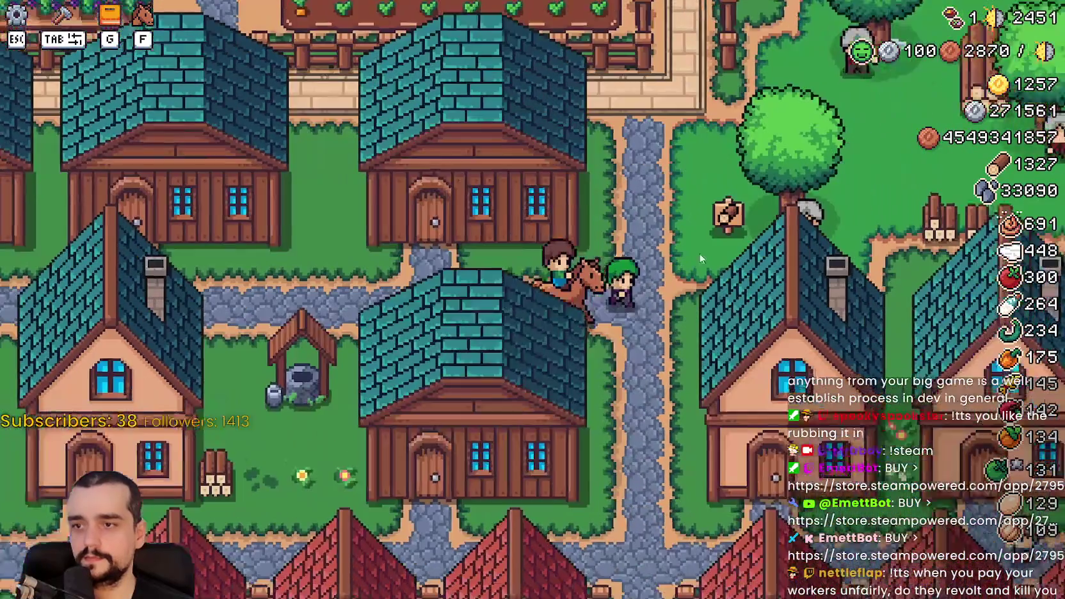
pyautogui.press('Escape')
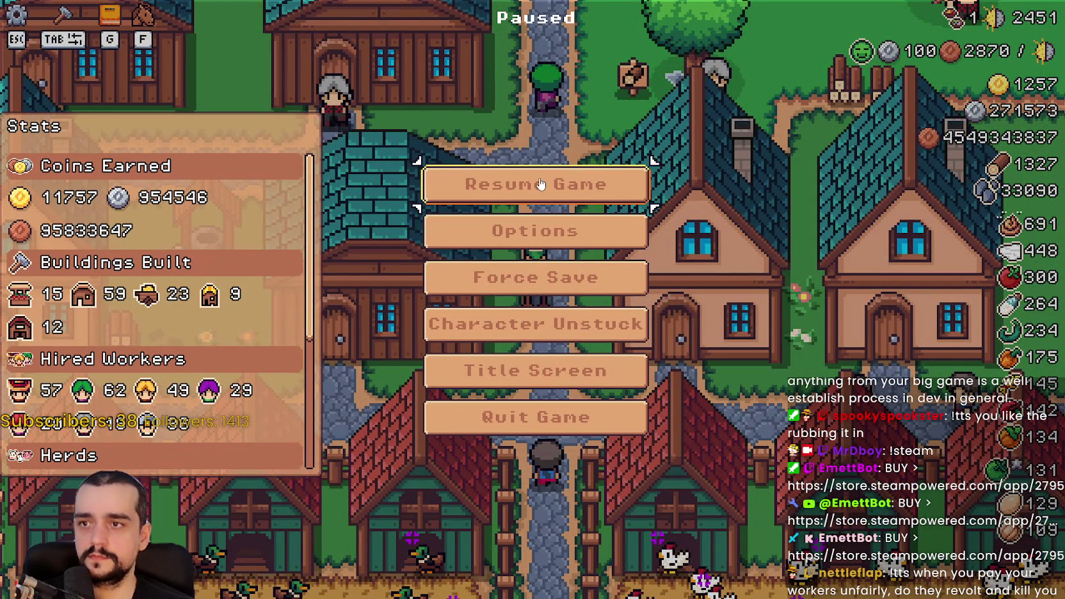
pyautogui.press('Escape')
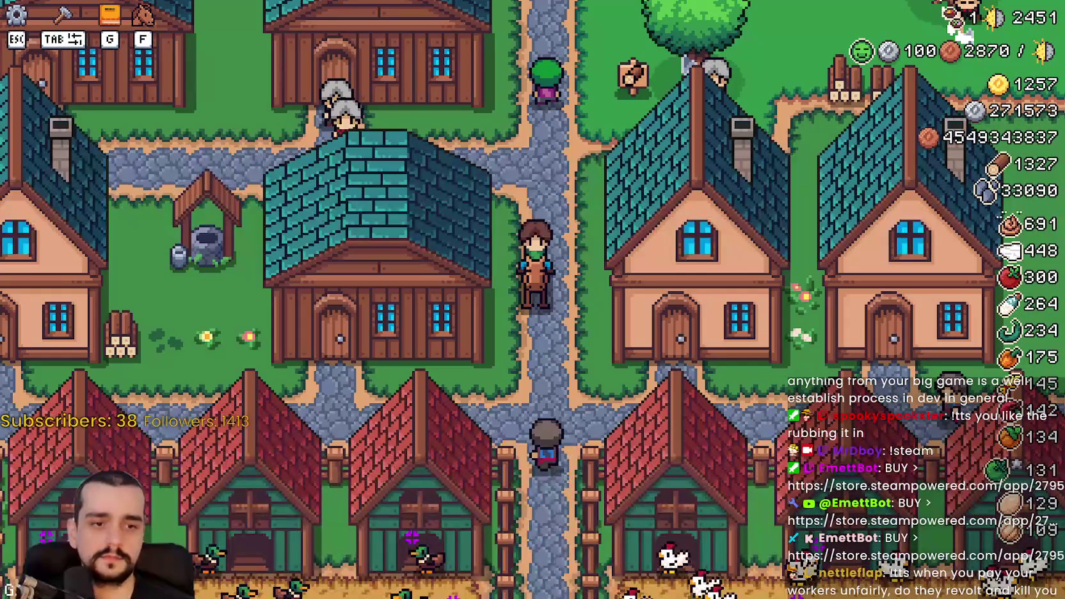
pyautogui.press('F8')
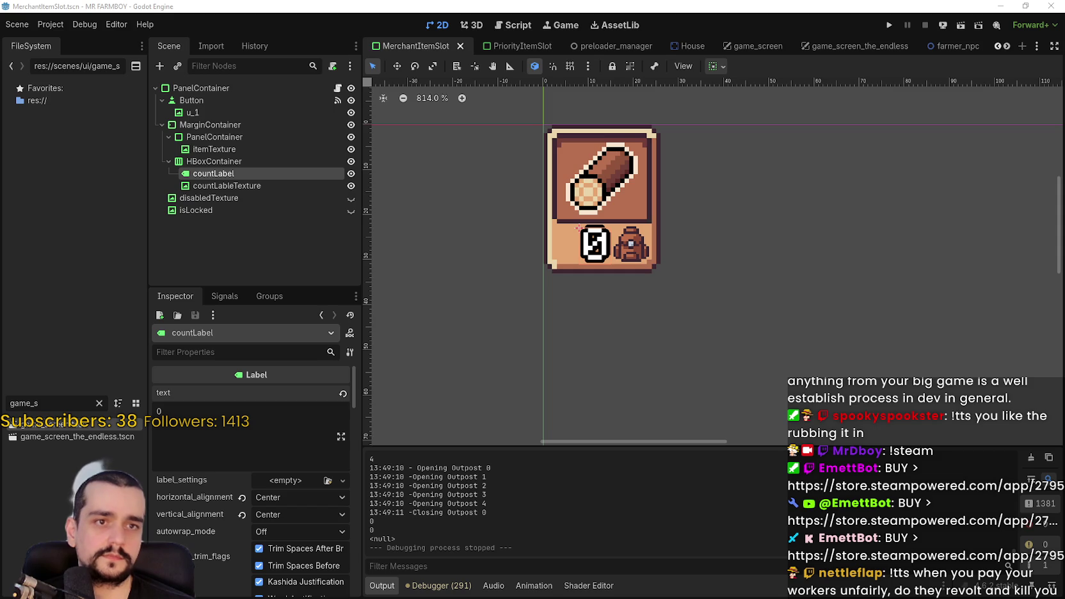
# Step: Bring up the Export dialog from the Project menu and select the Linux preset
pyautogui.click(51, 25)
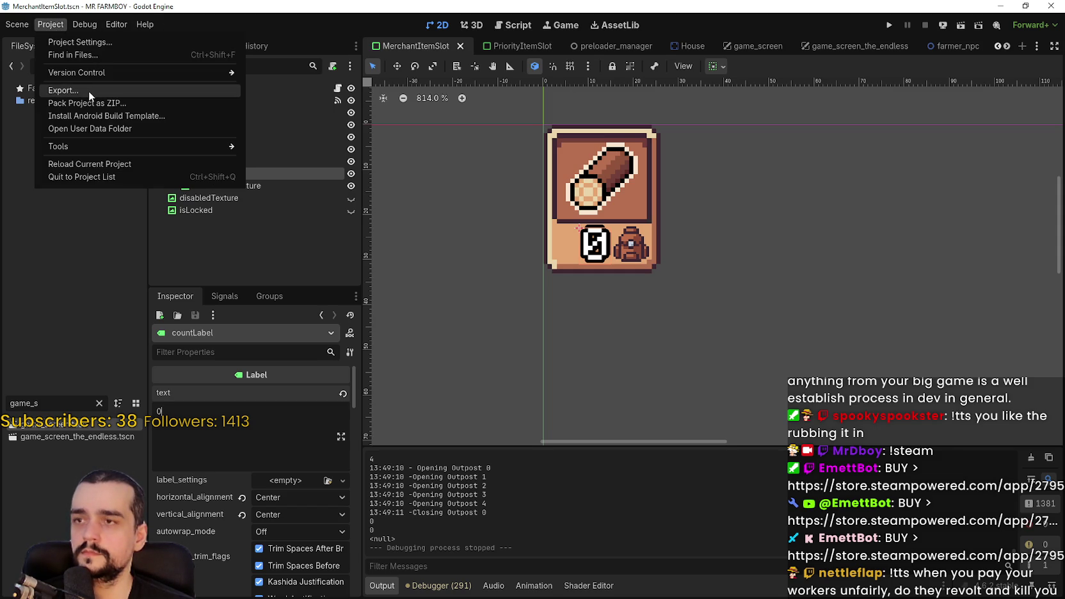
pyautogui.press('Escape')
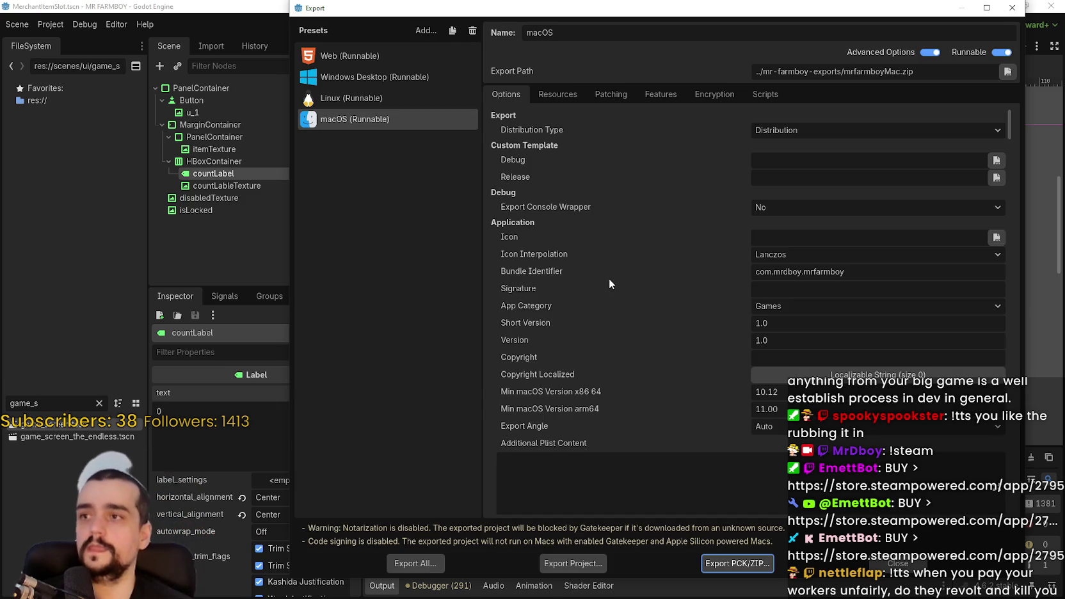
pyautogui.click(393, 101)
# Step: Export the Windows Desktop build as MrFarmBoy.zip
pyautogui.click(384, 77)
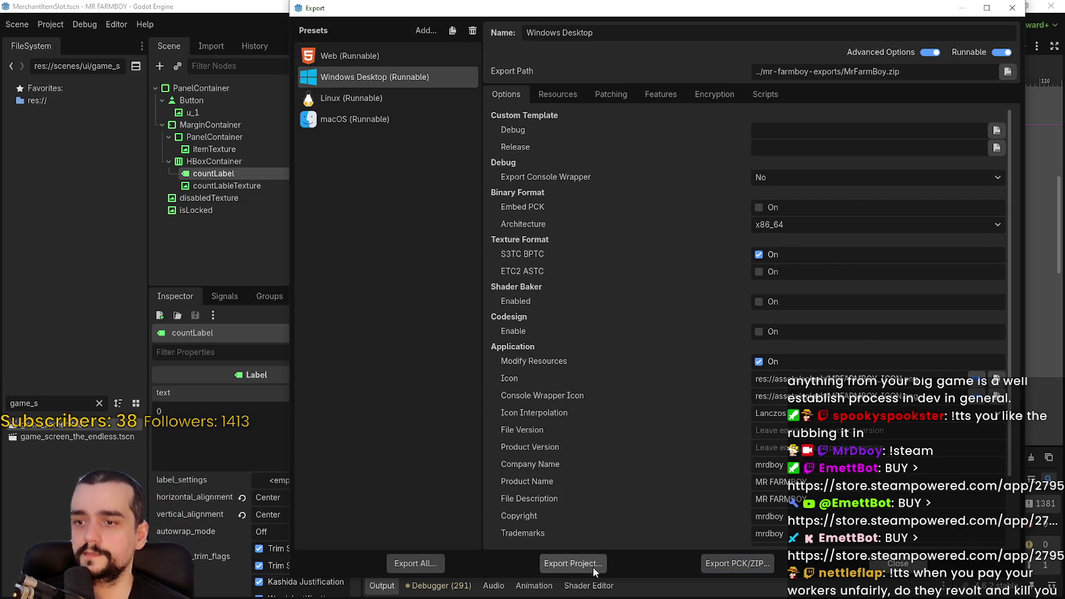
pyautogui.click(594, 568)
pyautogui.click(431, 476)
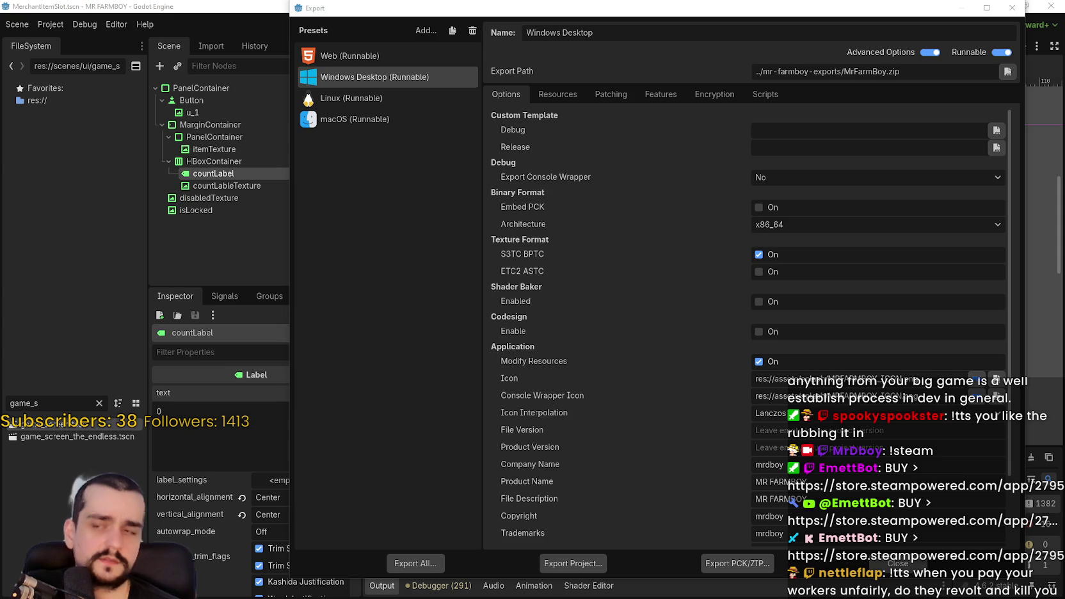
# Step: Export the Linux build as mrfarmboyLinux.x86_64
pyautogui.click(391, 104)
pyautogui.click(572, 563)
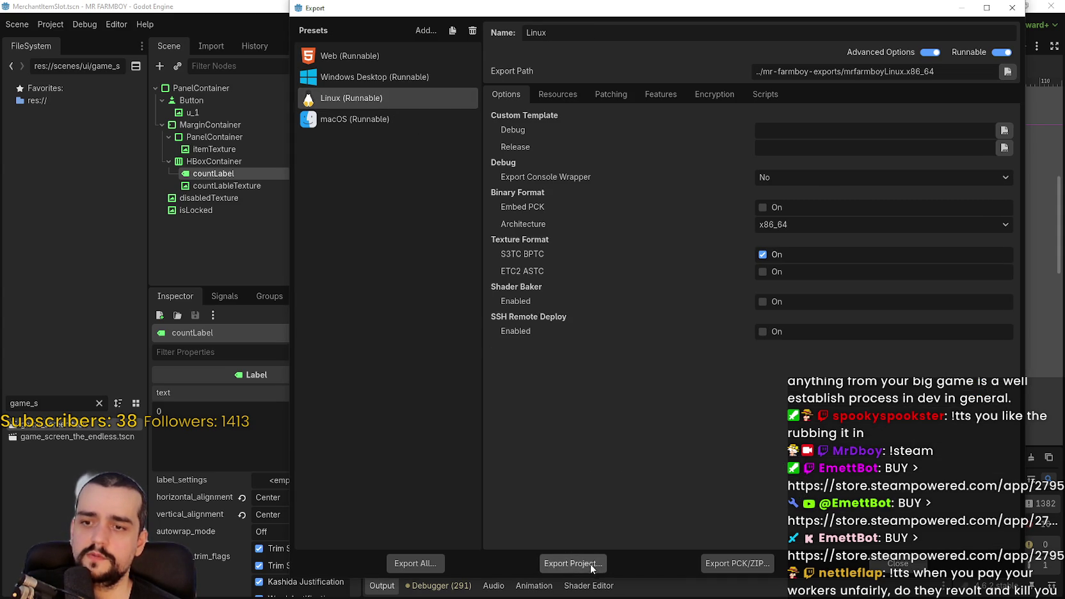
pyautogui.click(426, 478)
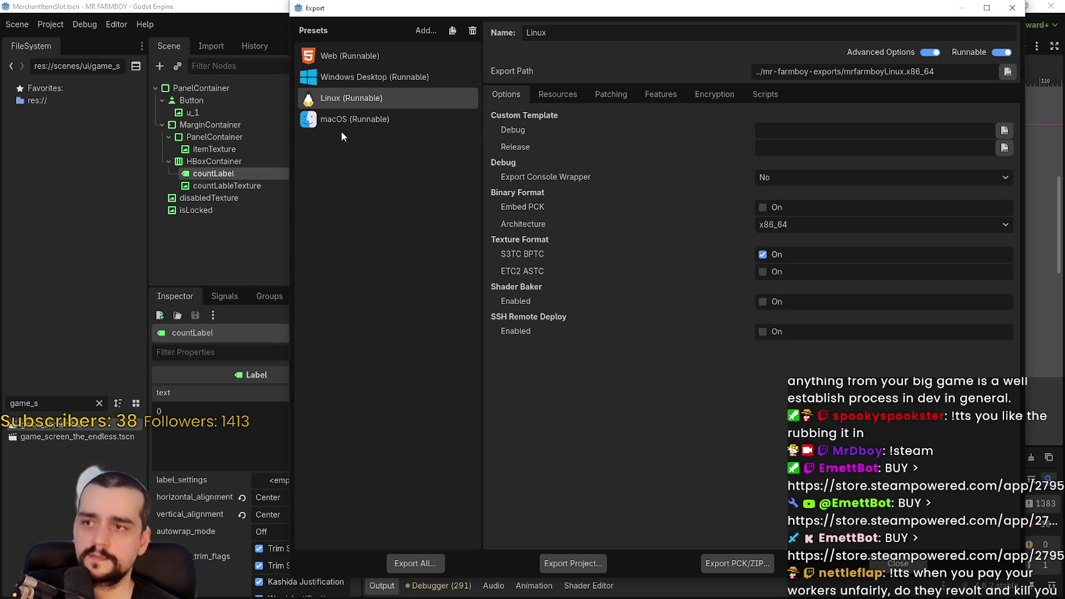
# Step: Export the macOS build as mrfarmboyMac.zip, then open MrFarmBoy.zip to inspect it
pyautogui.press('Down')
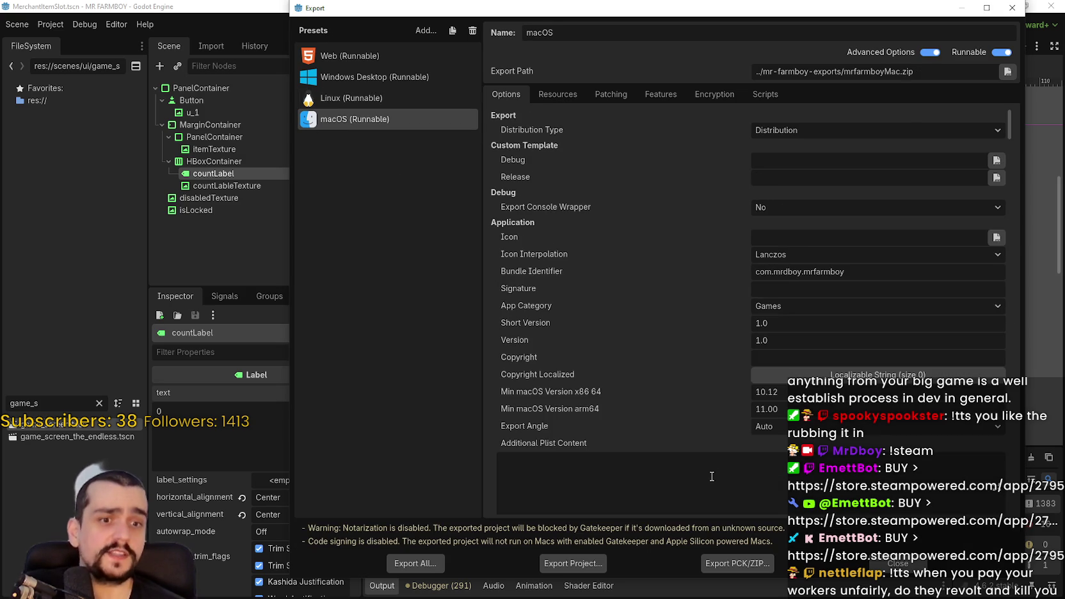
pyautogui.click(592, 565)
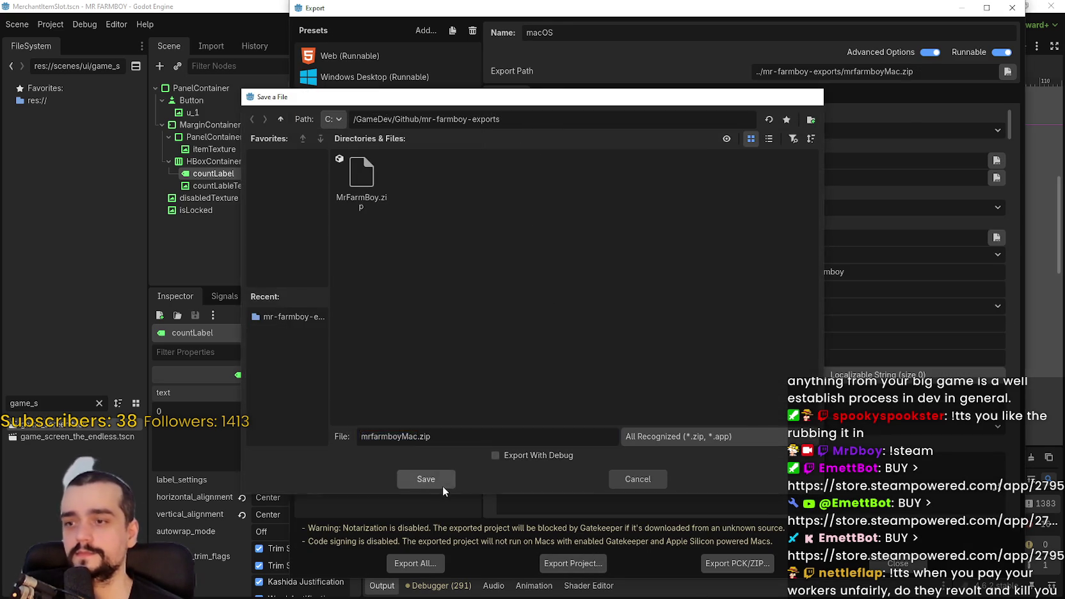
pyautogui.click(435, 481)
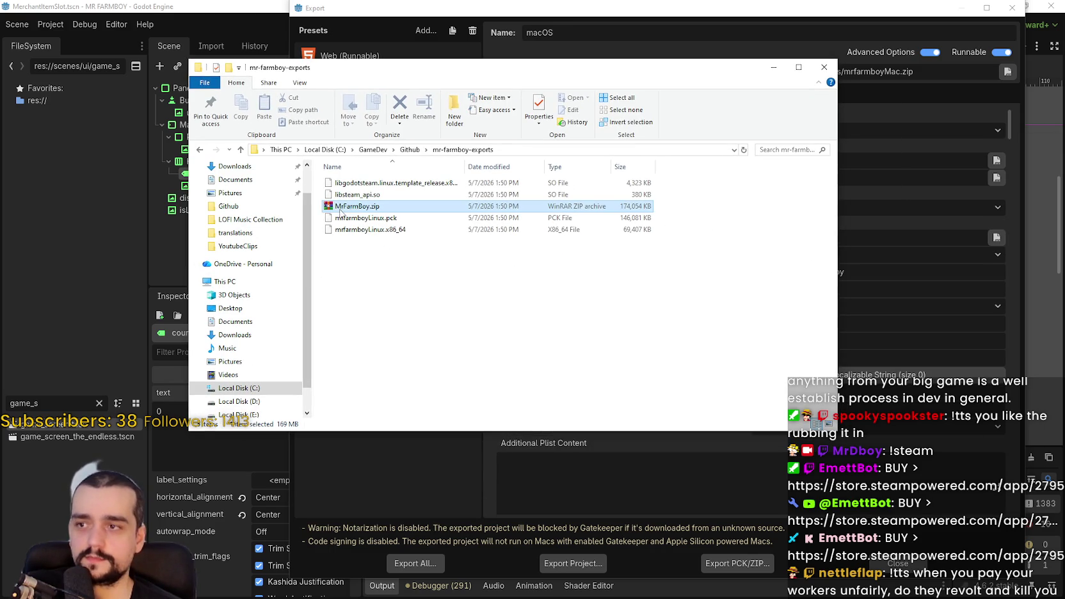
pyautogui.doubleClick(340, 212)
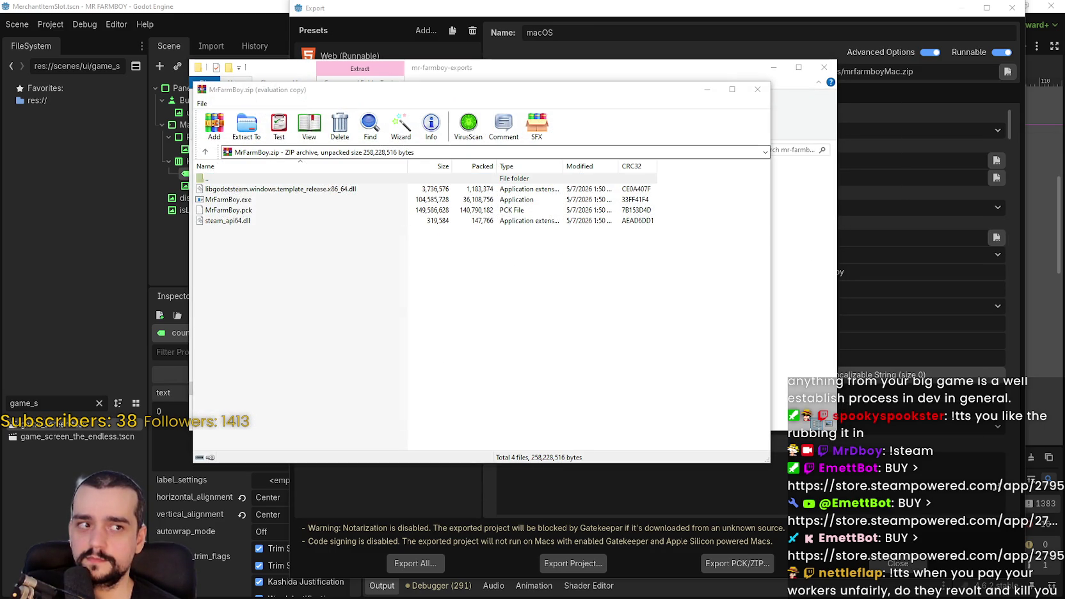
# Step: Add the four Linux build files to a ZIP named mr-farmboy-exports.zip, then close WinRAR
pyautogui.moveTo(397, 302); pyautogui.dragTo(233, 185)
pyautogui.press('BackSpace')
pyautogui.moveTo(352, 276); pyautogui.dragTo(275, 195)
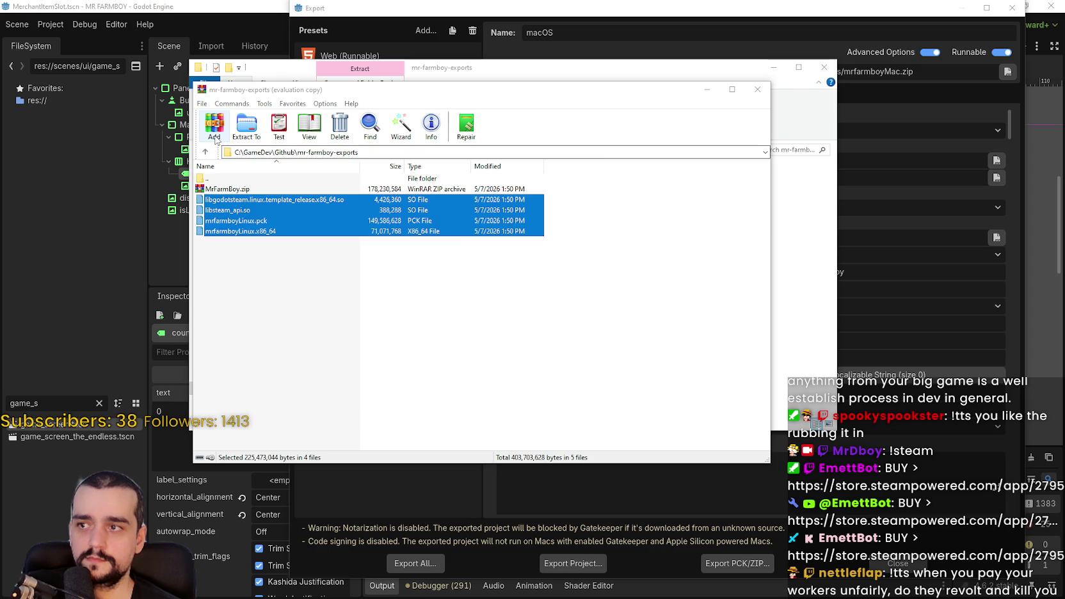
pyautogui.click(215, 128)
pyautogui.click(454, 268)
pyautogui.click(496, 379)
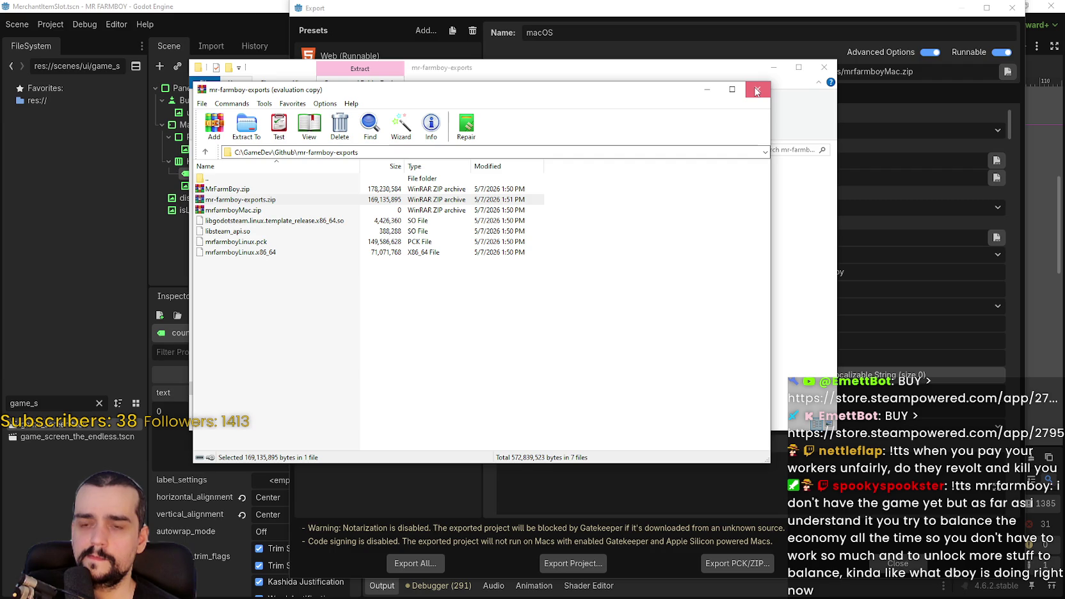
pyautogui.click(756, 91)
pyautogui.moveTo(727, 73)
pyautogui.mouseDown()
pyautogui.moveTo(589, 75)
pyautogui.moveTo(615, 53)
pyautogui.mouseUp()
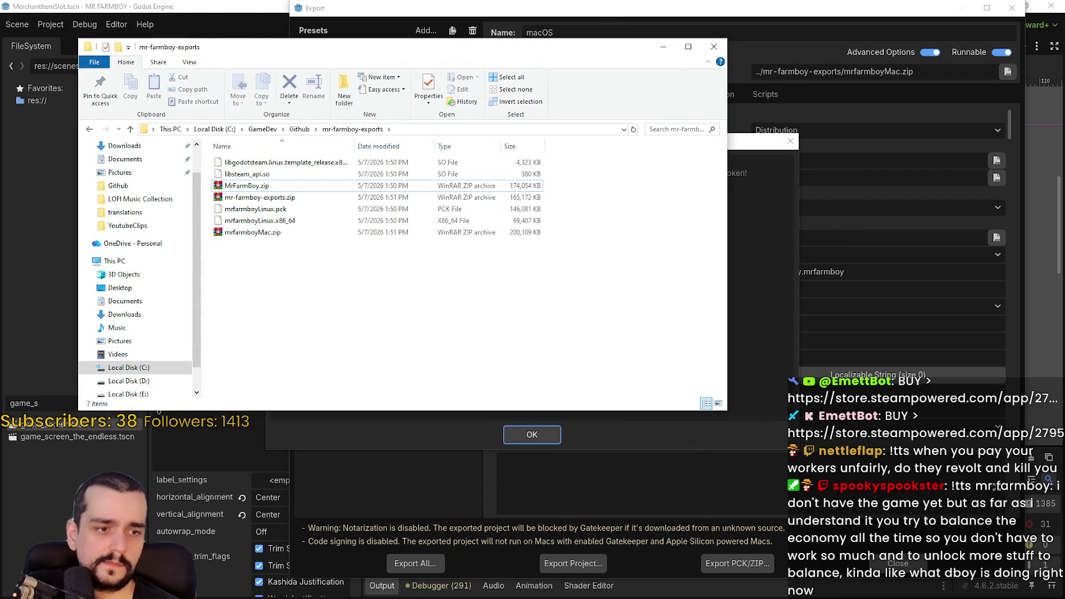
# Step: Dismiss Godot's export-completed message and bring the mr-farmboy-exports folder back to front
pyautogui.hotkey('alt', 'F4')
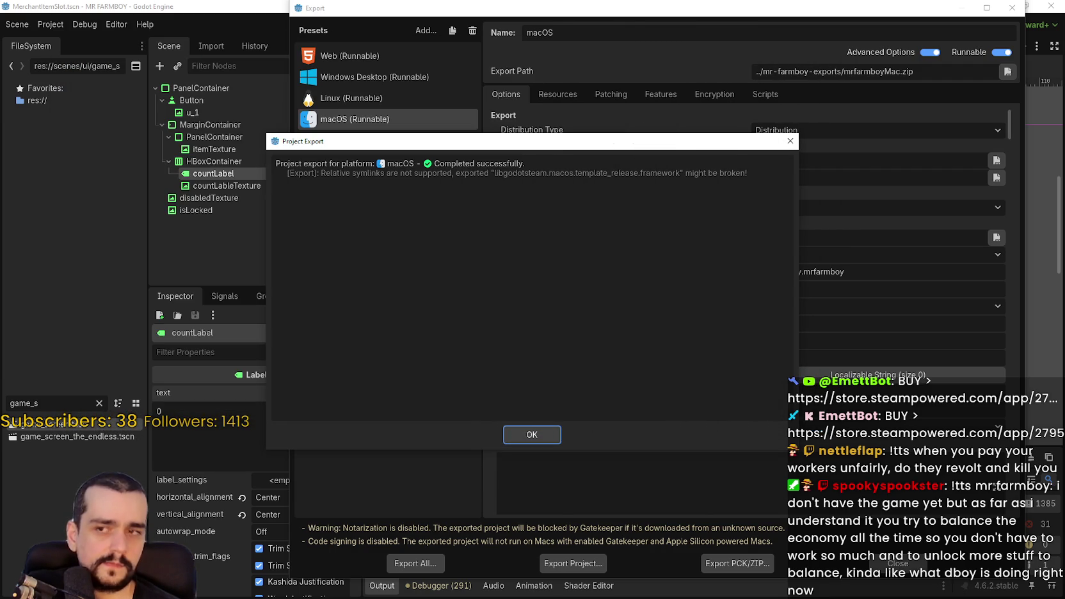
pyautogui.click(532, 435)
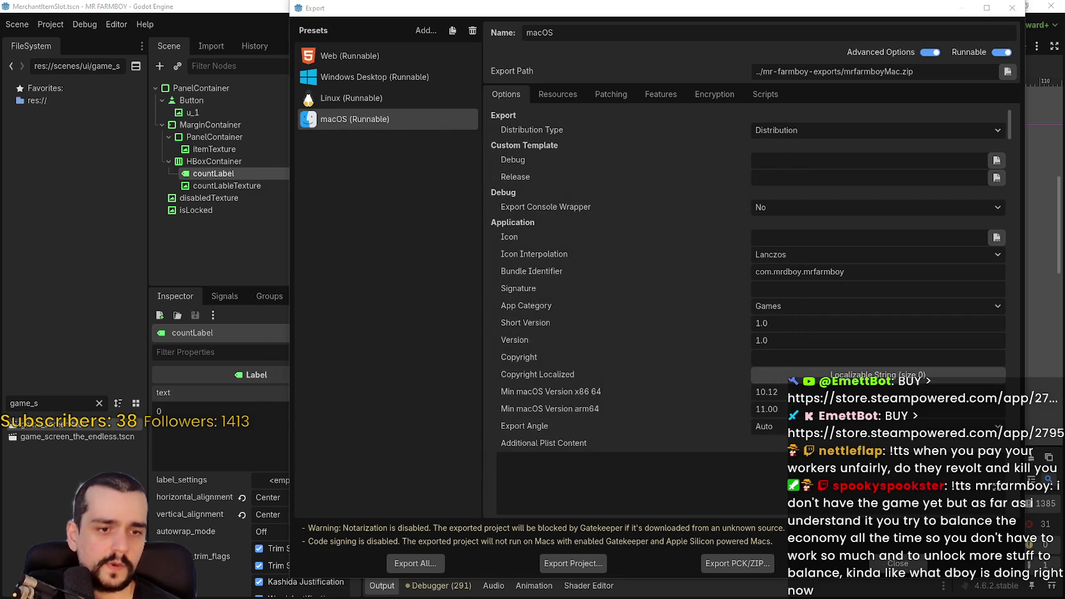
pyautogui.hotkey('alt', 'Tab')
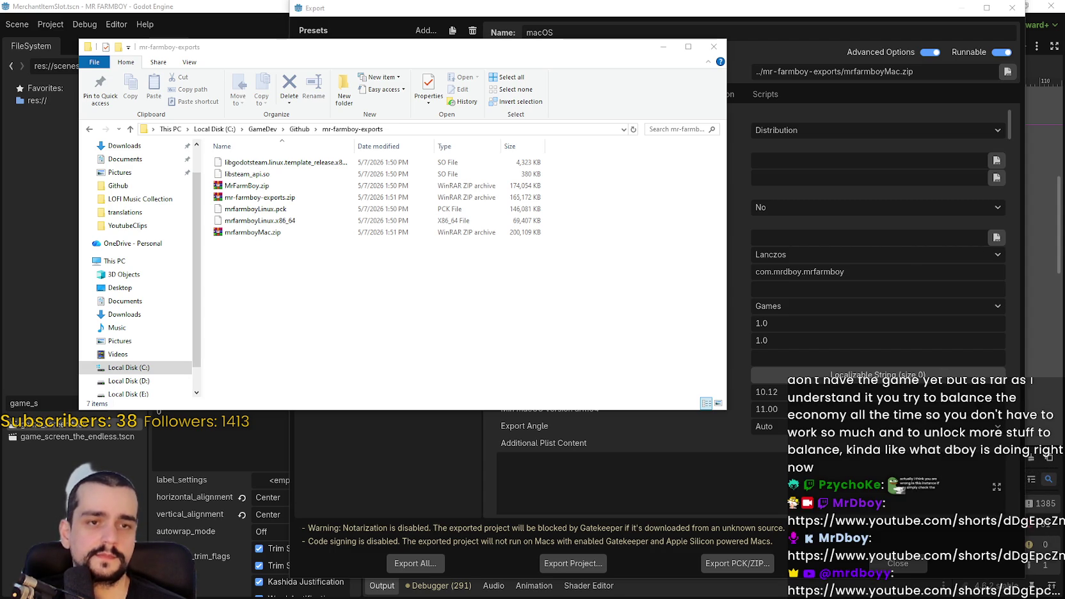
# Step: Move Explorer aside, close Godot's Export dialog, and return to the exports folder
pyautogui.click(653, 54)
pyautogui.moveTo(653, 54); pyautogui.dragTo(802, 74)
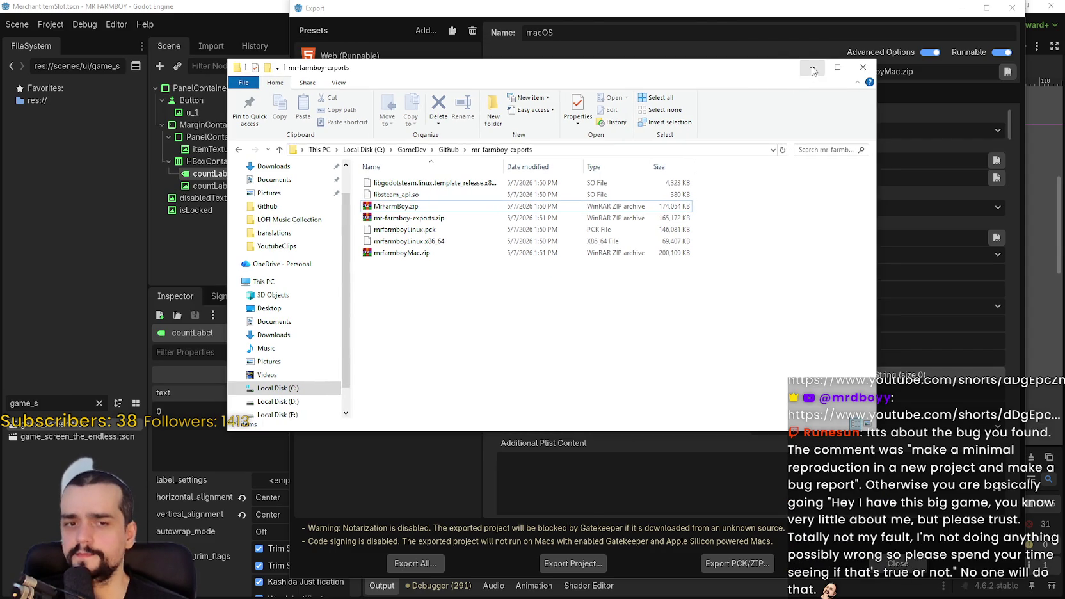
pyautogui.click(813, 68)
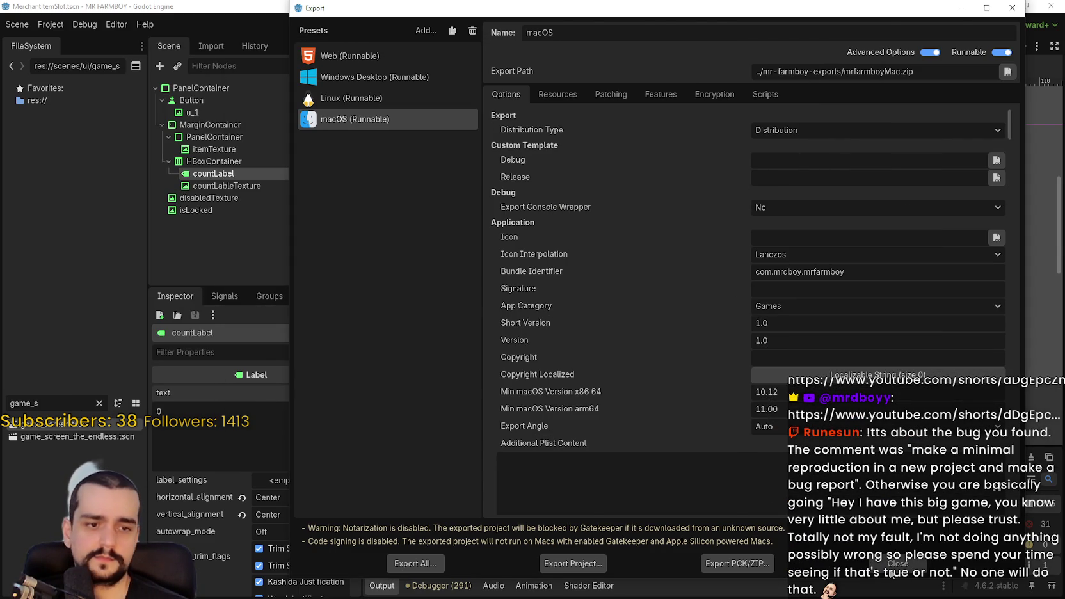
pyautogui.click(891, 564)
pyautogui.hotkey('alt', 'Tab')
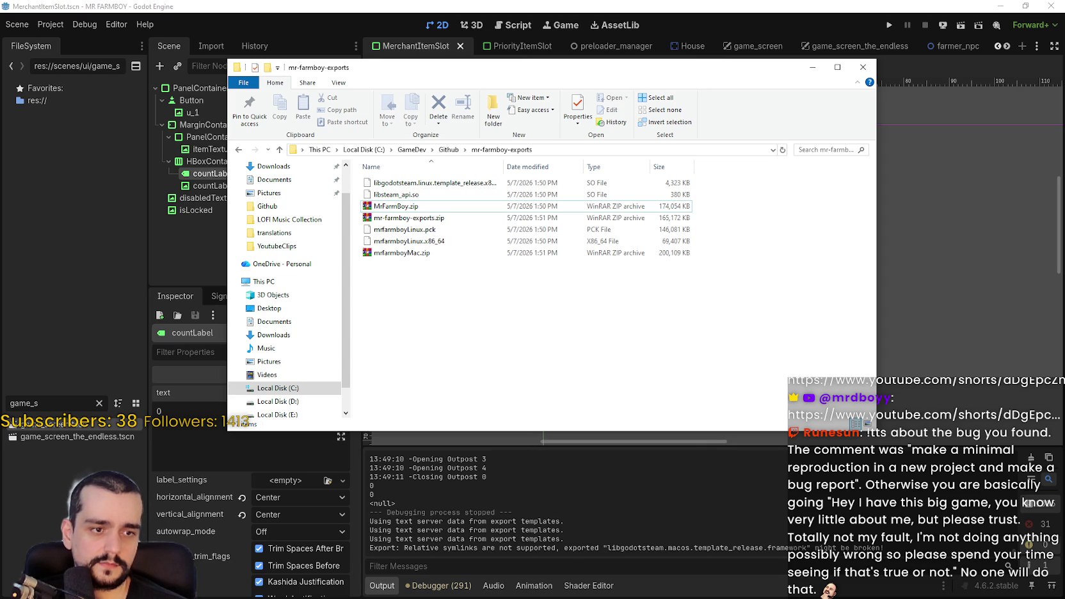
pyautogui.hotkey('alt', 'Tab')
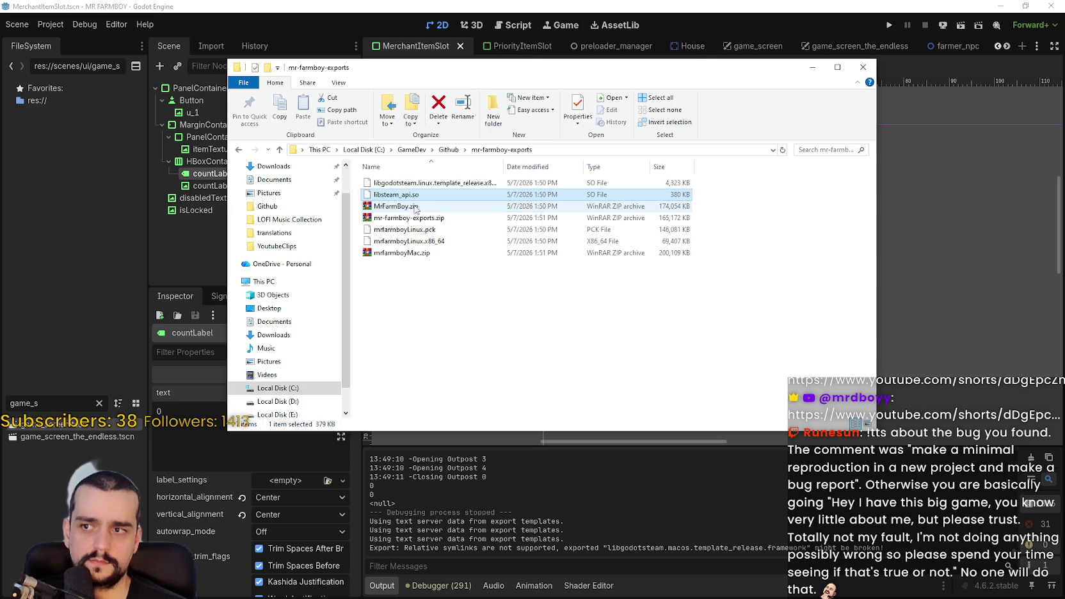
# Step: Drag MrFarmBoy.zip and mr-farmboy-exports.zip to another window, then select mrfarmboyMac.zip
pyautogui.click(392, 208)
pyautogui.moveTo(393, 209); pyautogui.dragTo(1064, 96)
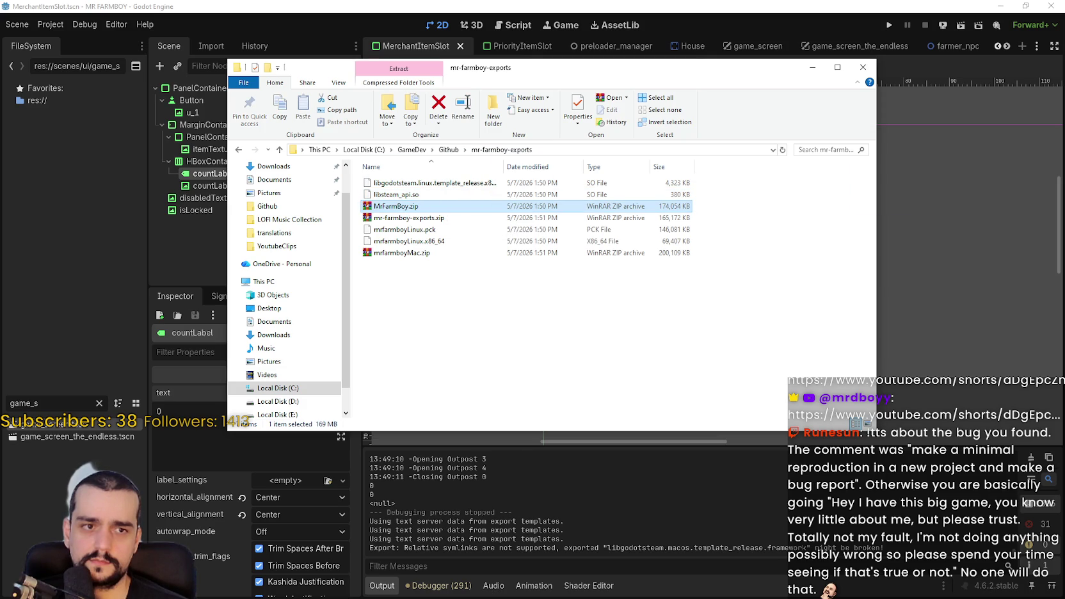
pyautogui.moveTo(410, 218)
pyautogui.mouseDown()
pyautogui.moveTo(736, 234)
pyautogui.moveTo(1064, 211)
pyautogui.mouseUp()
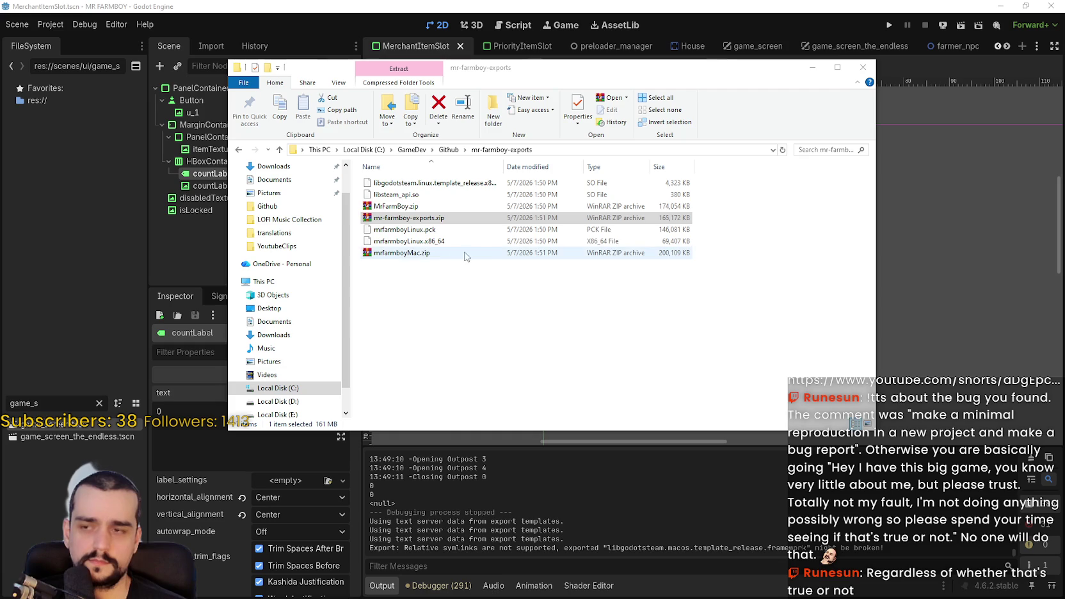
pyautogui.click(395, 254)
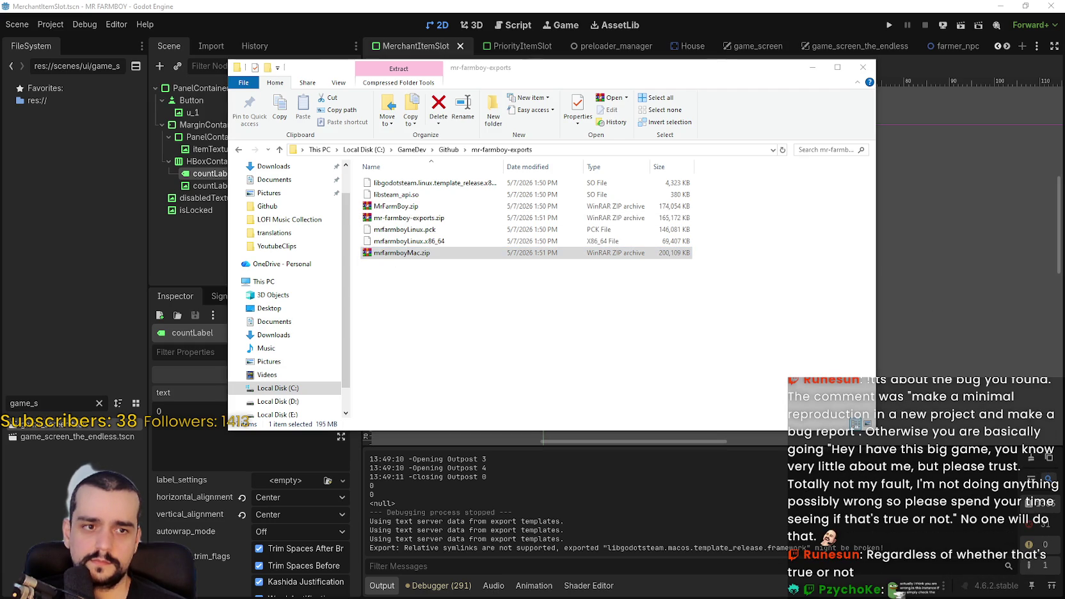
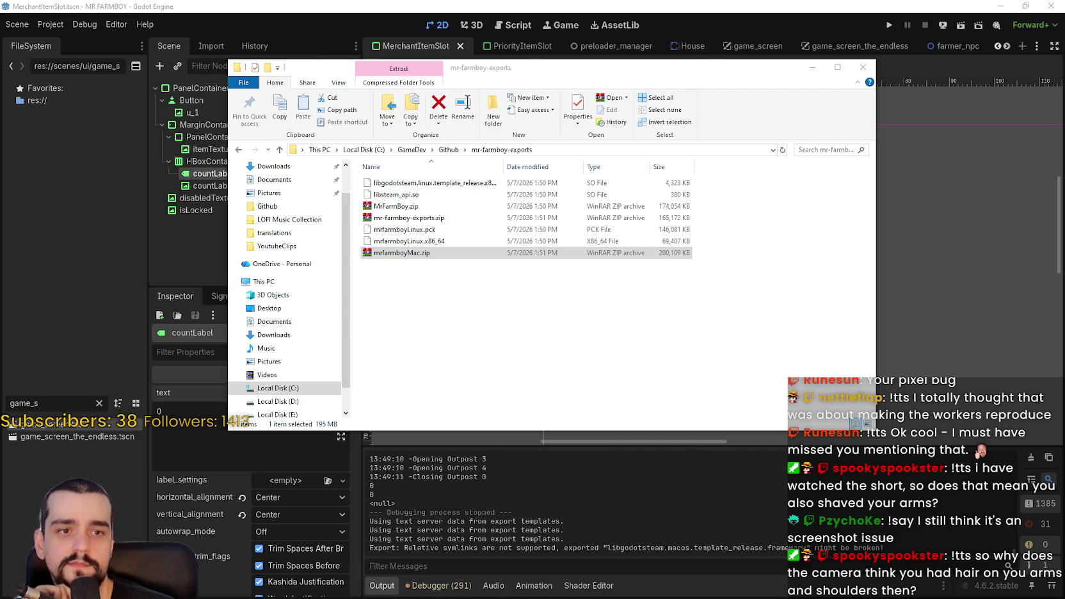
# Step: Minimize the mr-farmboy-exports File Explorer window to bring the Godot editor back
pyautogui.click(811, 72)
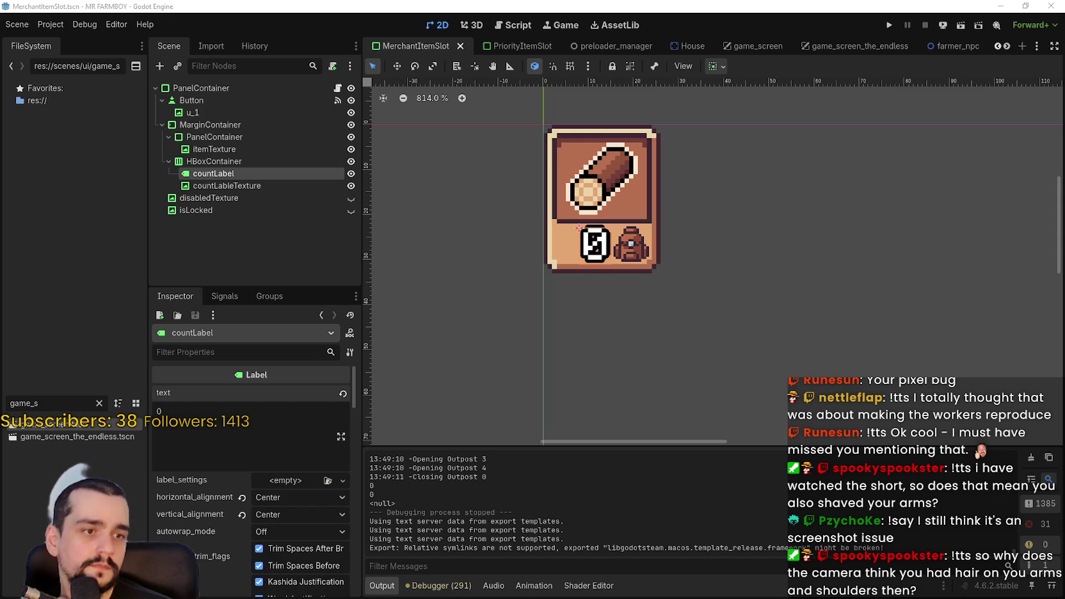
# Step: Zoom the 2D canvas out from 814% to about 285% around the merchant item slot card
pyautogui.scroll(-3, 724, 286)
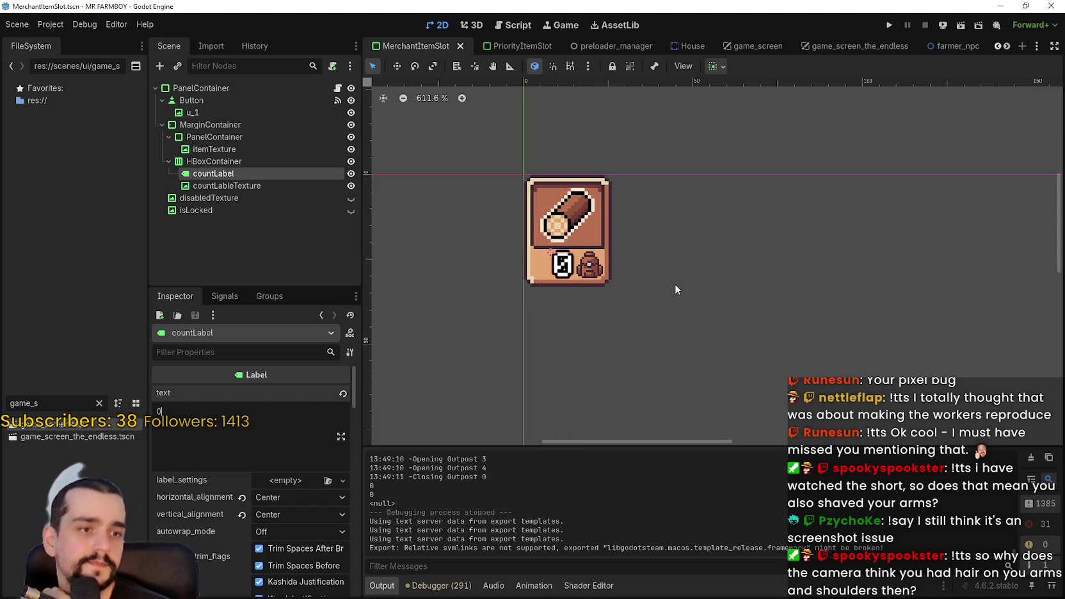
pyautogui.scroll(-1, 677, 283)
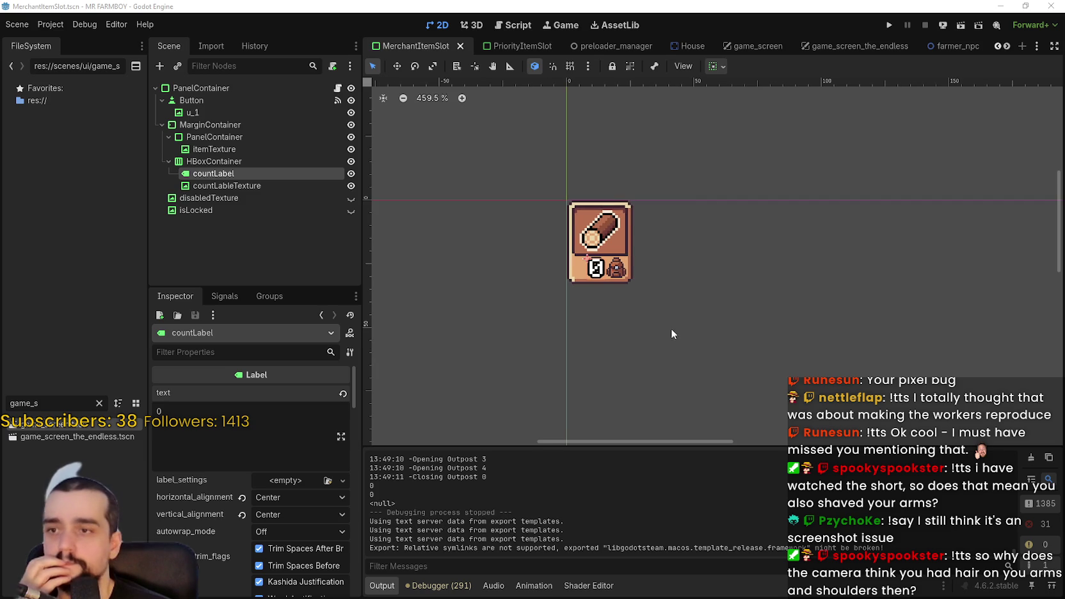
pyautogui.scroll(-3, 736, 304)
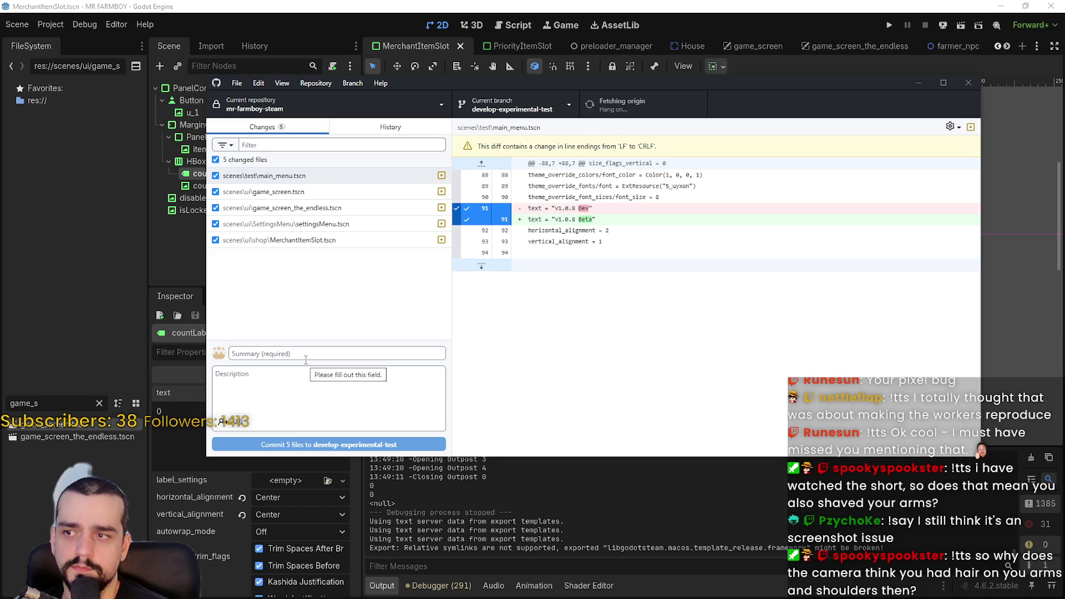
# Step: Inspect the settingsMenu.tscn and MerchantItemSlot.tscn diffs, then view the repository's past commits
pyautogui.click(308, 229)
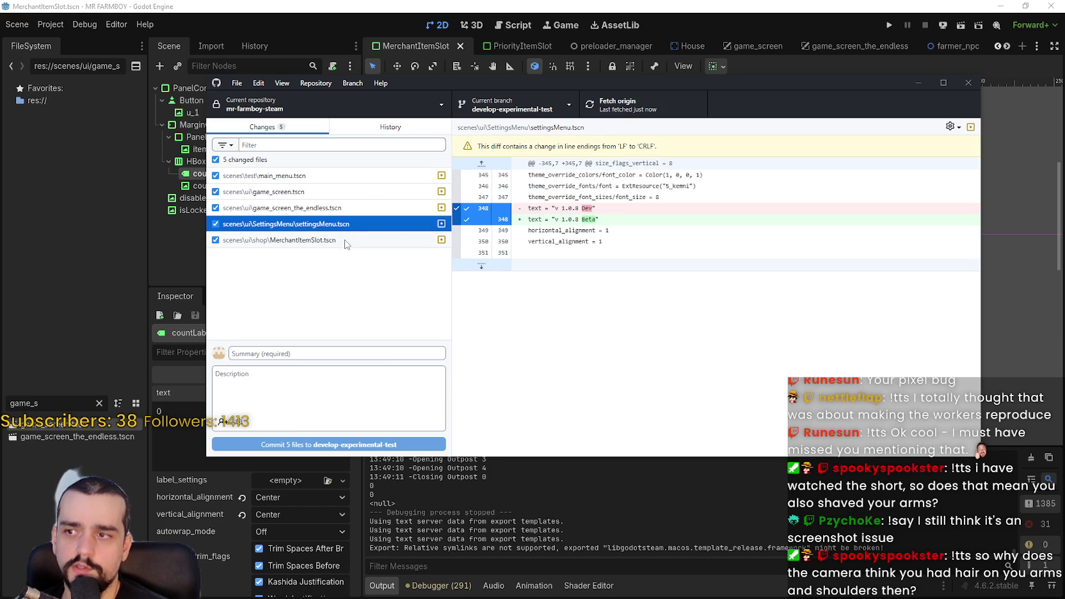
pyautogui.click(345, 242)
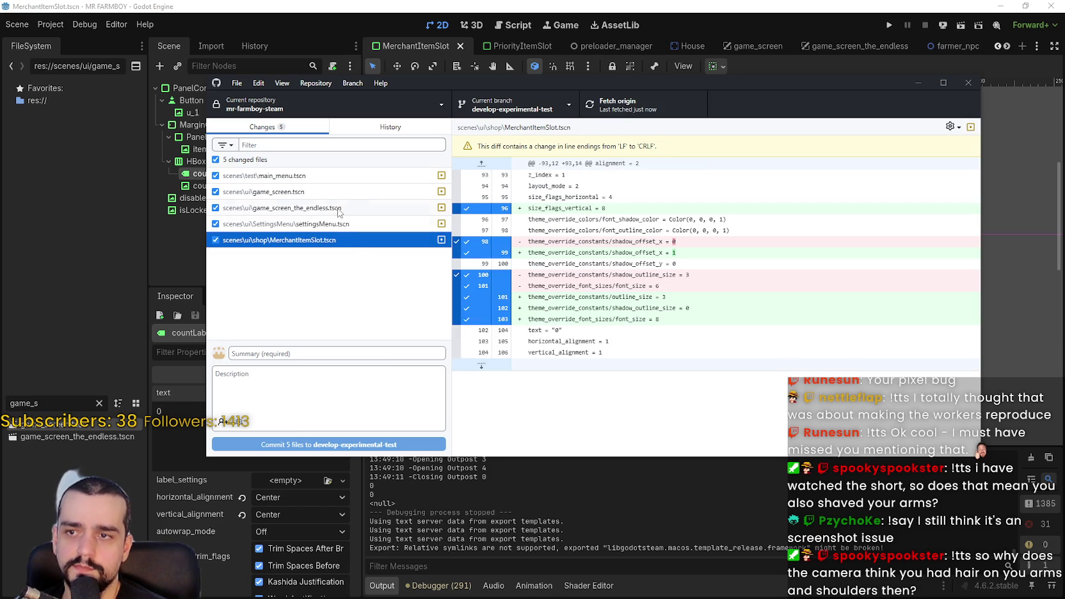
pyautogui.click(298, 353)
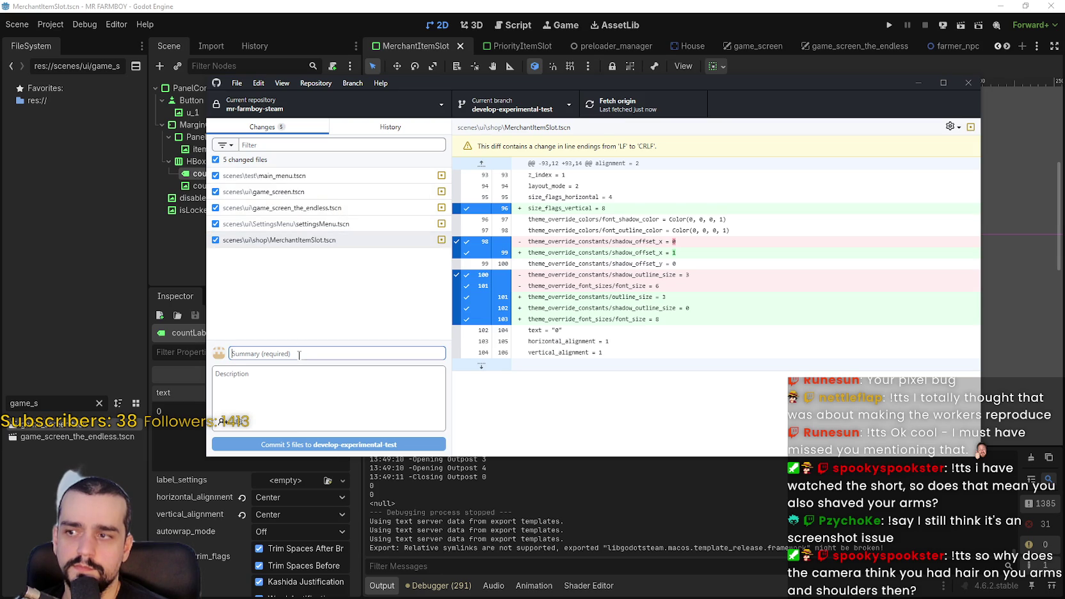
pyautogui.click(370, 128)
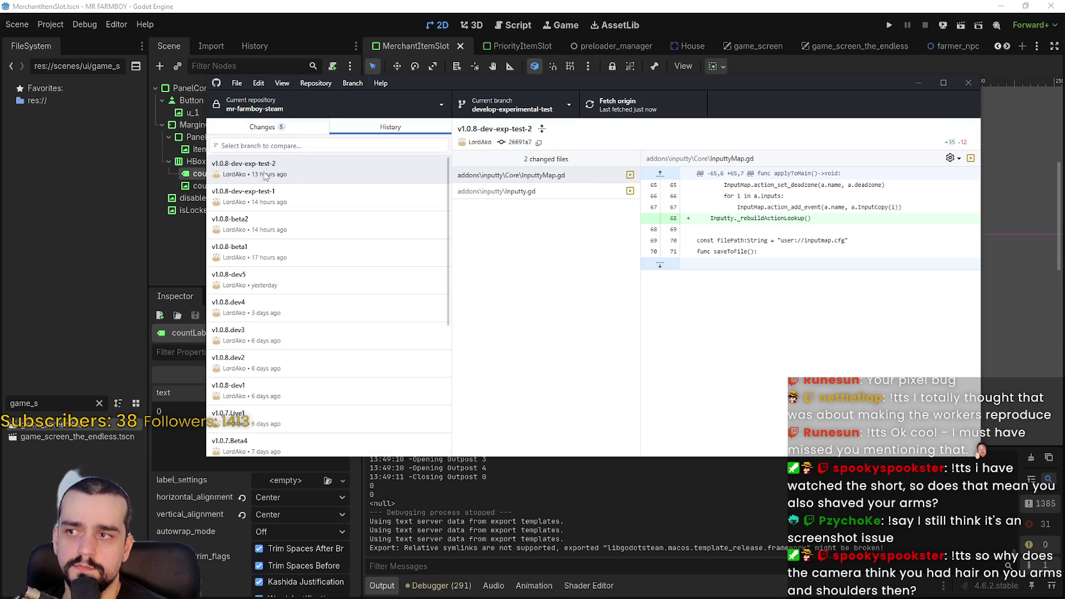
# Step: Begin the commit summary as 'v1.0.8' then 'dev-exp', checking earlier commit names
pyautogui.click(246, 128)
pyautogui.click(312, 354)
pyautogui.write('v1.0.8')
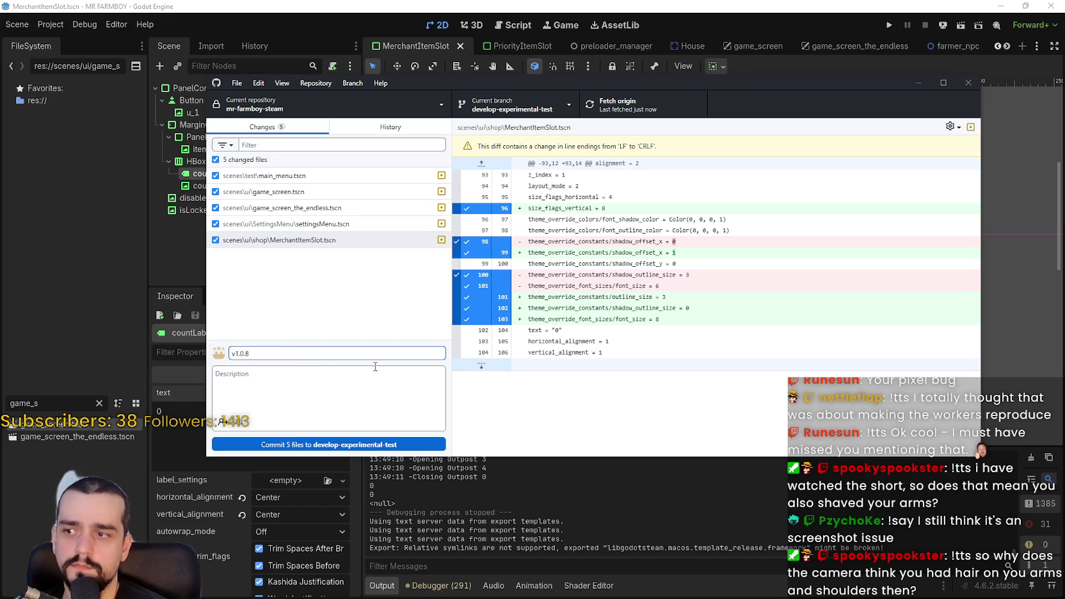
pyautogui.click(381, 126)
pyautogui.click(237, 128)
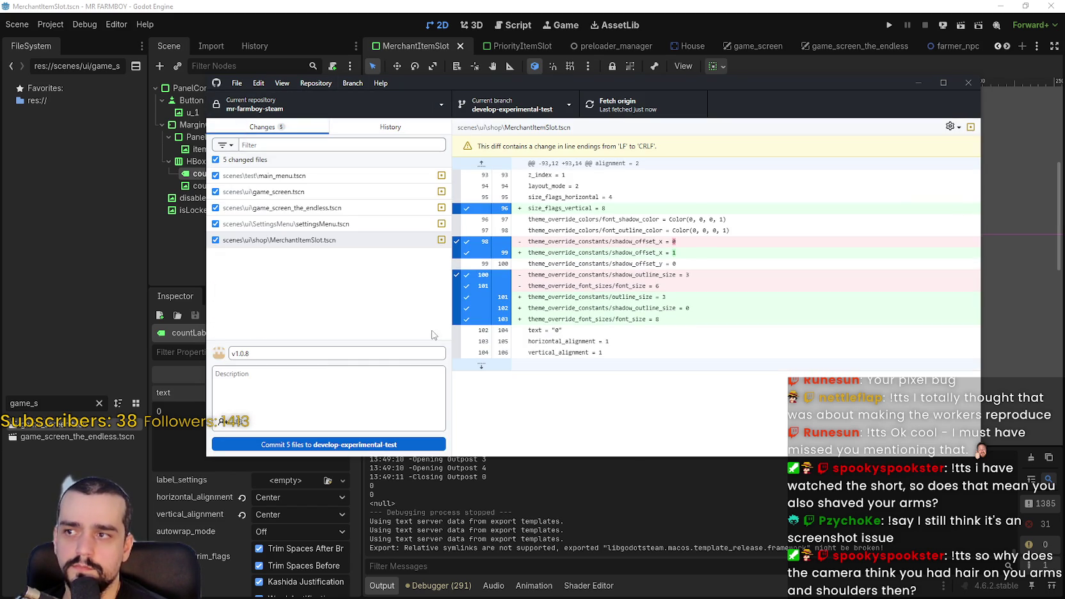
pyautogui.click(312, 355)
pyautogui.write('dev-exp')
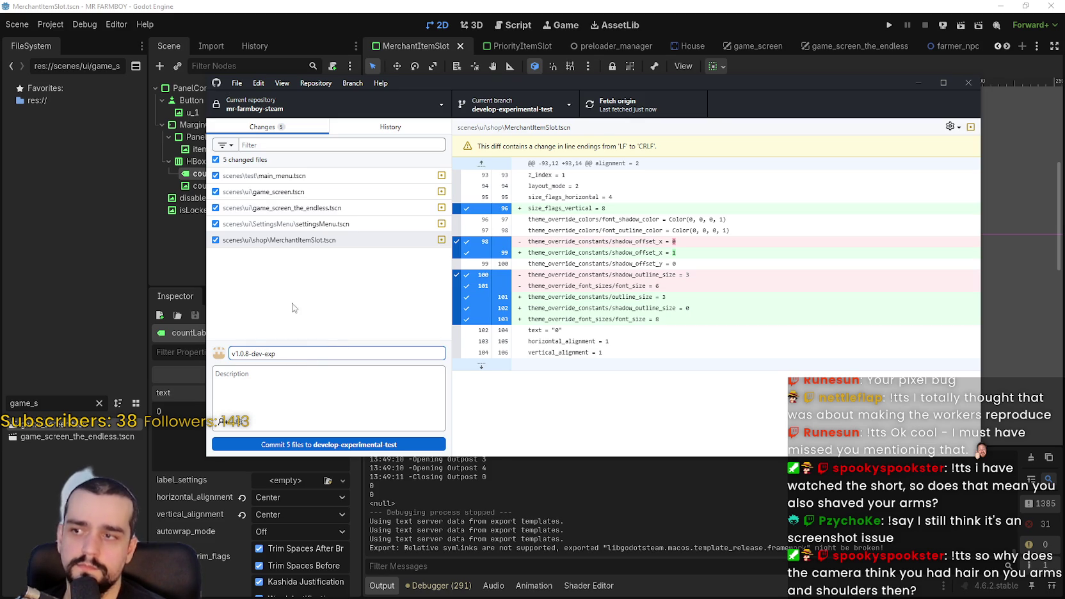
# Step: Complete the summary as v1.0.8-dev-exp-test-3, matching the previous commit naming
pyautogui.click(371, 127)
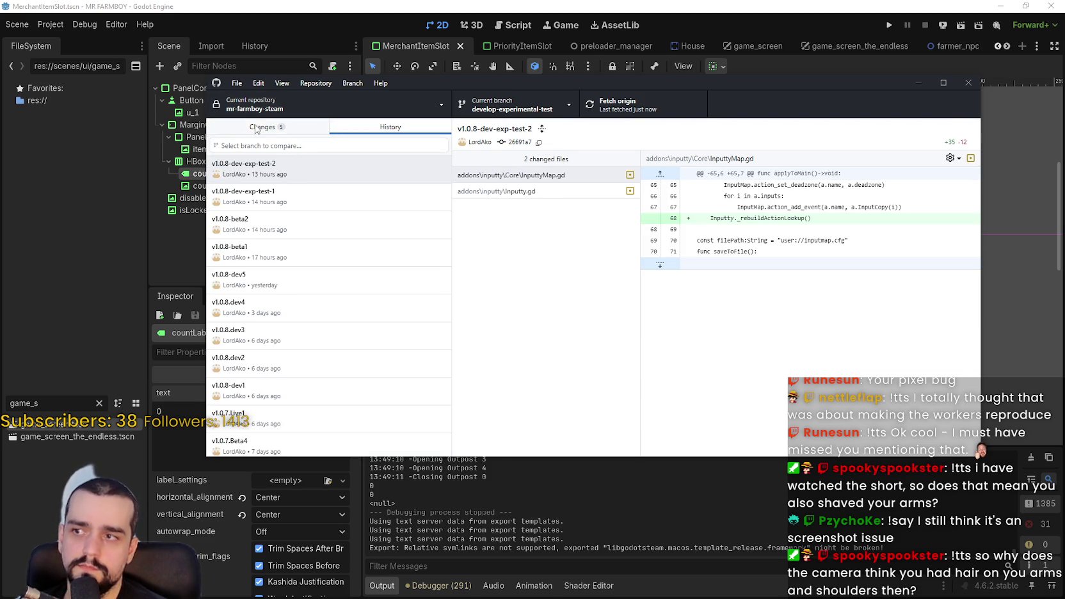
pyautogui.click(259, 127)
pyautogui.click(304, 353)
pyautogui.write('test')
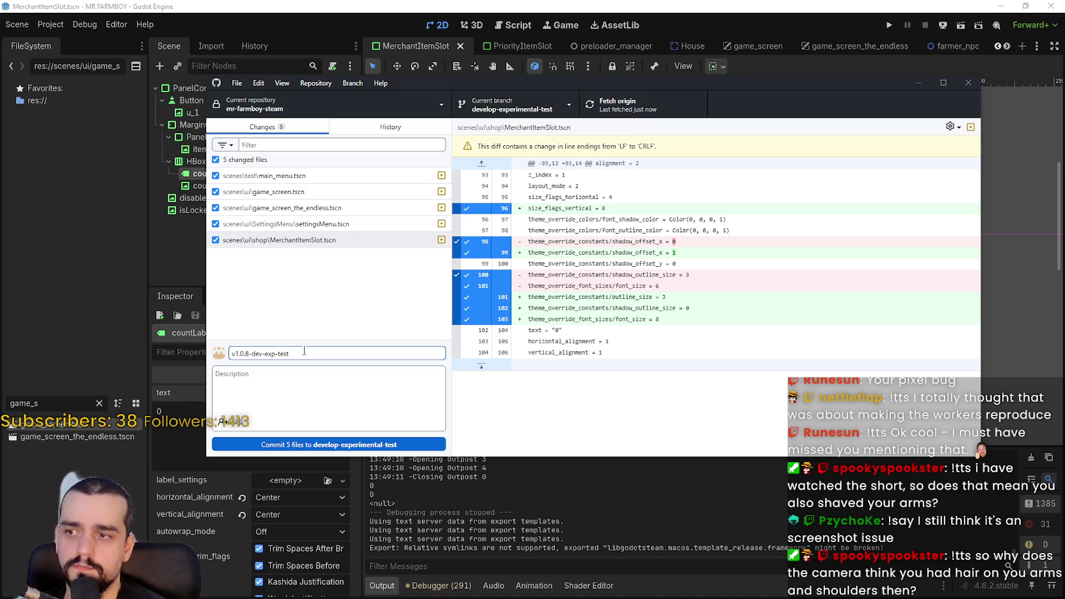
pyautogui.click(387, 131)
pyautogui.click(264, 127)
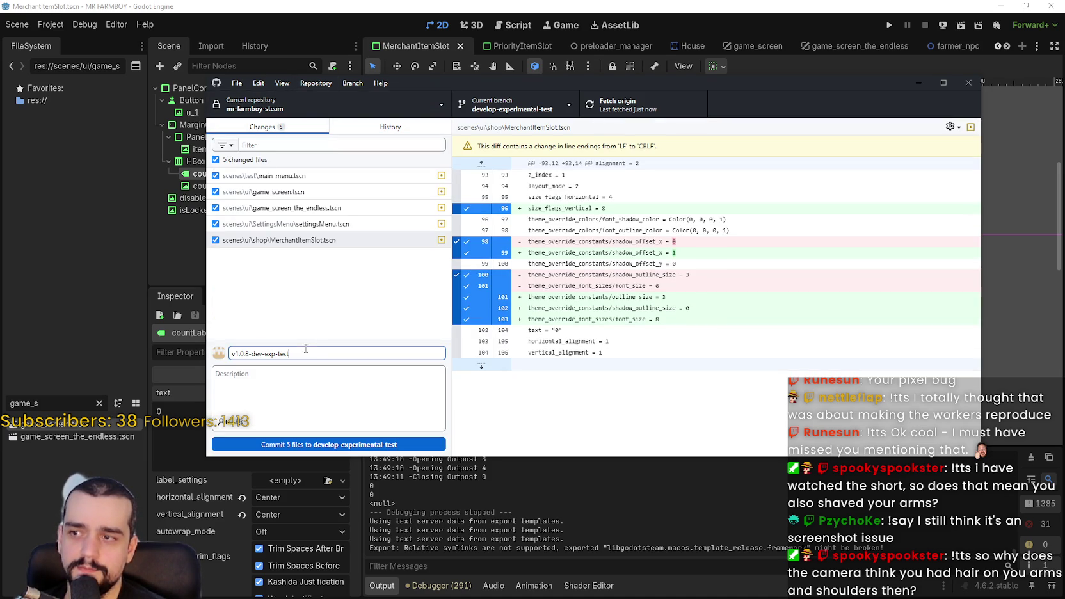
pyautogui.write('-3')
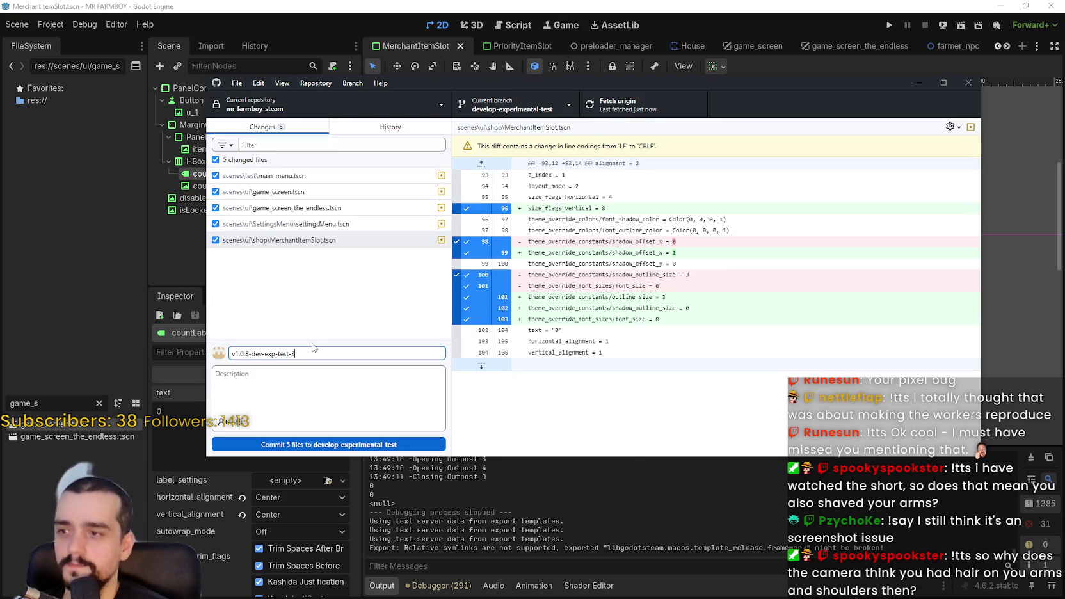
# Step: Commit the 5 files to develop-experimental-test and push to origin
pyautogui.click(332, 441)
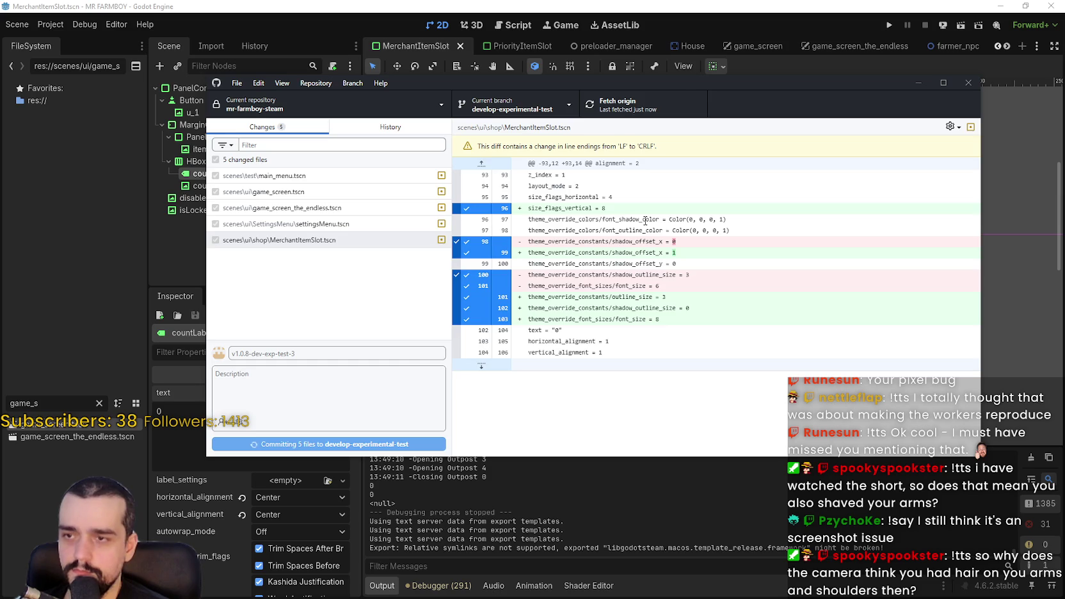
pyautogui.click(640, 104)
pyautogui.moveTo(724, 99); pyautogui.dragTo(737, 109)
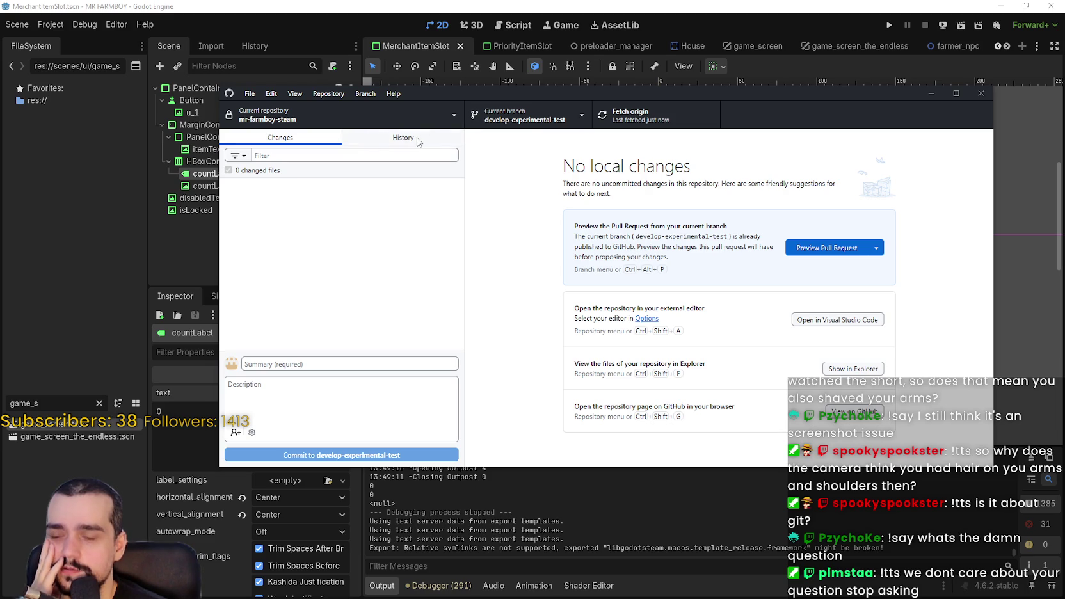
pyautogui.click(533, 125)
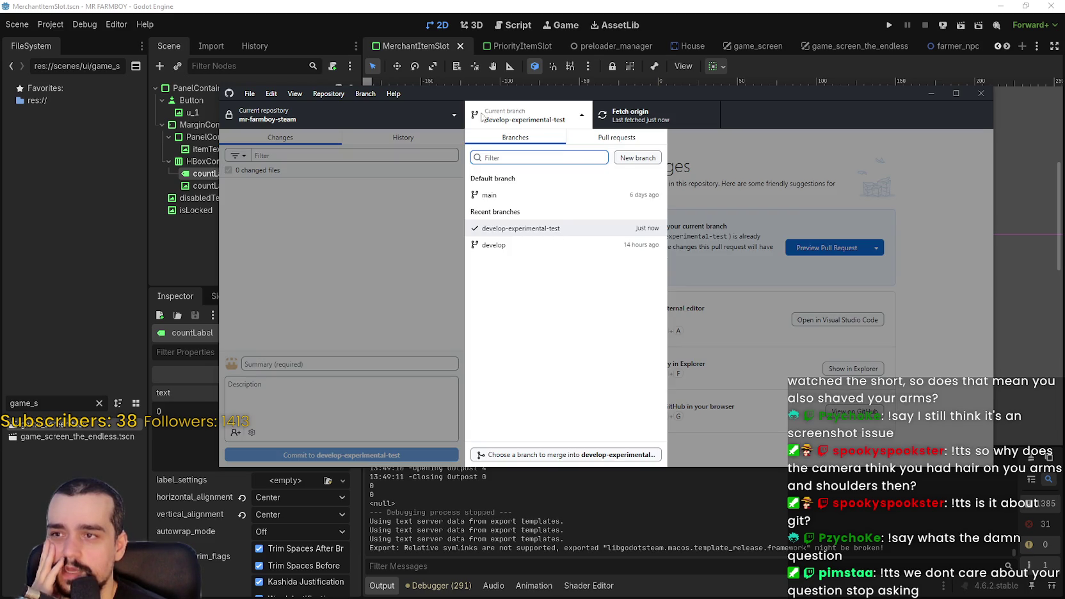
pyautogui.click(528, 118)
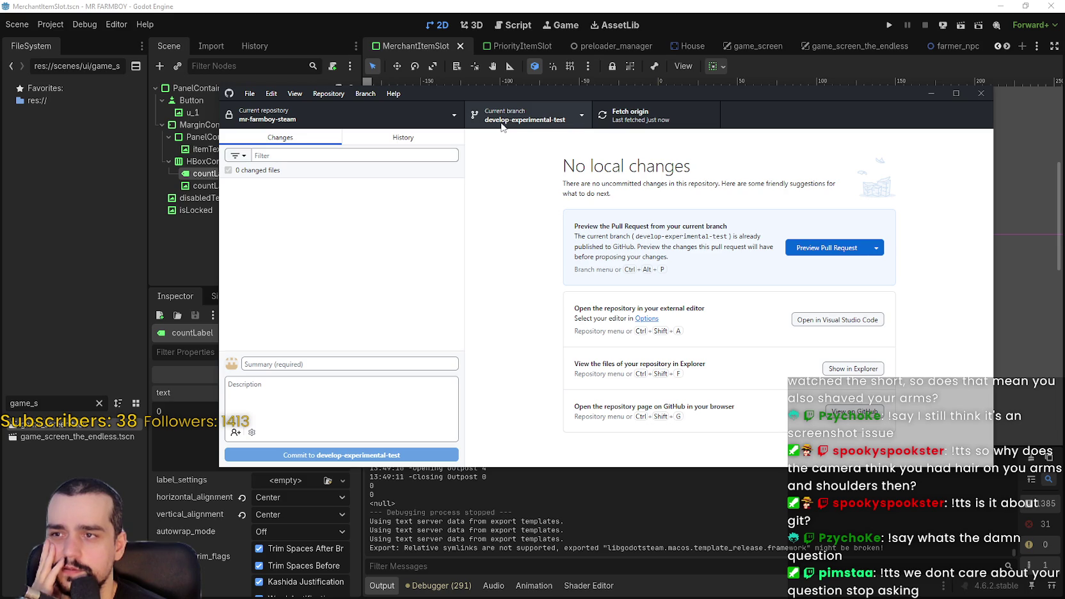
pyautogui.click(538, 119)
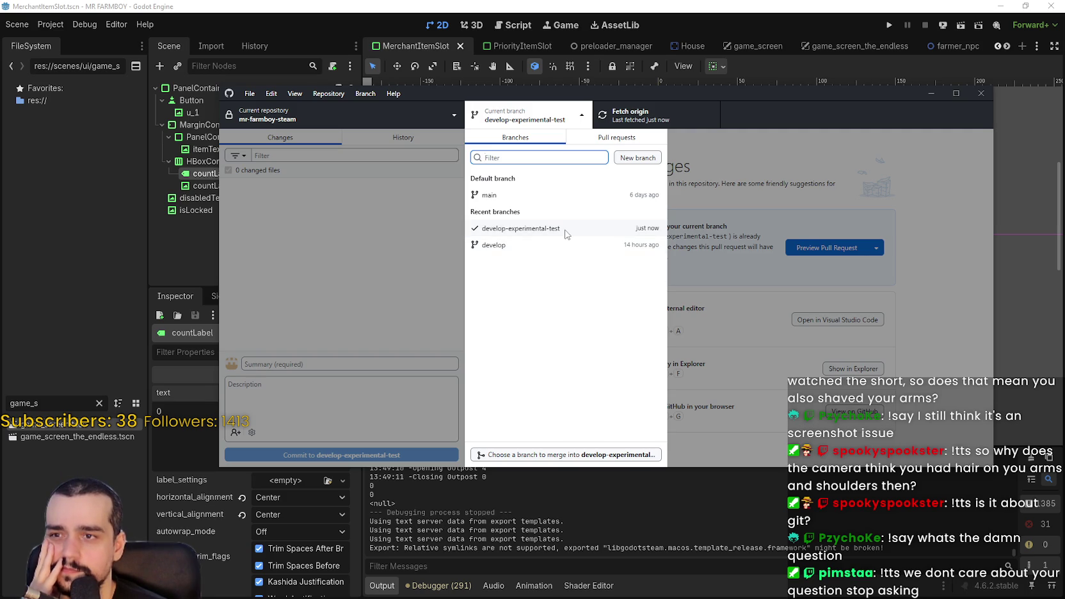
pyautogui.click(771, 144)
pyautogui.click(396, 138)
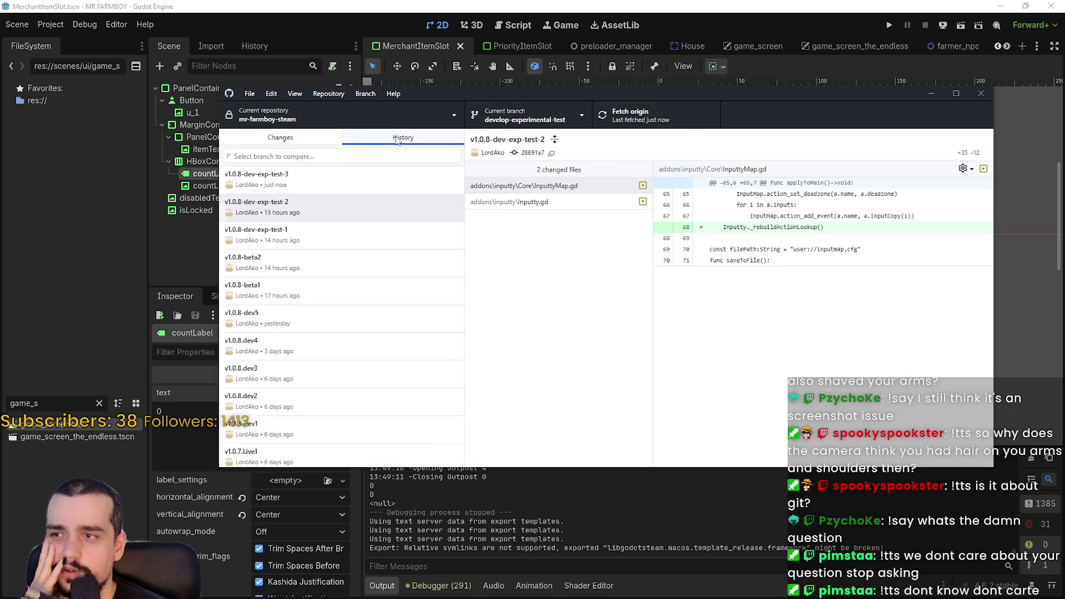
pyautogui.click(281, 138)
pyautogui.click(579, 121)
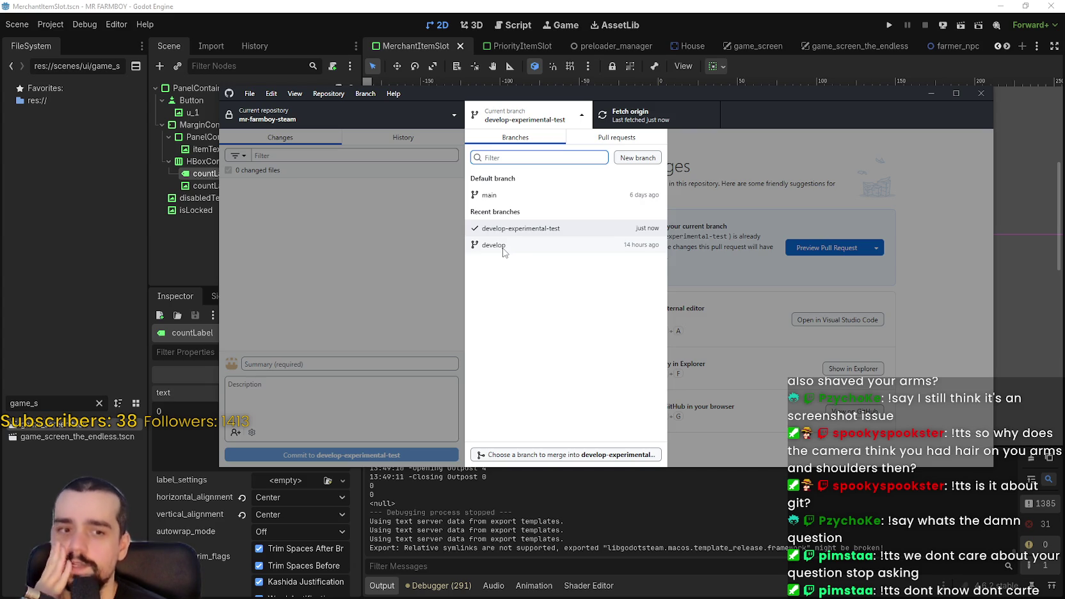
pyautogui.click(895, 160)
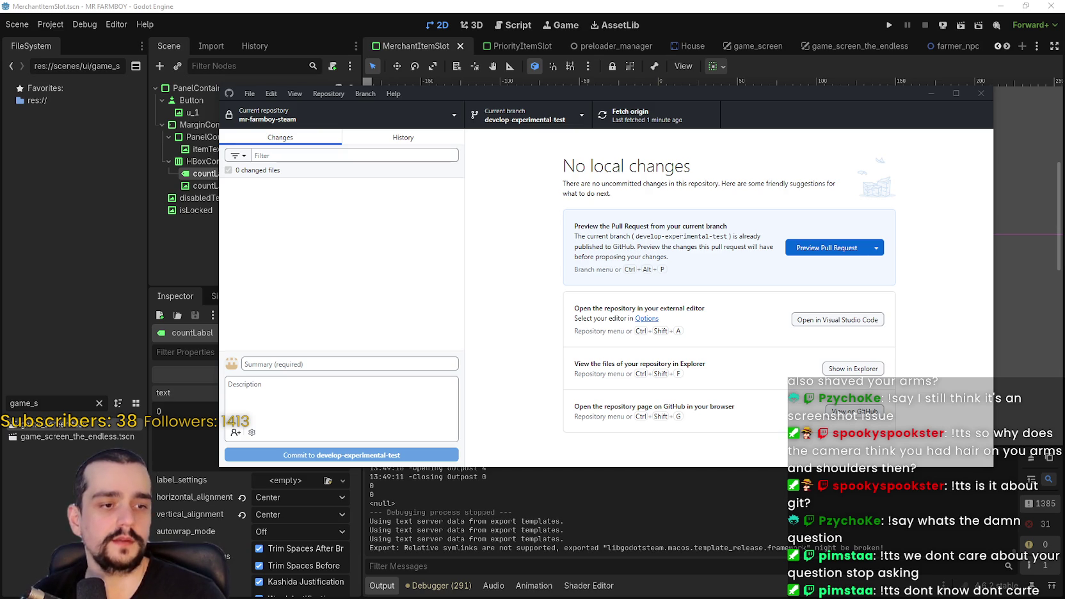
pyautogui.hotkey('alt', 'Tab')
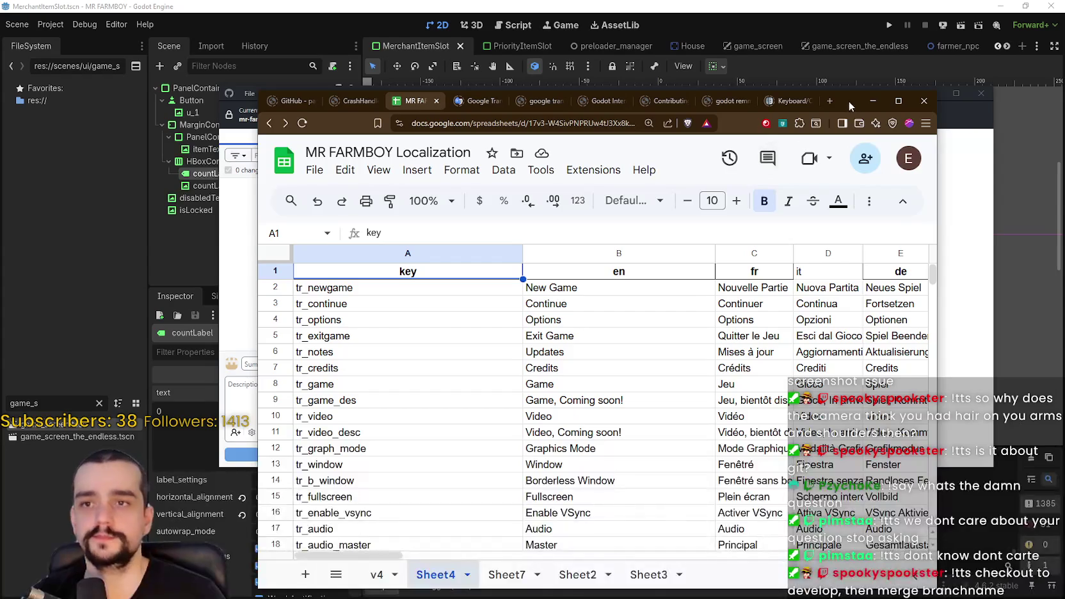
# Step: In a new Brave tab, load godotengine.org/download/archive/ by typing 'godot'
pyautogui.hotkey('alt', 'Tab')
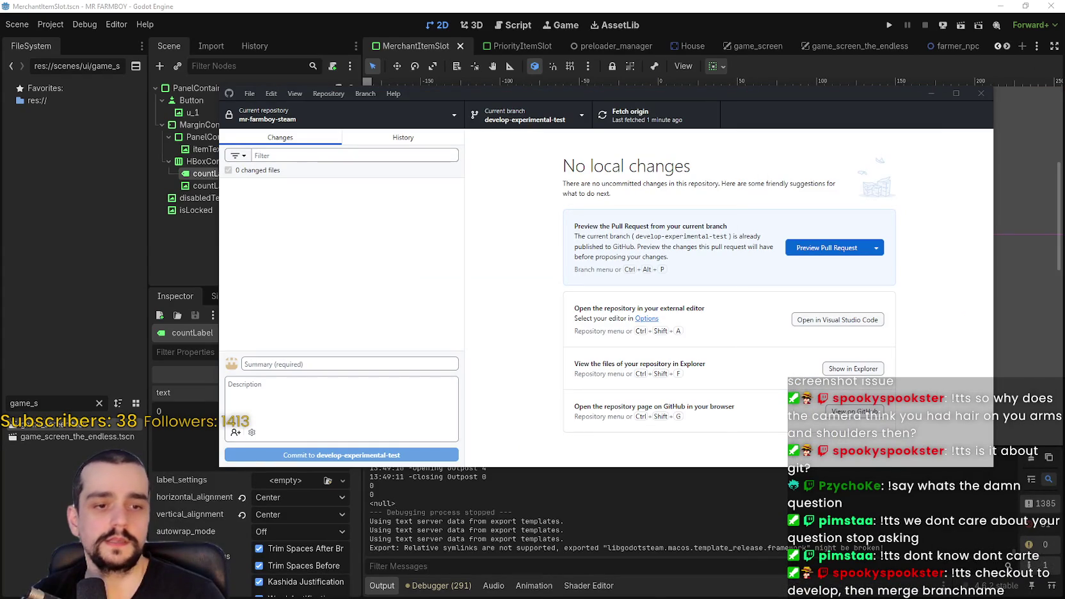
pyautogui.hotkey('alt', 'Tab')
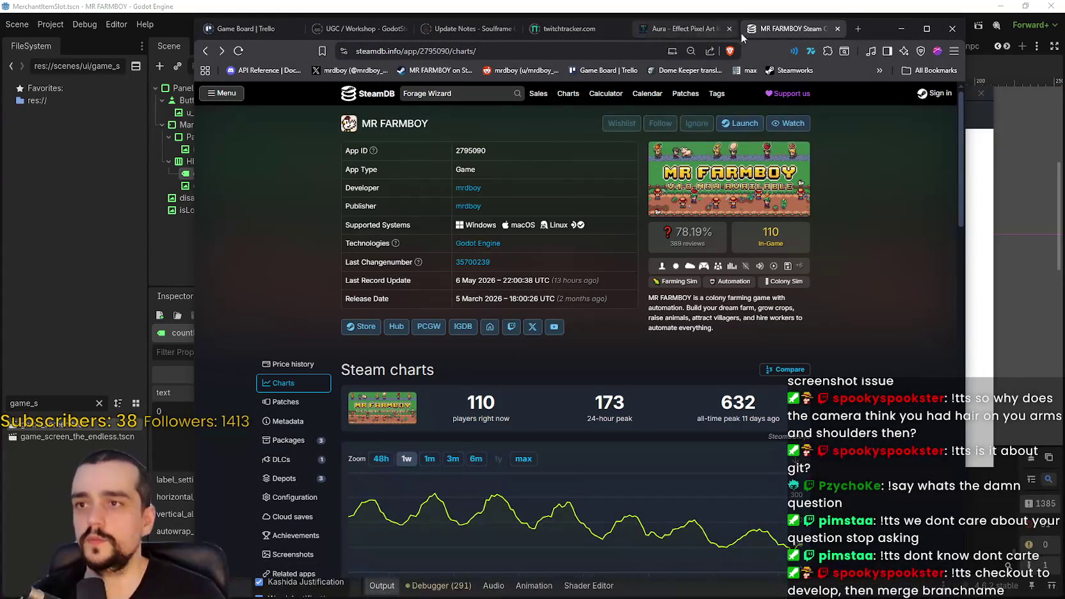
pyautogui.click(858, 28)
pyautogui.write('godot')
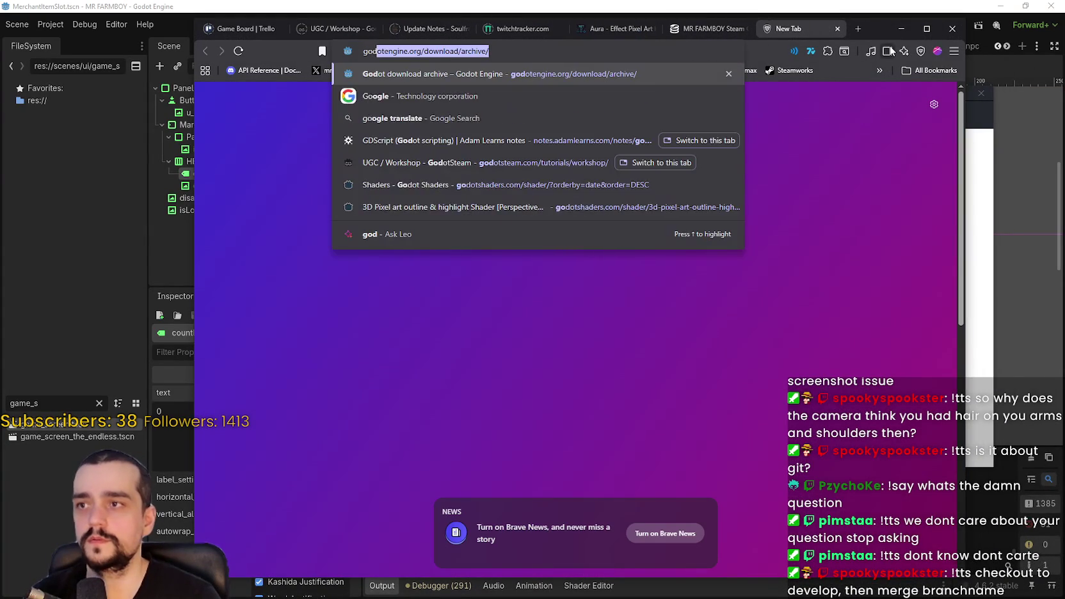
pyautogui.press('Return')
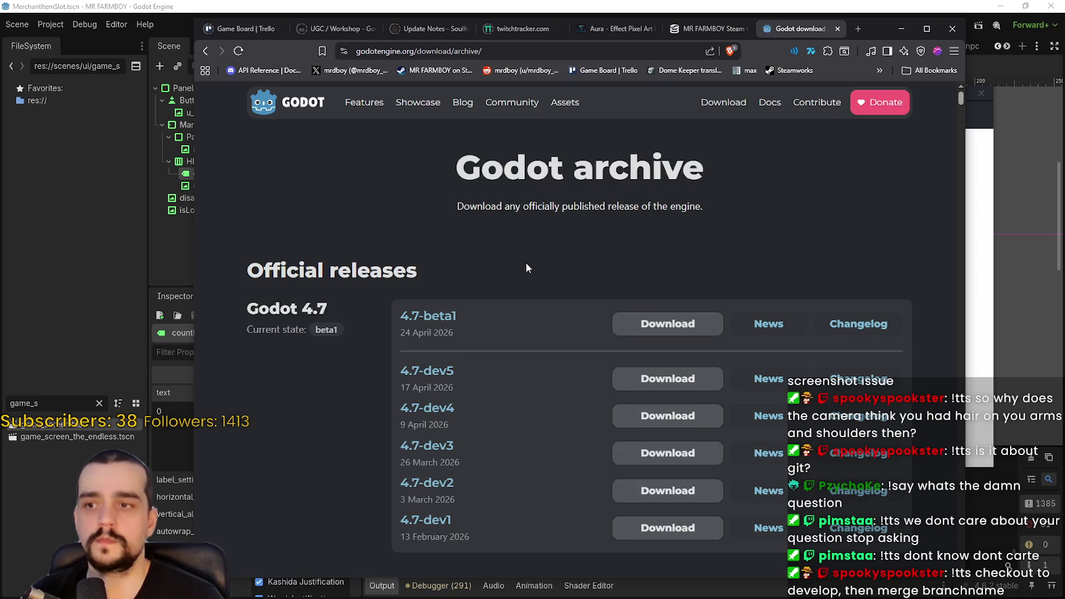
pyautogui.scroll(-2, 536, 271)
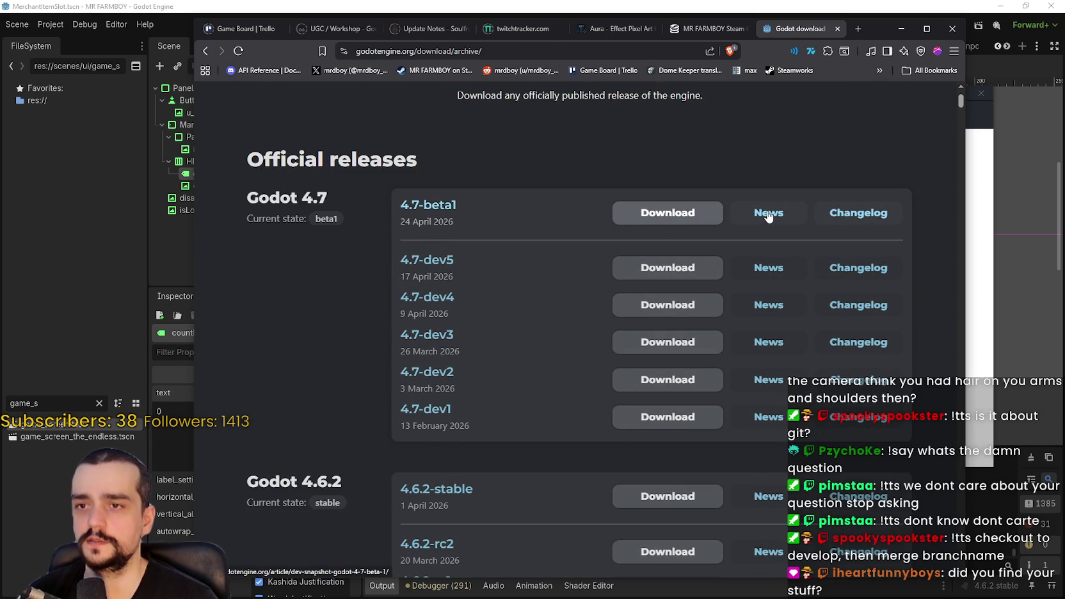
# Step: Scroll through the 4.7-beta1 news article on breaking changes, then switch back to GitHub Desktop
pyautogui.click(768, 217)
pyautogui.scroll(-3, 670, 283)
pyautogui.scroll(1, 822, 343)
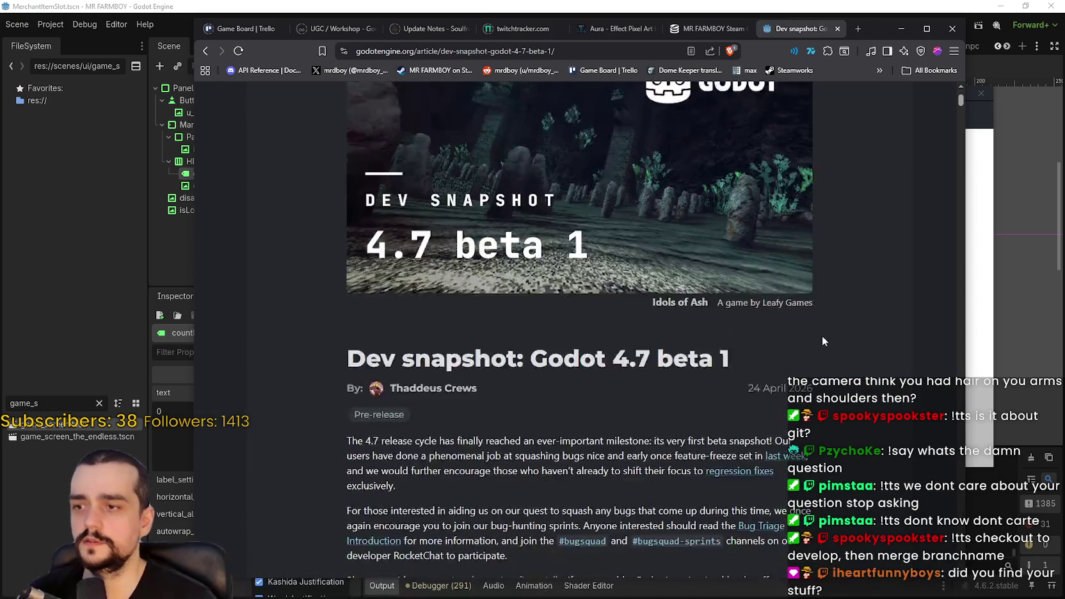
pyautogui.scroll(-5, 821, 339)
pyautogui.scroll(-10, 804, 352)
pyautogui.scroll(-12, 802, 326)
pyautogui.moveTo(958, 141)
pyautogui.mouseDown()
pyautogui.moveTo(959, 131)
pyautogui.moveTo(961, 430)
pyautogui.moveTo(960, 189)
pyautogui.mouseUp()
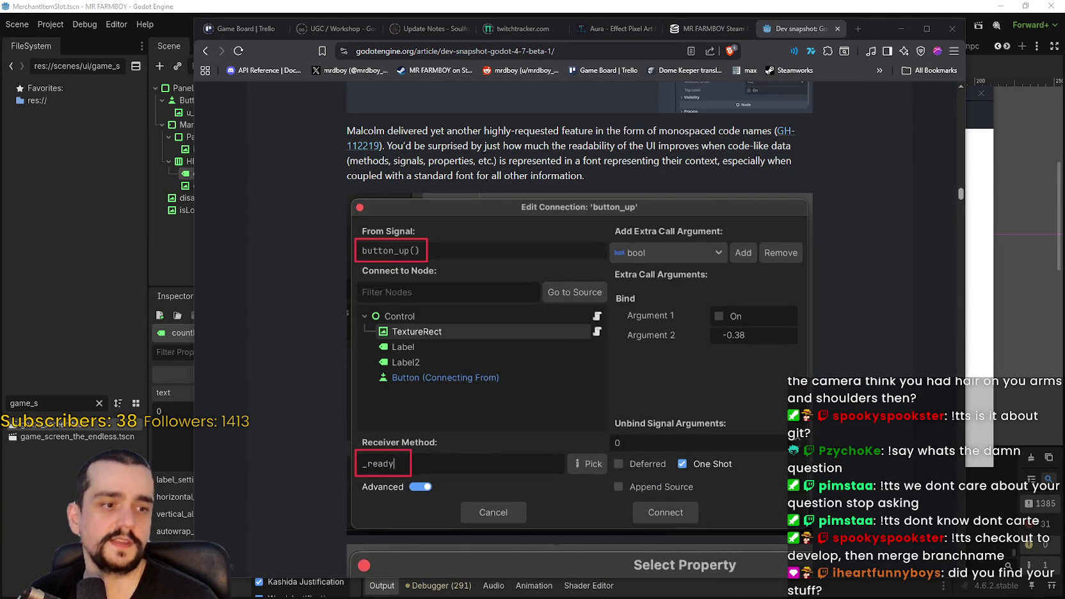
pyautogui.hotkey('alt', 'Tab')
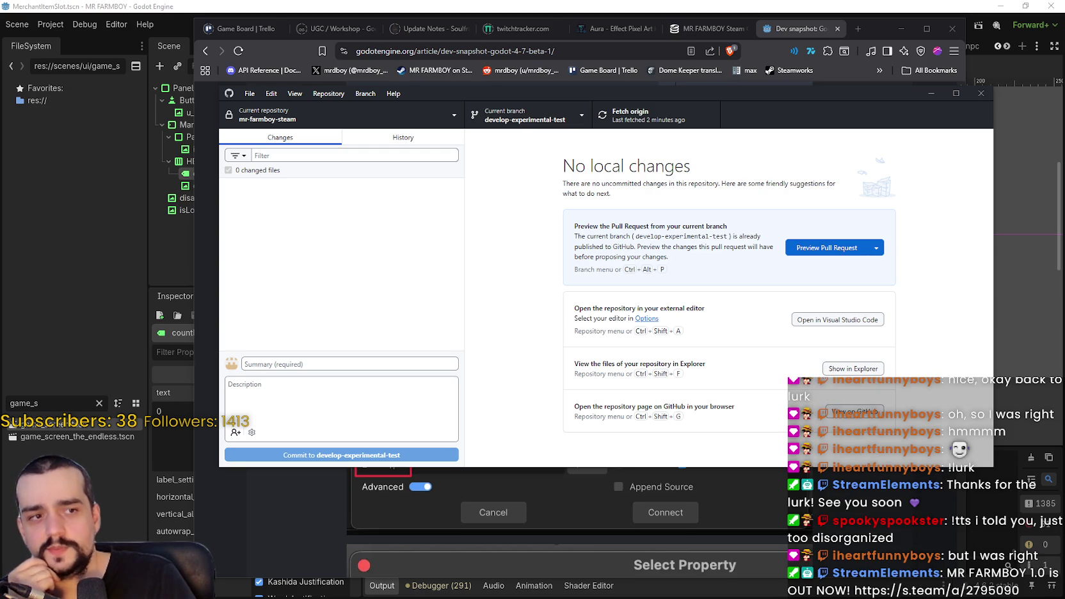
pyautogui.click(546, 123)
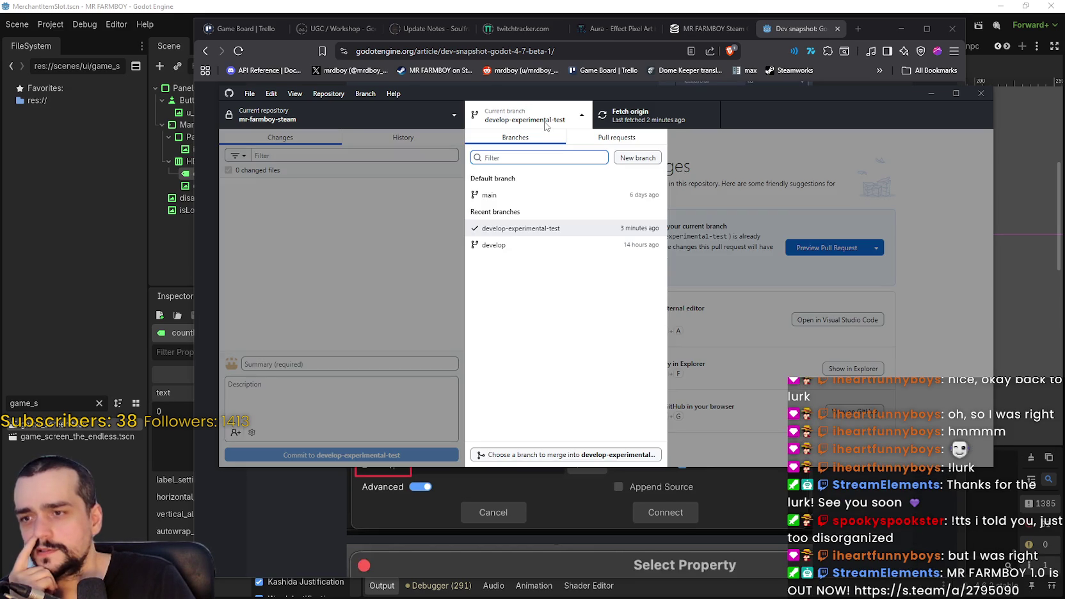
pyautogui.click(545, 123)
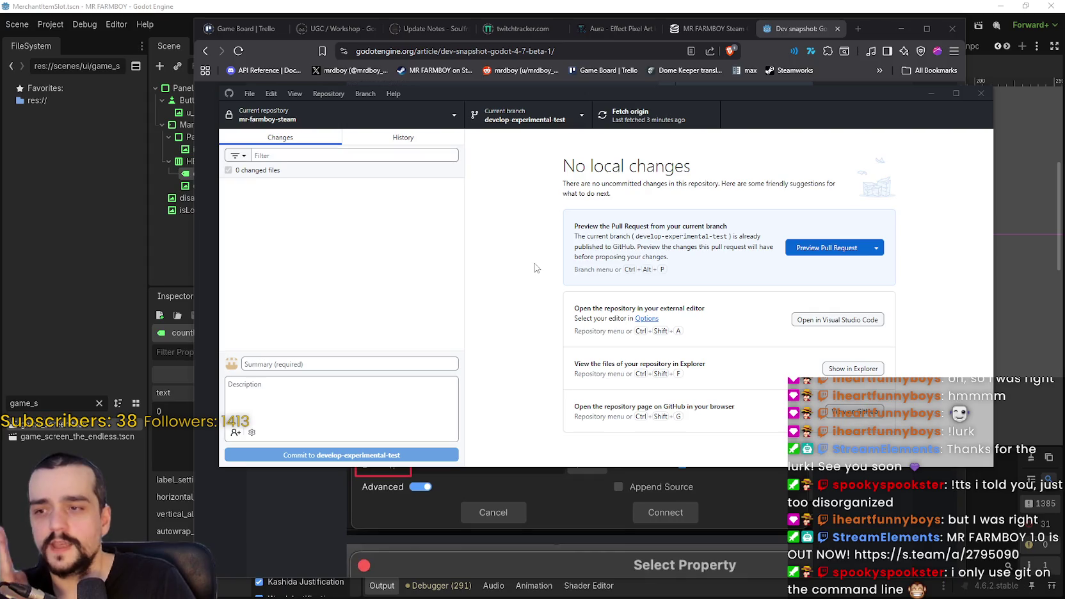
pyautogui.click(530, 119)
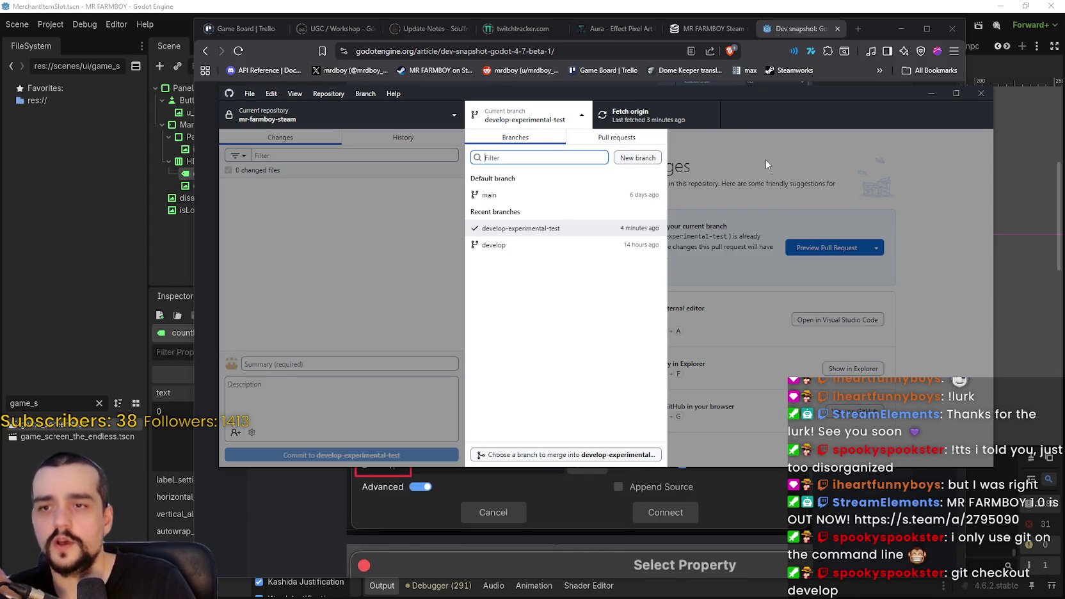
pyautogui.click(768, 163)
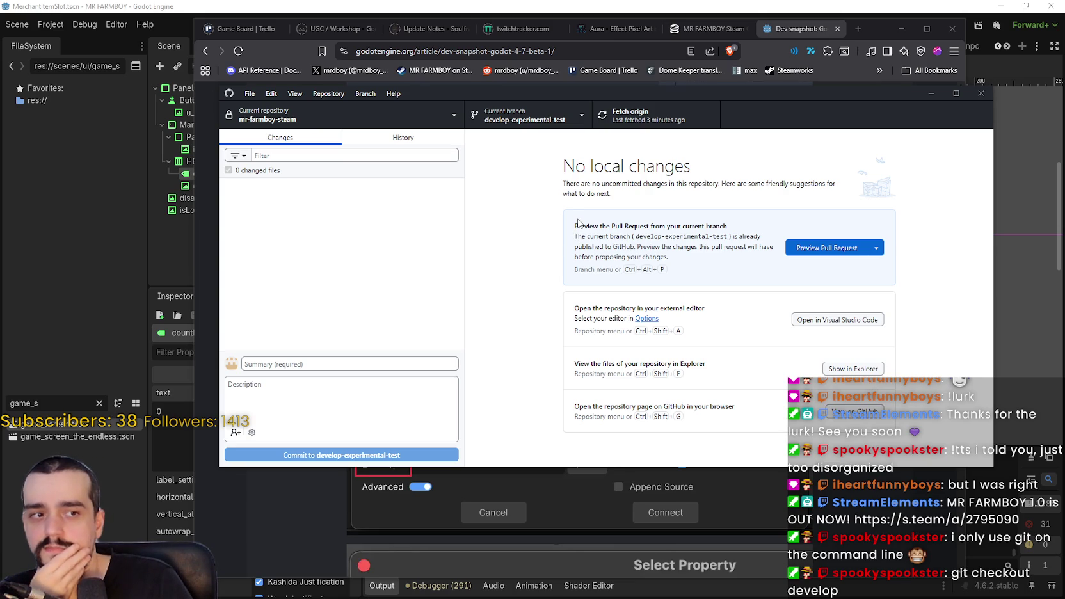
pyautogui.moveTo(767, 96); pyautogui.dragTo(740, 78)
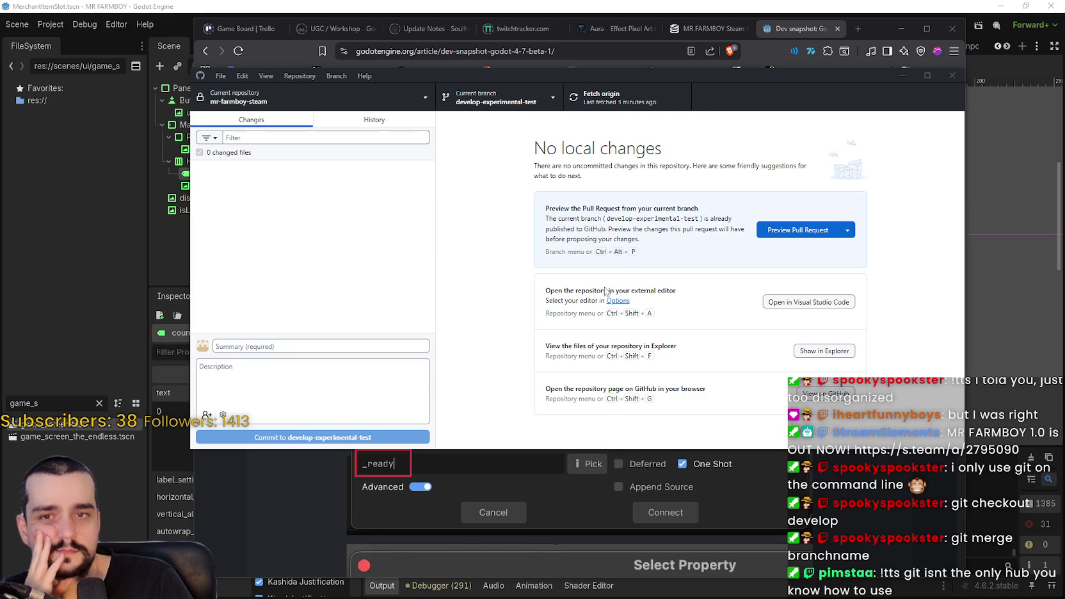
pyautogui.click(513, 107)
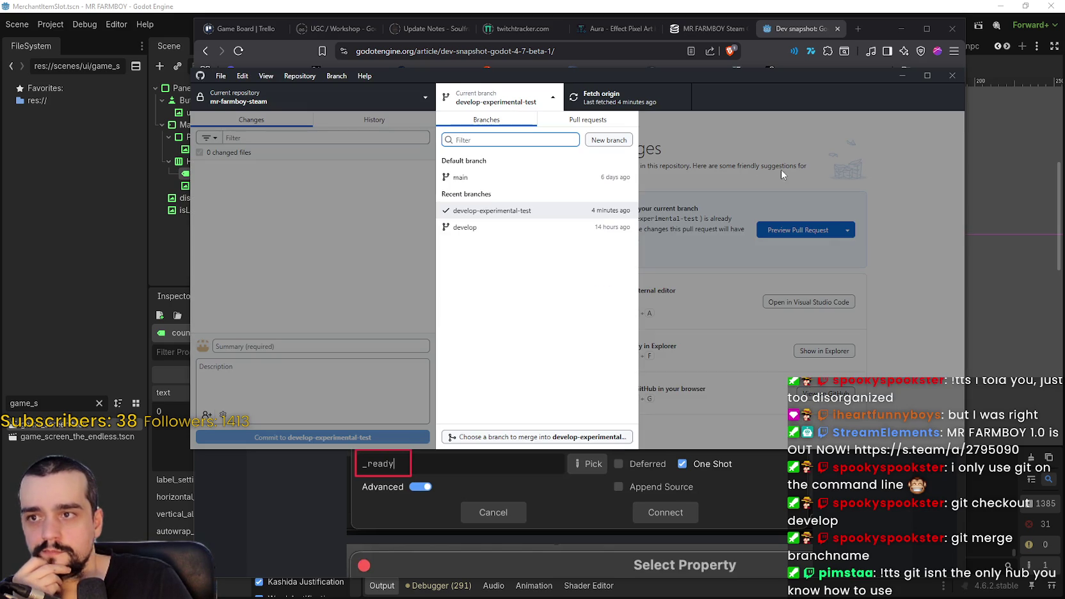
pyautogui.click(784, 131)
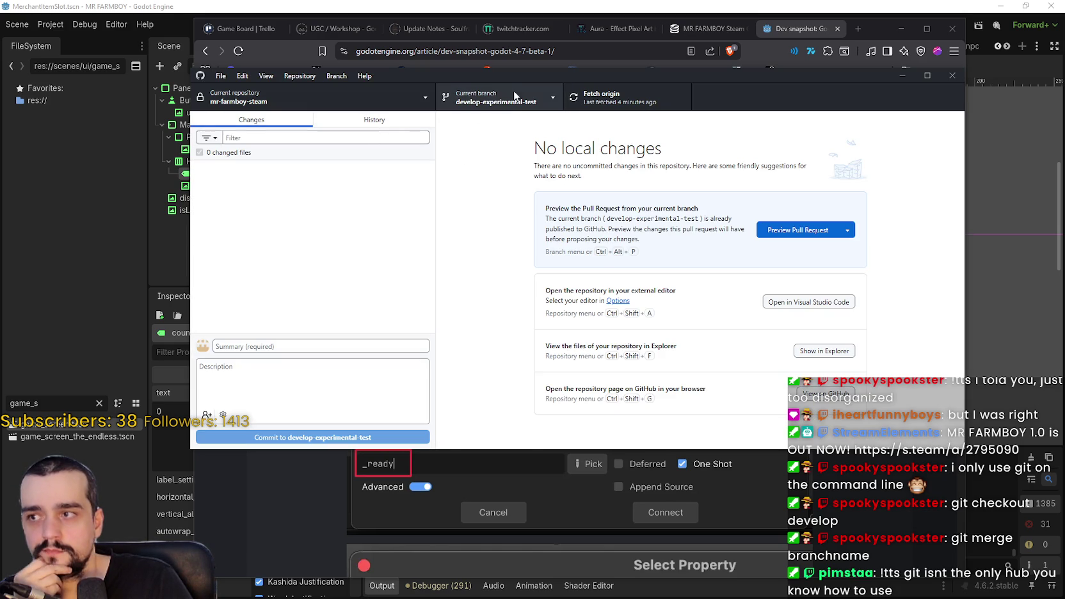
pyautogui.click(493, 97)
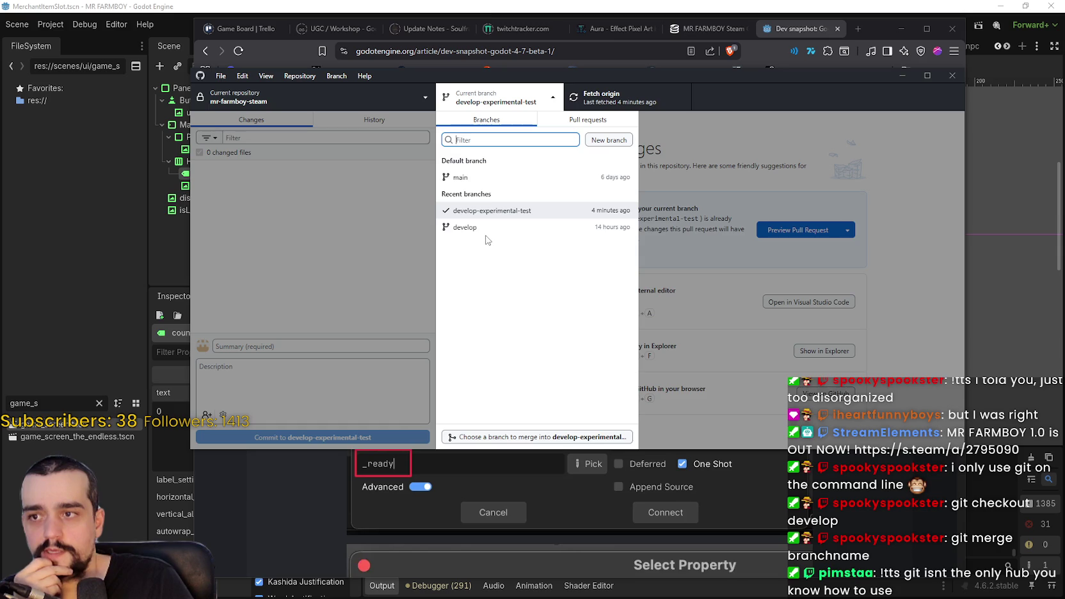
pyautogui.click(778, 130)
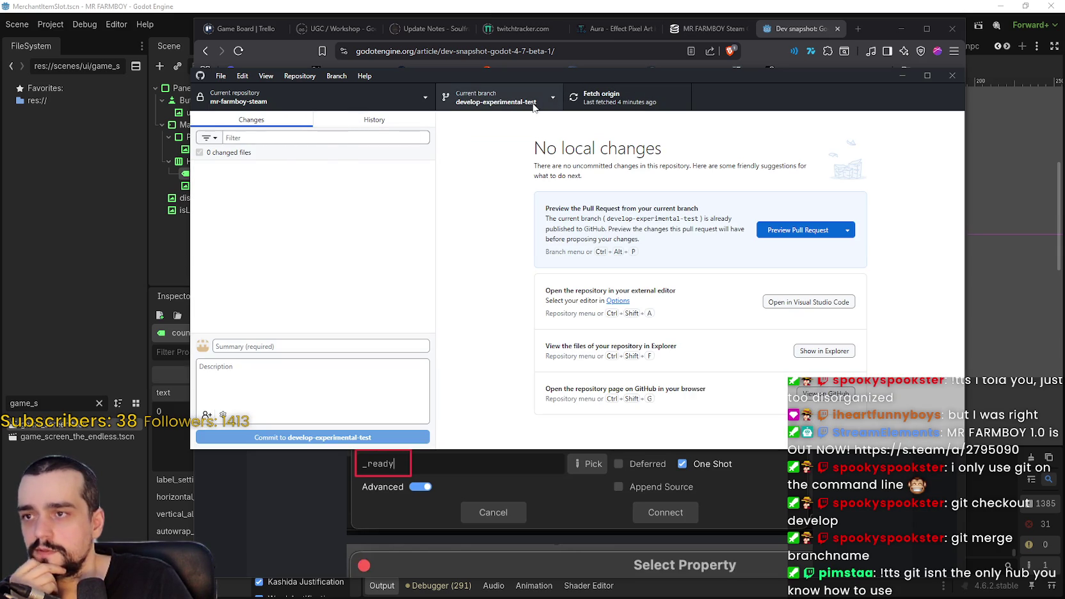
pyautogui.moveTo(753, 75); pyautogui.dragTo(780, 82)
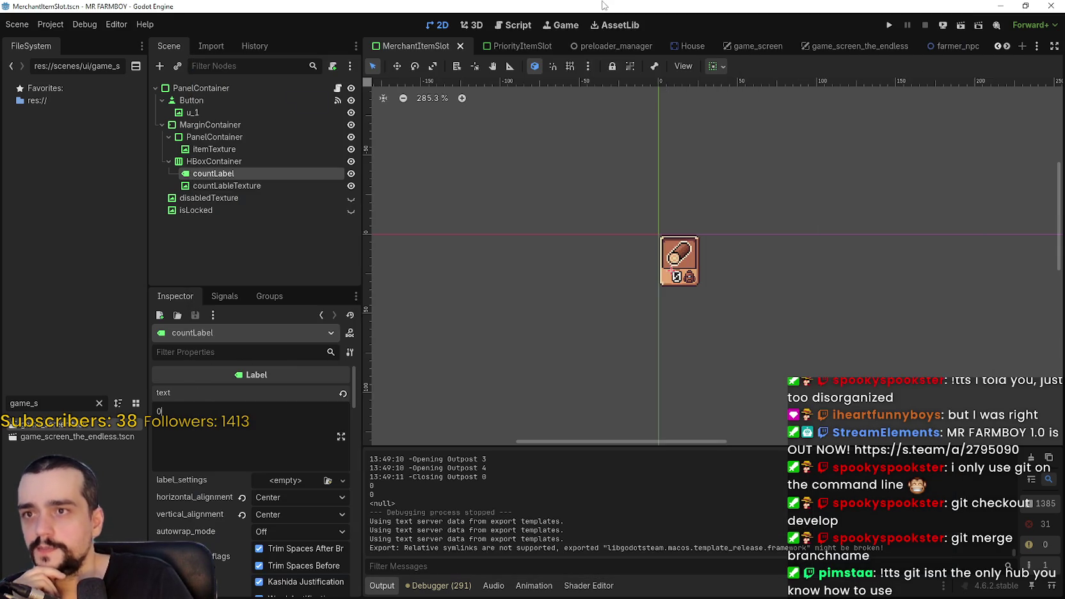
pyautogui.click(605, 6)
pyautogui.scroll(4, 666, 308)
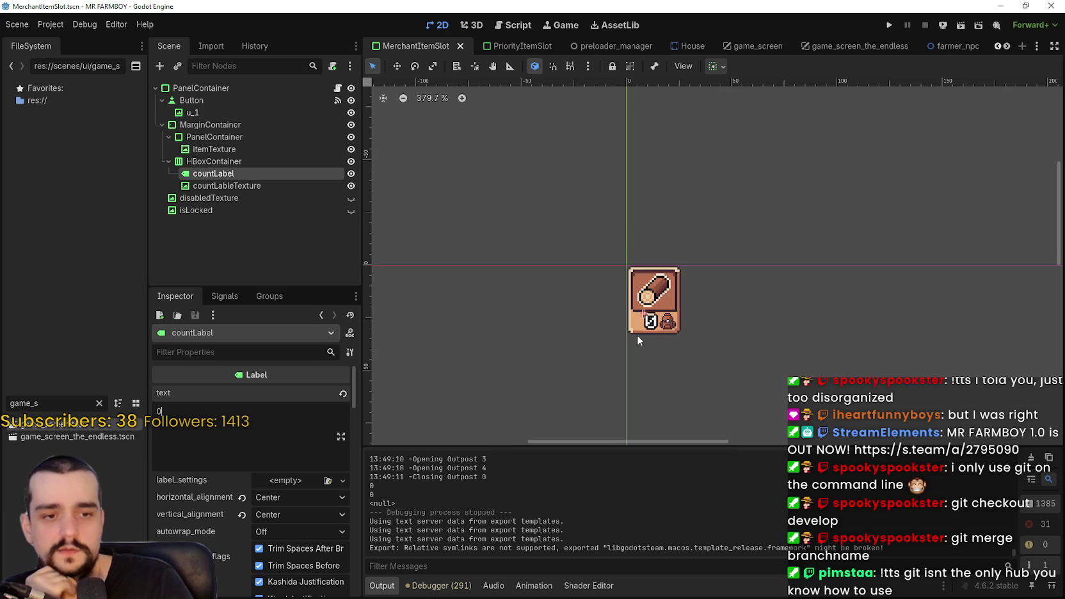
pyautogui.scroll(-4, 637, 335)
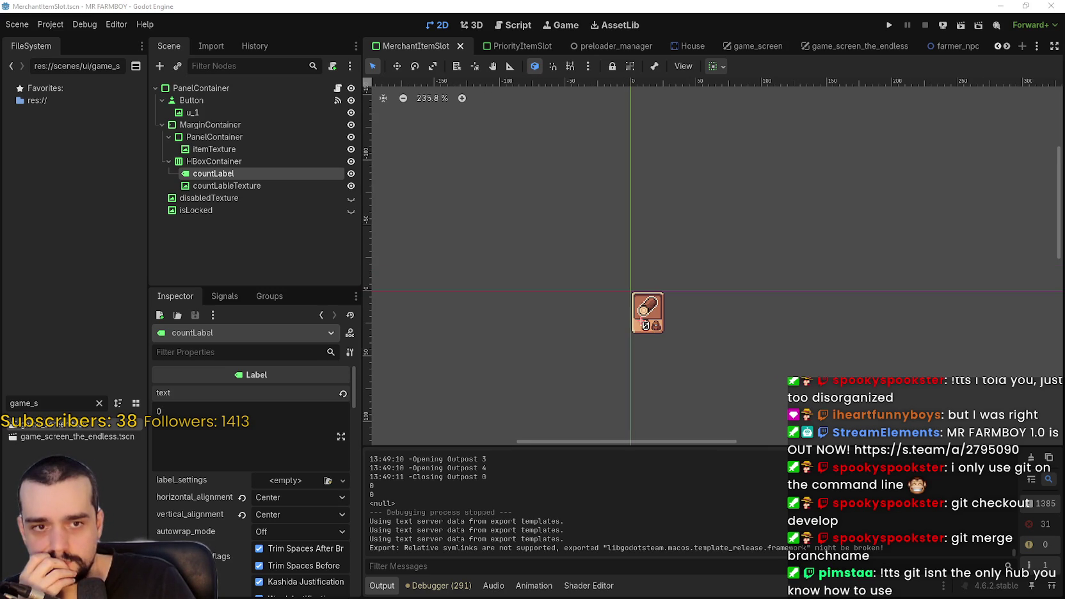
pyautogui.scroll(-1, 534, 345)
pyautogui.scroll(-2, 637, 290)
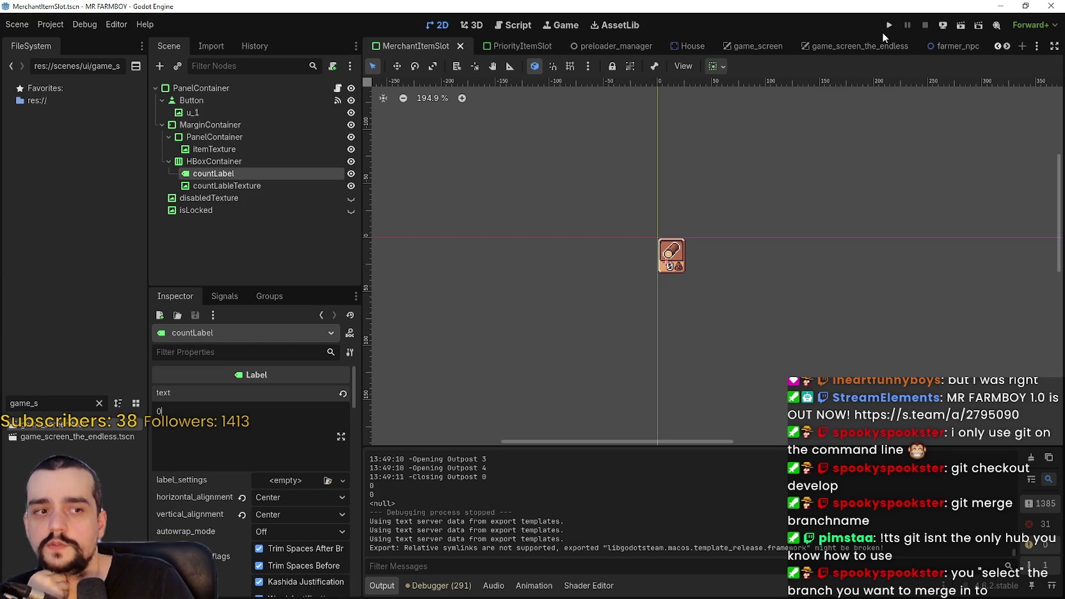
pyautogui.hotkey('alt', 'Tab')
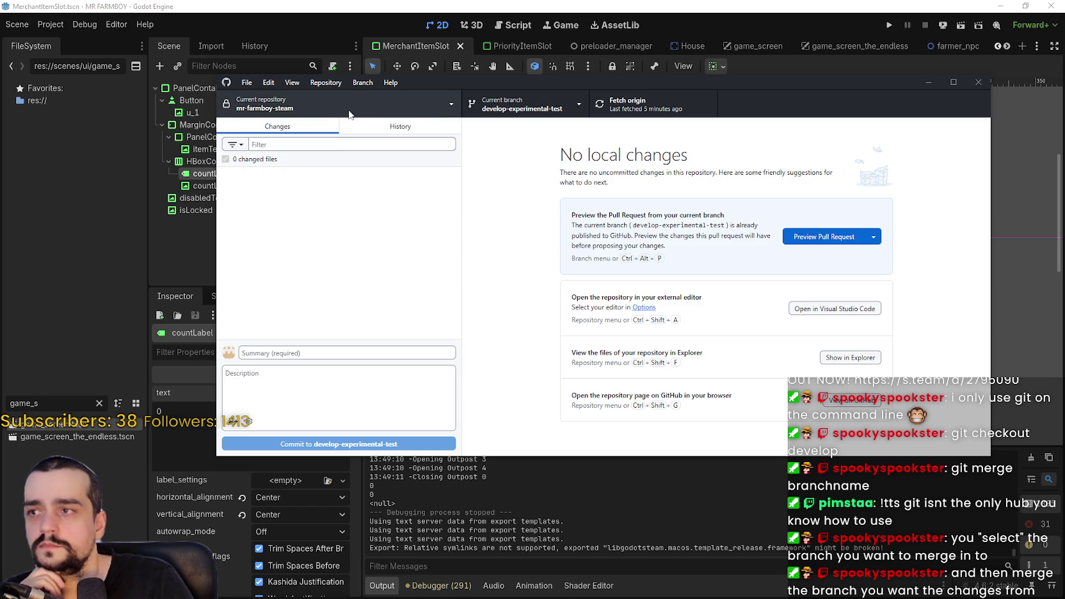
# Step: Open the branch list and close it without switching, staying on develop-experimental-test
pyautogui.click(505, 113)
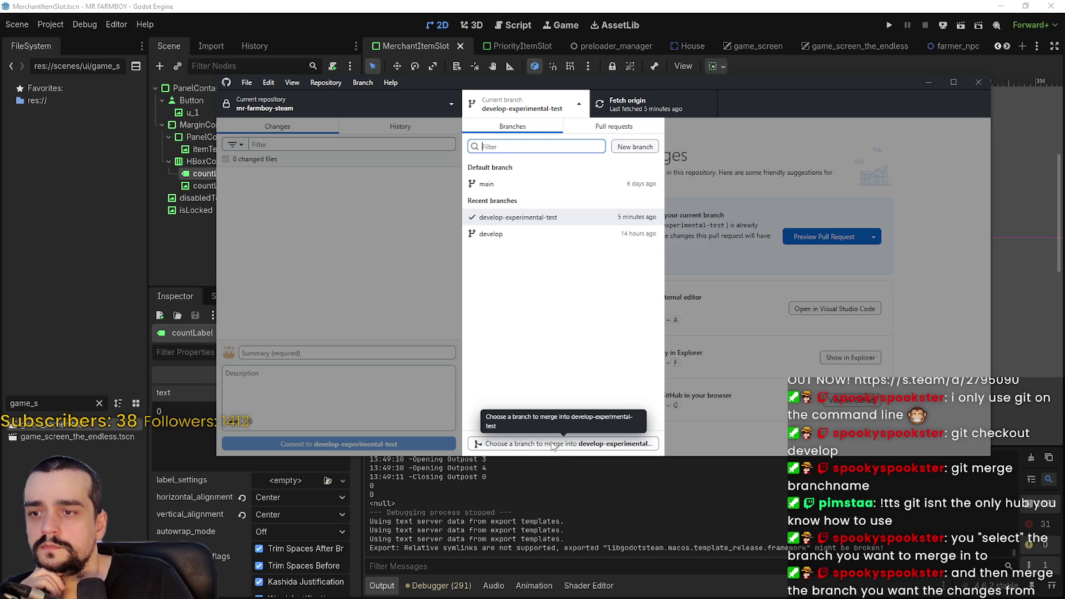
pyautogui.click(518, 237)
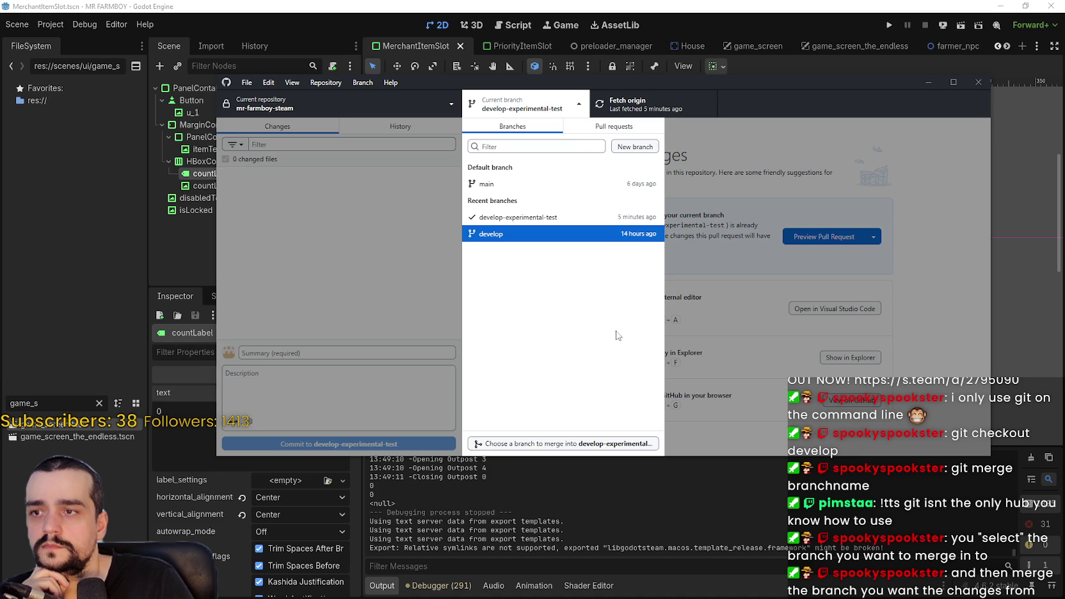
pyautogui.click(943, 286)
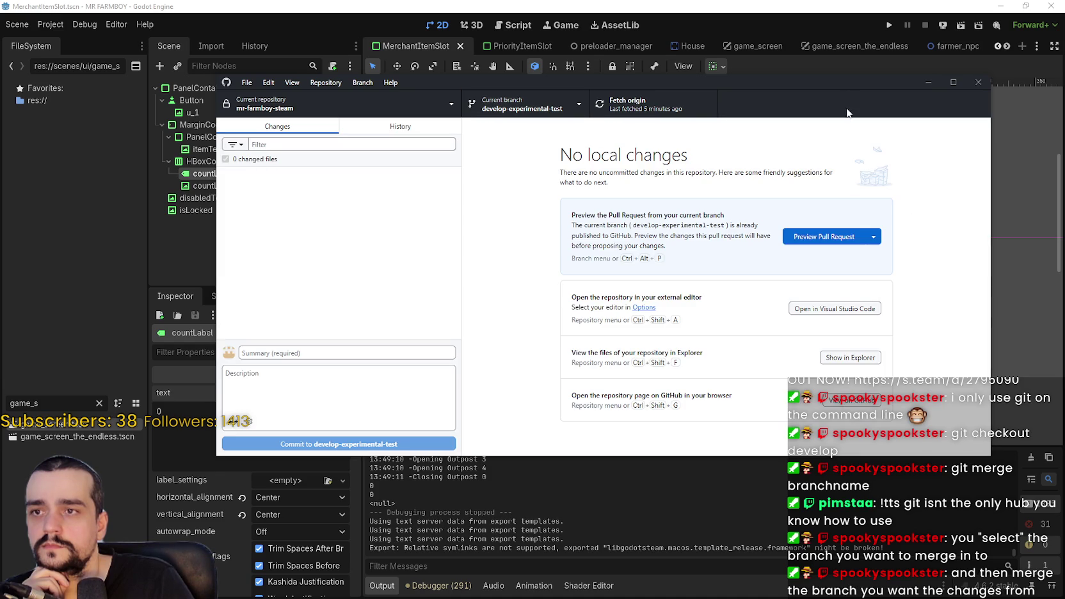
# Step: Minimize GitHub Desktop and bring the YouTube Music window to the front
pyautogui.click(928, 82)
pyautogui.scroll(1, 816, 293)
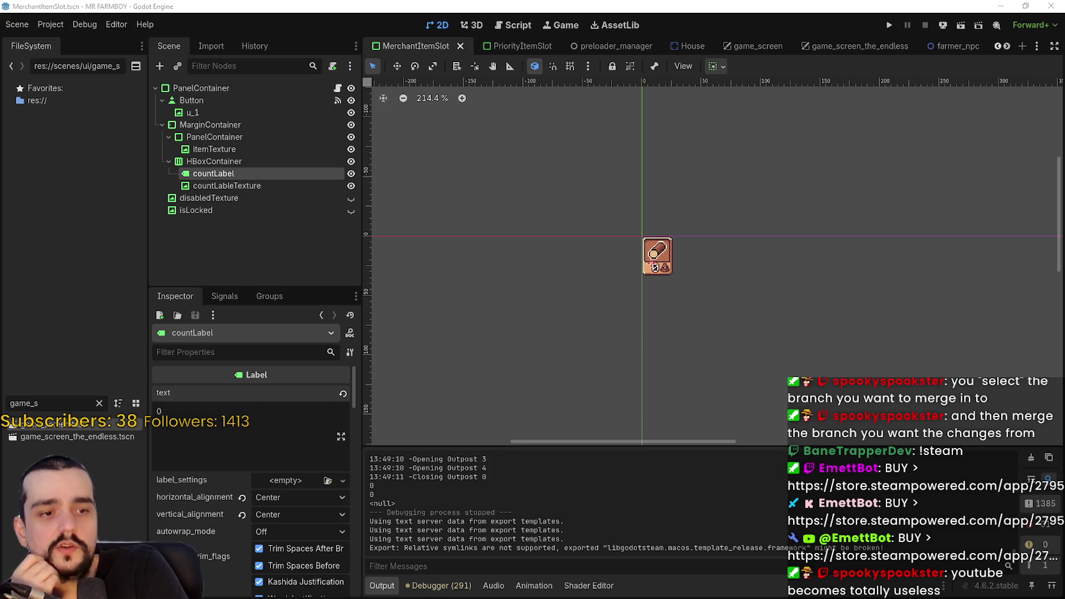
pyautogui.hotkey('alt', 'Tab')
pyautogui.scroll(-10, 858, 256)
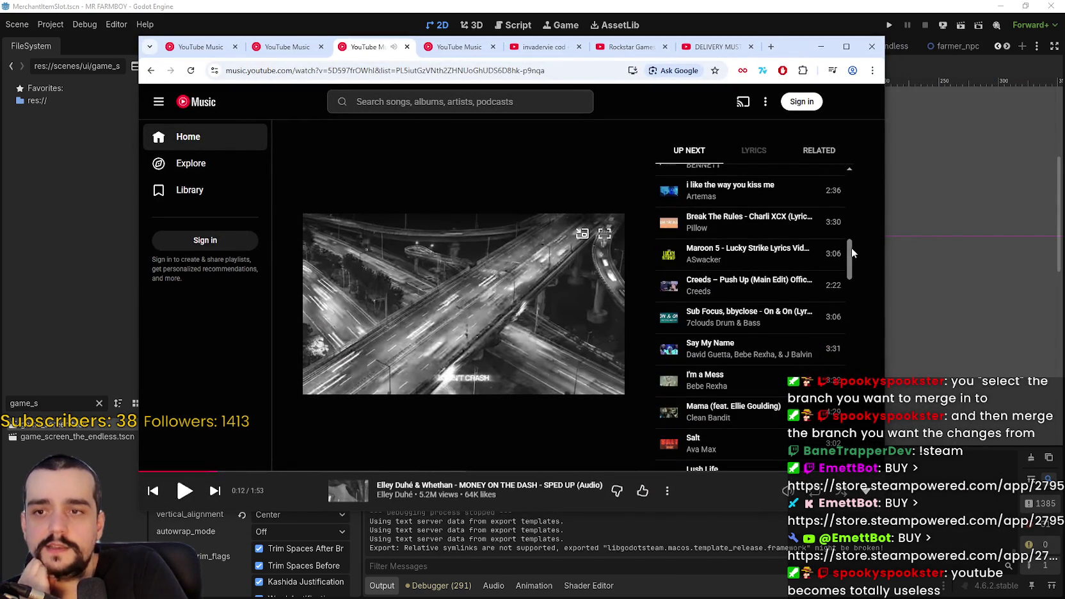
pyautogui.scroll(-5, 851, 247)
pyautogui.scroll(10, 854, 301)
pyautogui.scroll(-6, 863, 170)
pyautogui.scroll(-10, 864, 322)
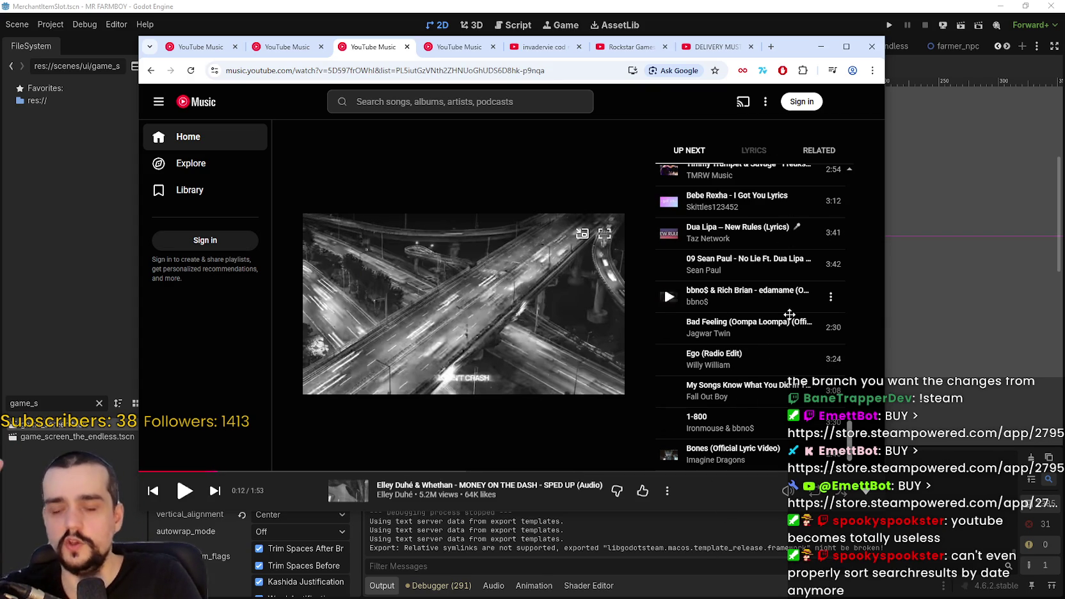
pyautogui.scroll(3, 786, 373)
pyautogui.scroll(10, 775, 352)
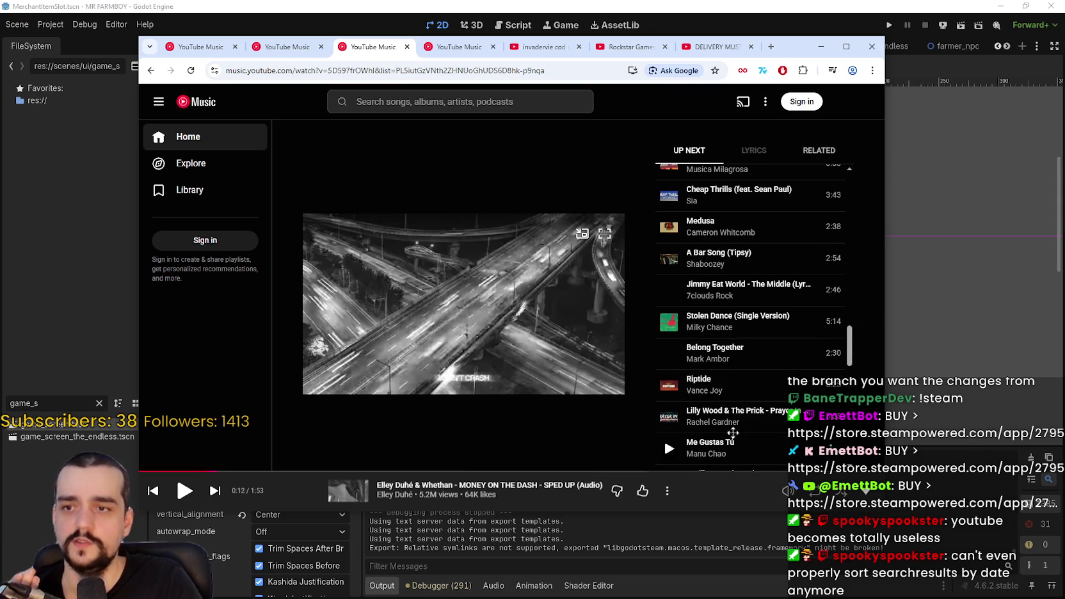
pyautogui.scroll(-4, 755, 344)
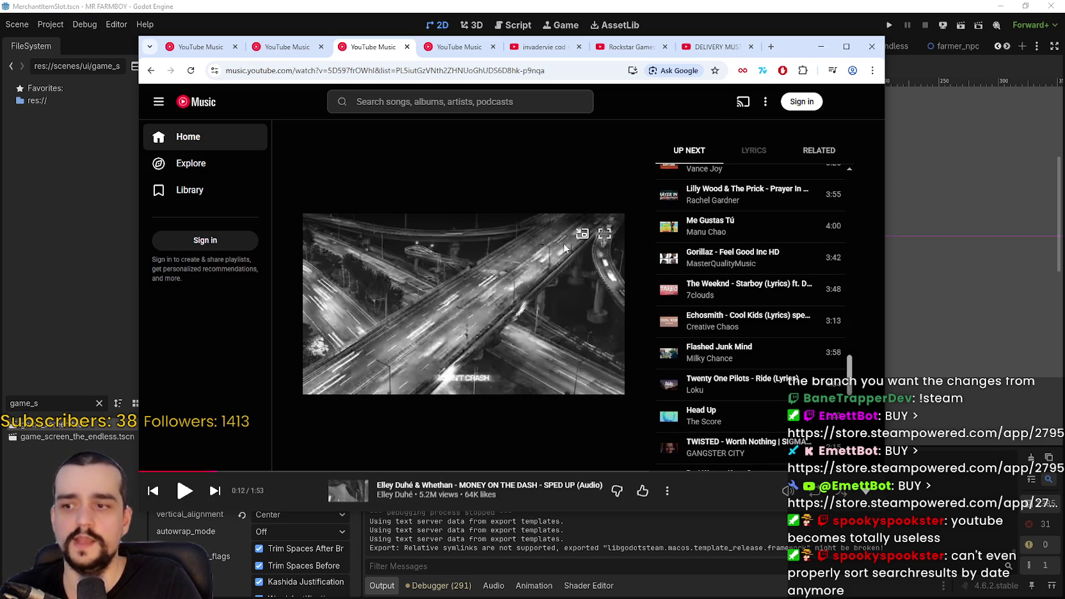
pyautogui.scroll(5, 768, 256)
pyautogui.scroll(10, 770, 300)
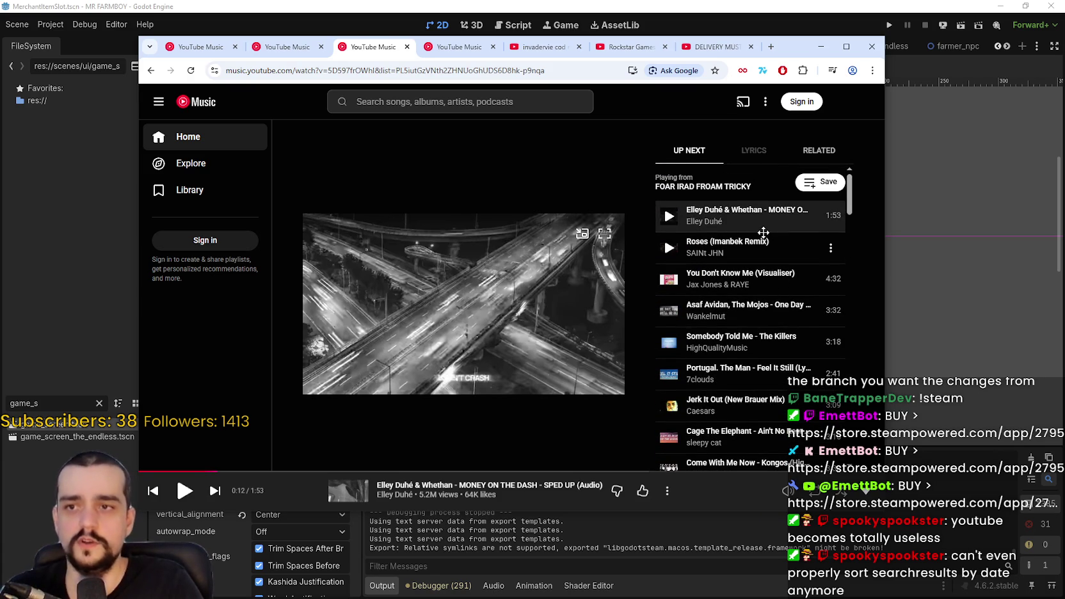
pyautogui.scroll(-5, 735, 256)
pyautogui.scroll(5, 711, 224)
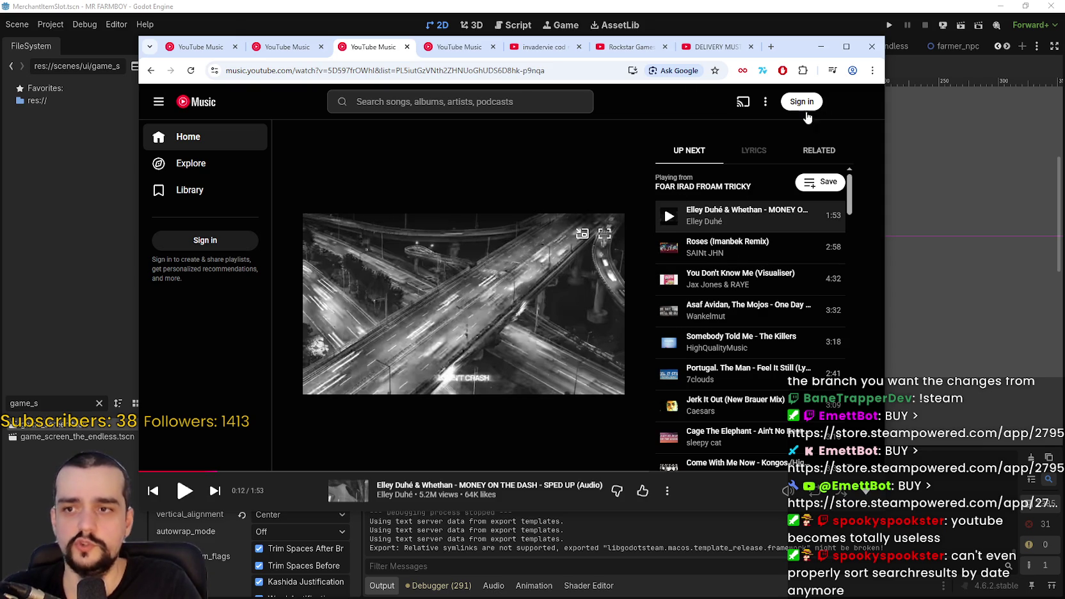
pyautogui.moveTo(798, 56); pyautogui.dragTo(800, 56)
pyautogui.click(823, 46)
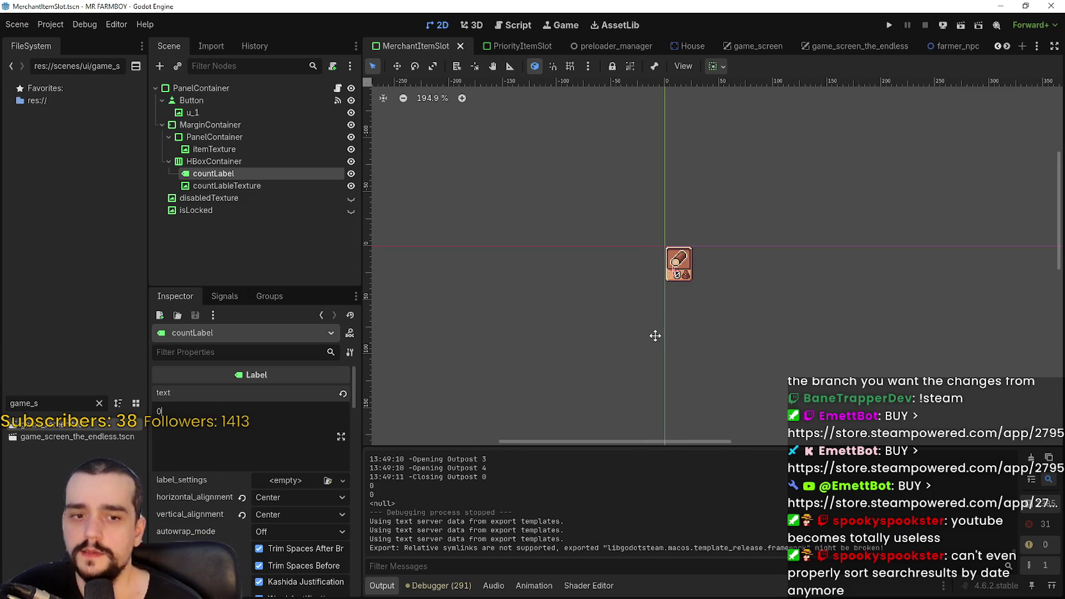
# Step: Zoom the canvas, run Mr Farmboy to its v1.0.8 Beta title screen, and switch to VLC
pyautogui.scroll(3, 622, 263)
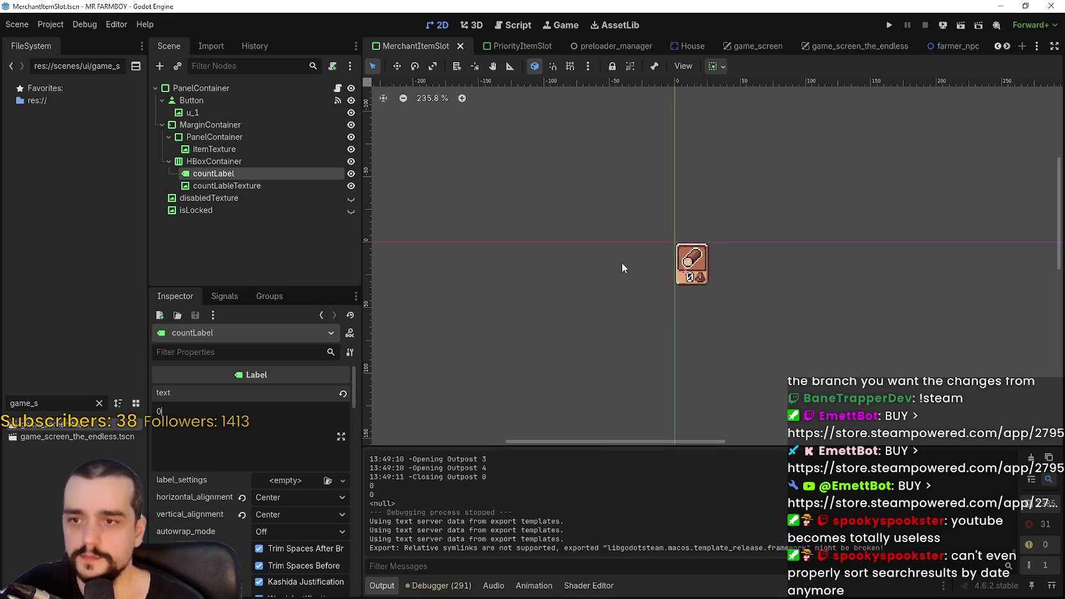
pyautogui.scroll(4, 752, 282)
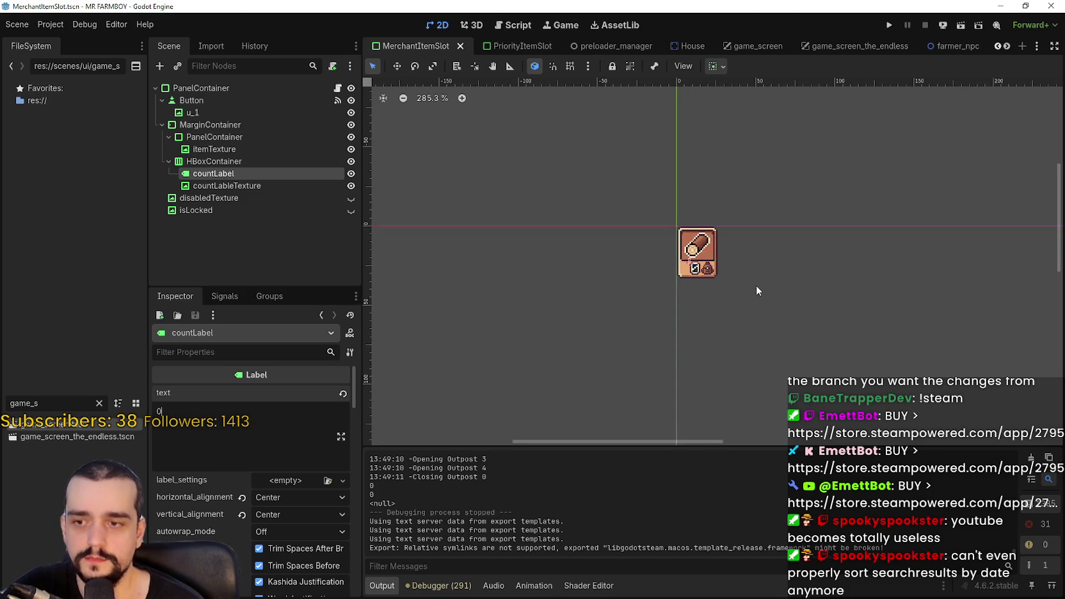
pyautogui.click(889, 24)
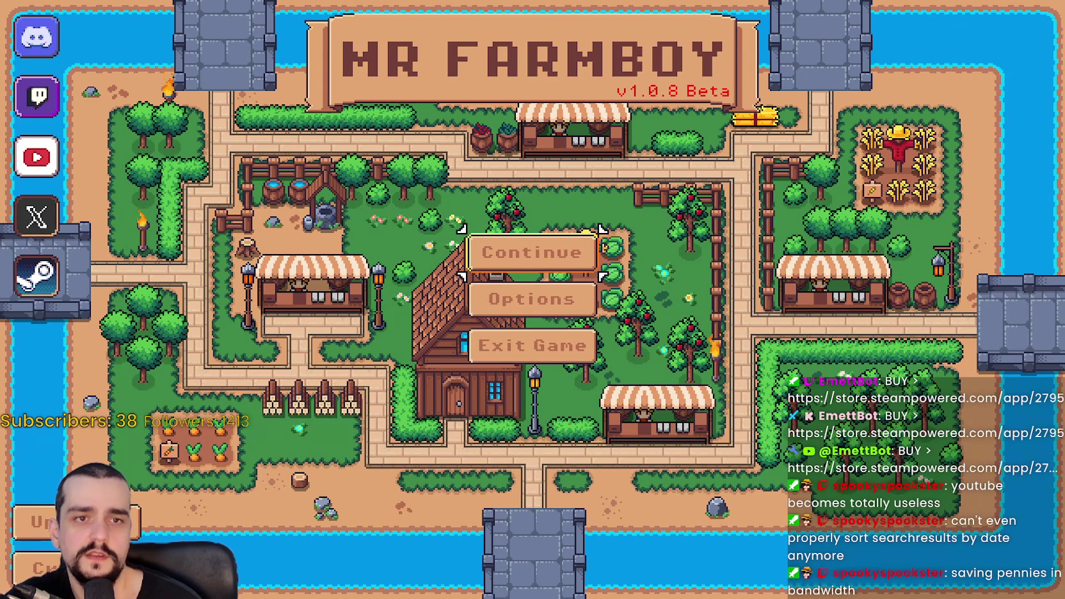
pyautogui.hotkey('alt', 'Tab')
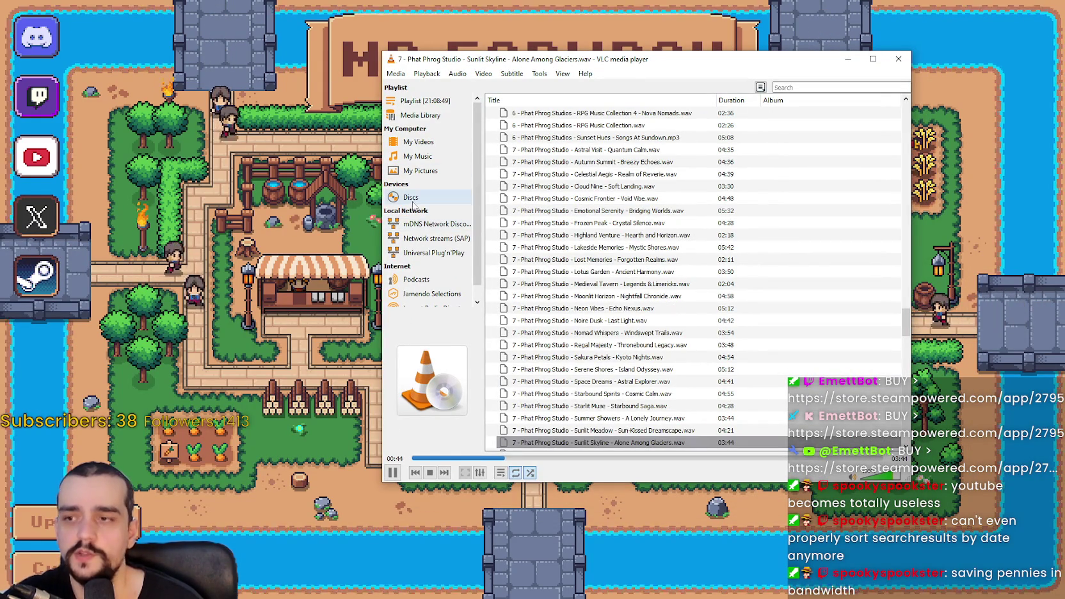
# Step: Minimize VLC's playlist window to reveal the Mr Farmboy v1.0.8 Beta title screen
pyautogui.scroll(-1, 419, 255)
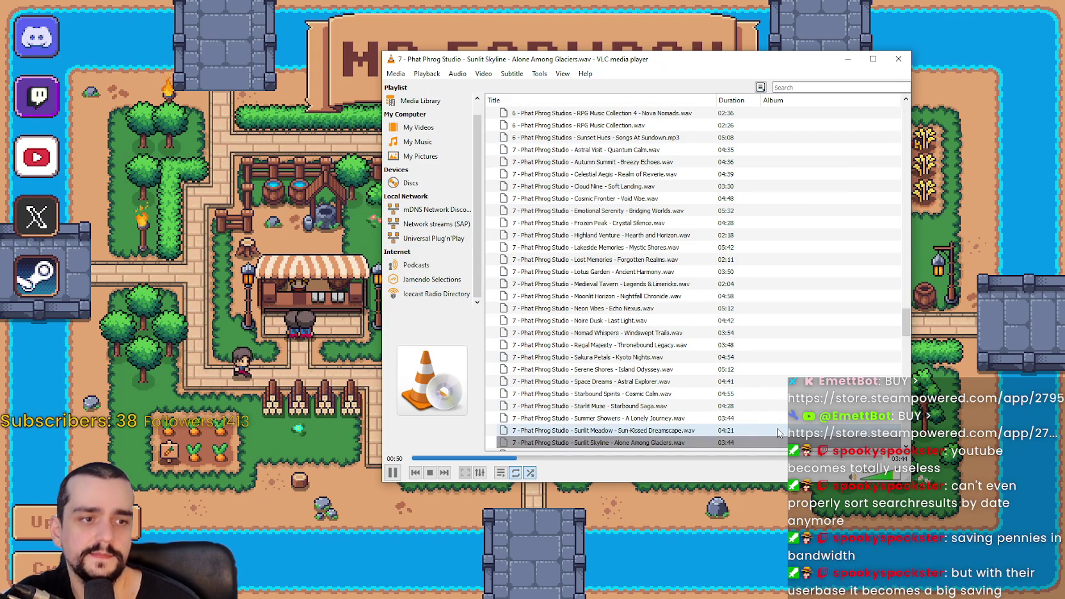
pyautogui.click(847, 59)
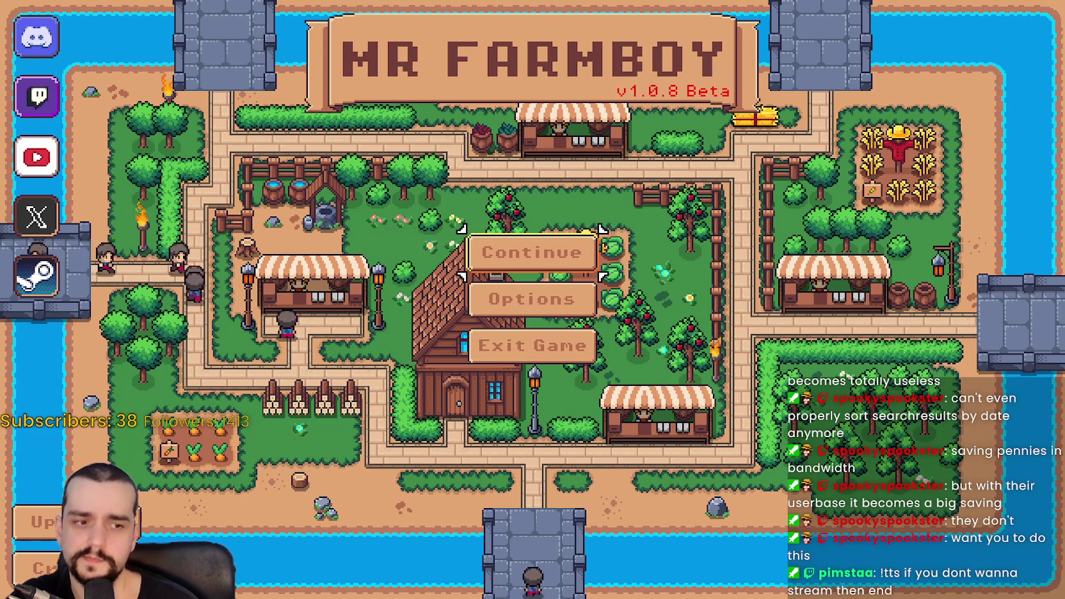
# Step: Drag the Casterlabs Caffeinated dashboard leftward over the game, then switch to VLC
pyautogui.moveTo(1064, 14); pyautogui.dragTo(529, 12)
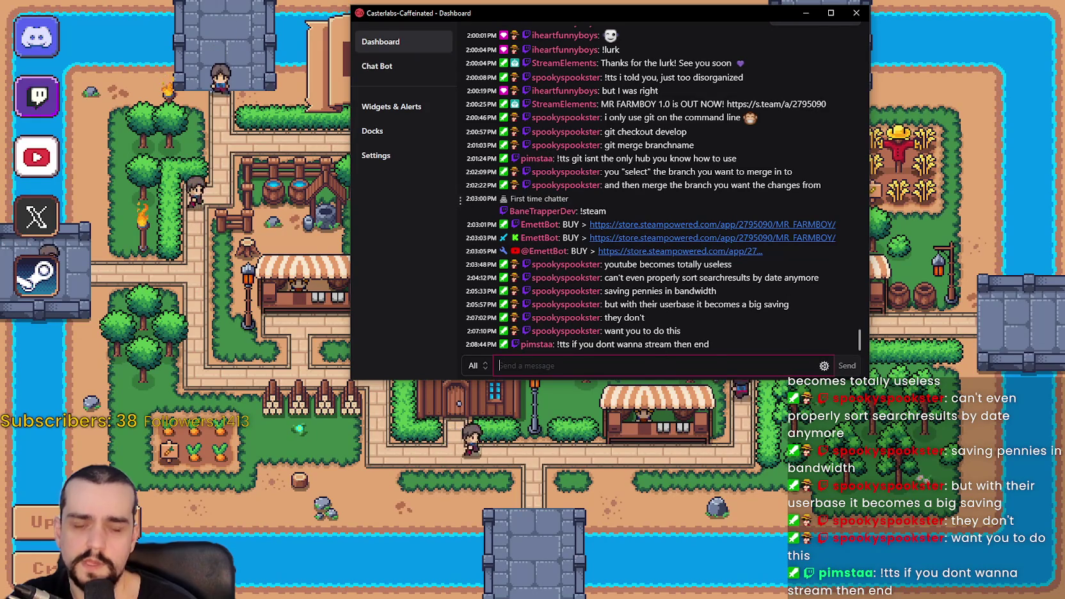
pyautogui.hotkey('alt', 'Tab')
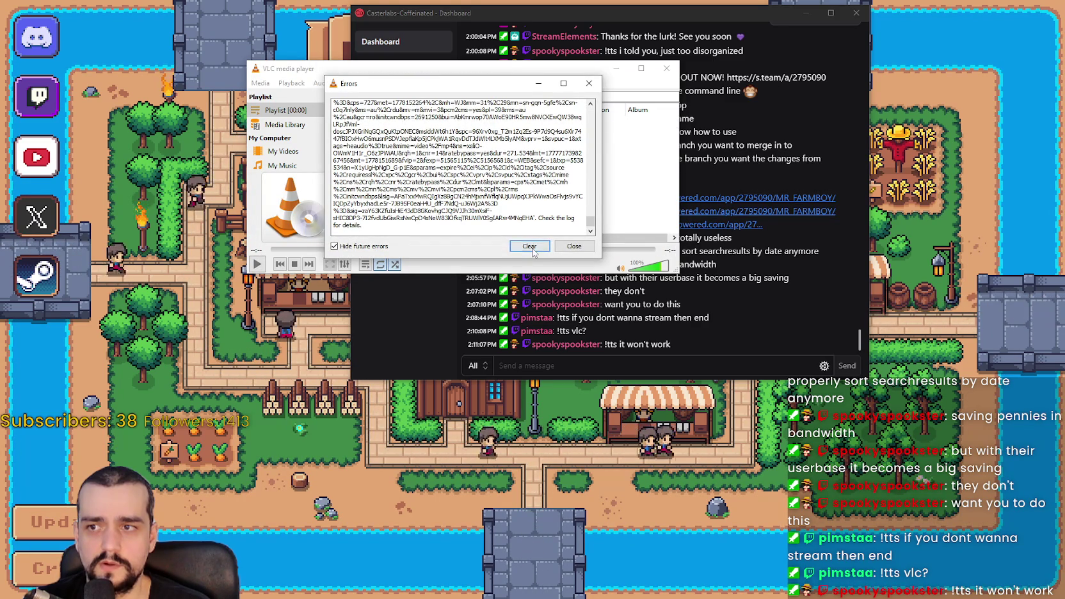
# Step: Dismiss the streaming error and retry the Jax Jones, RAYE track from the playlist
pyautogui.click(574, 246)
pyautogui.doubleClick(426, 122)
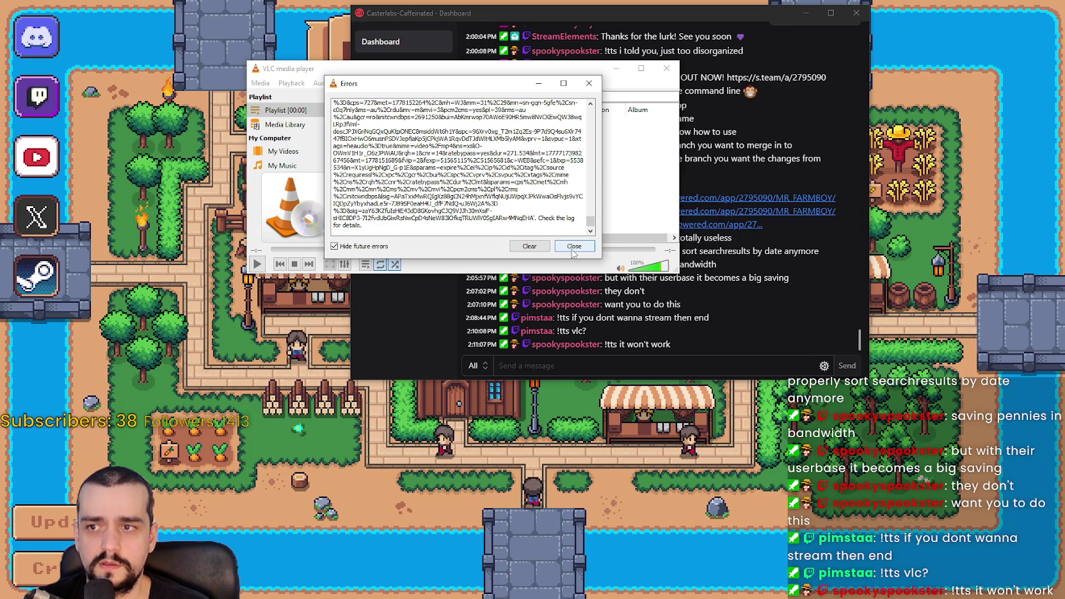
pyautogui.click(573, 247)
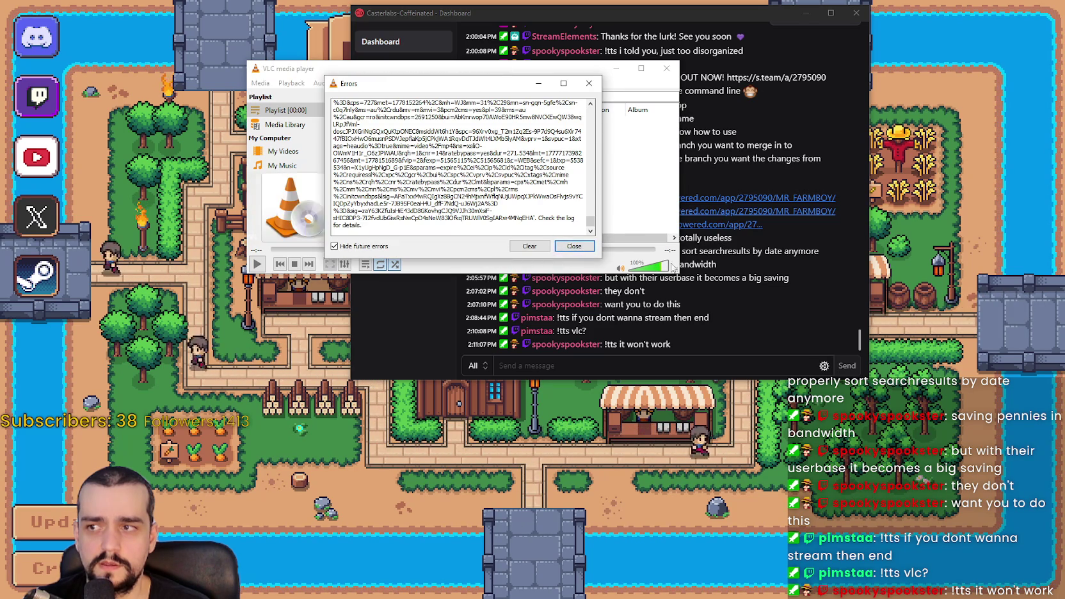
# Step: Enlarge the VLC window and dismiss the repeated playback errors
pyautogui.moveTo(677, 268); pyautogui.dragTo(843, 422)
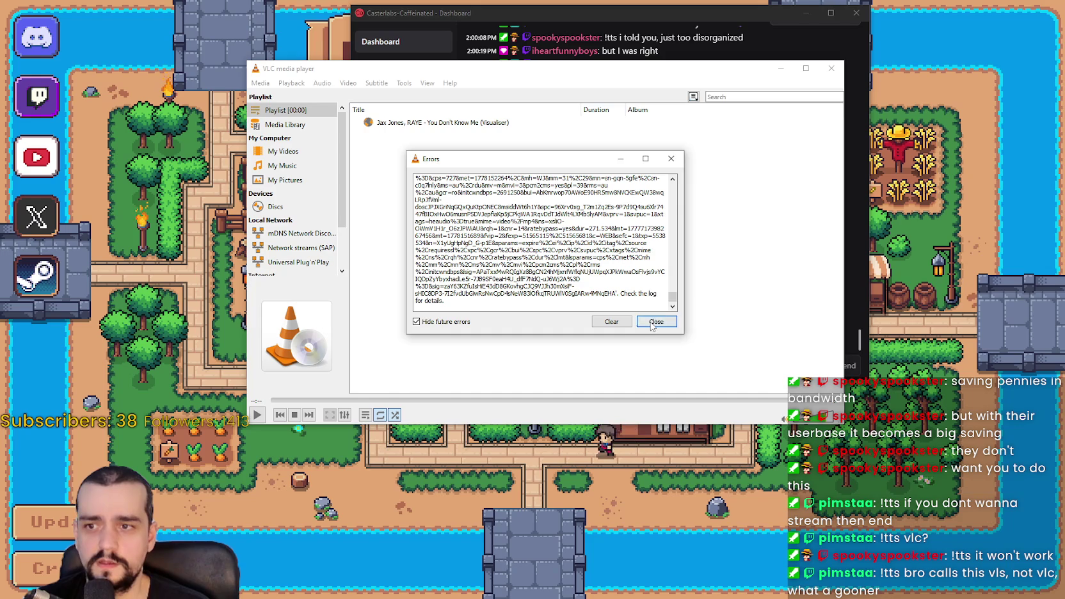
pyautogui.click(653, 323)
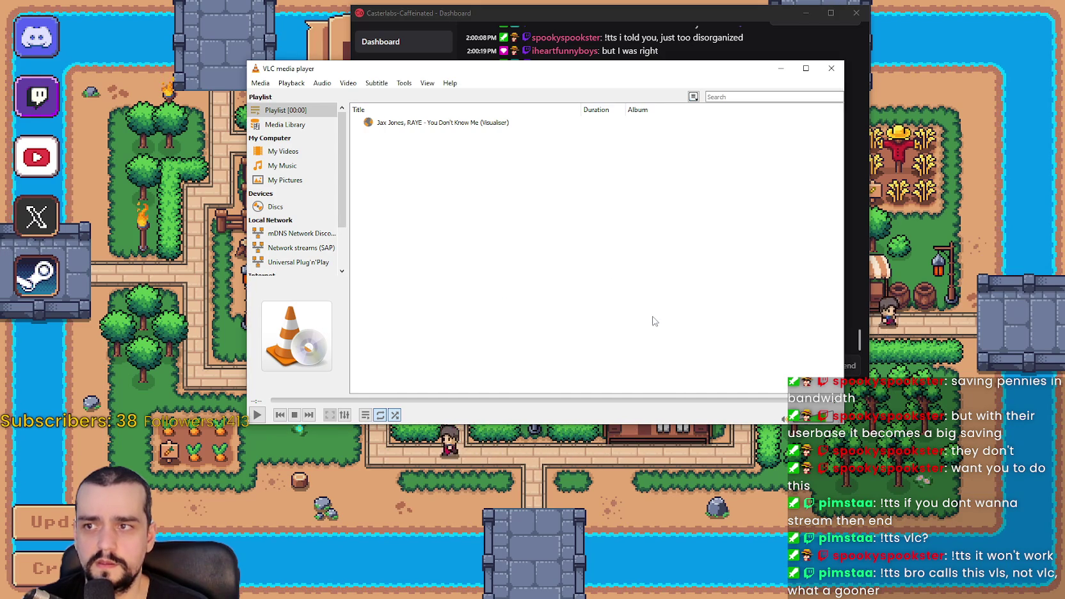
pyautogui.click(657, 322)
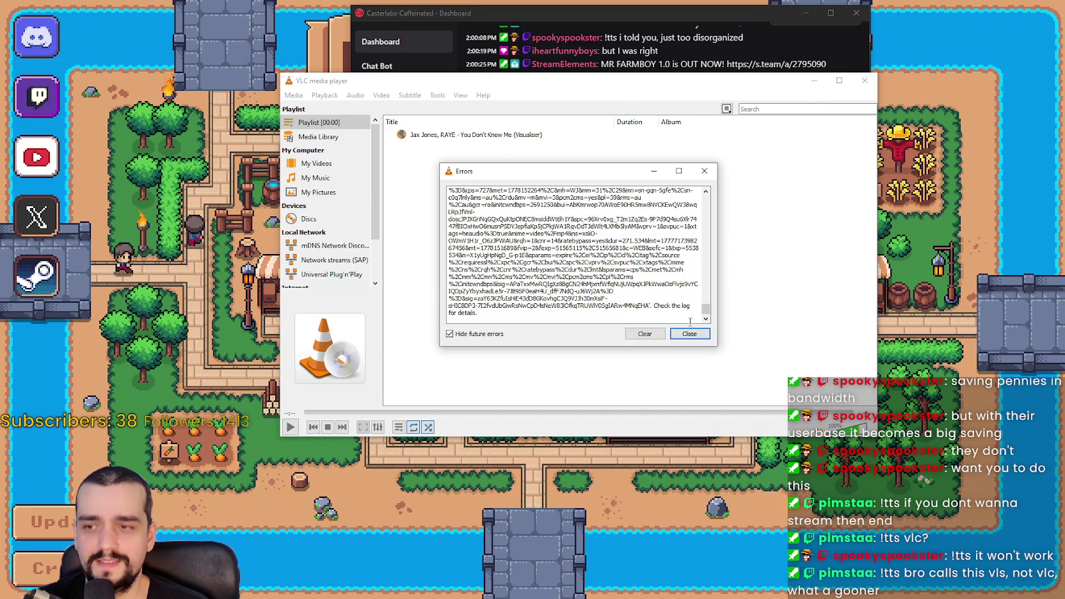
# Step: Dismiss the error, quit VLC, and return to the Casterlabs chat dashboard
pyautogui.click(689, 334)
pyautogui.click(857, 84)
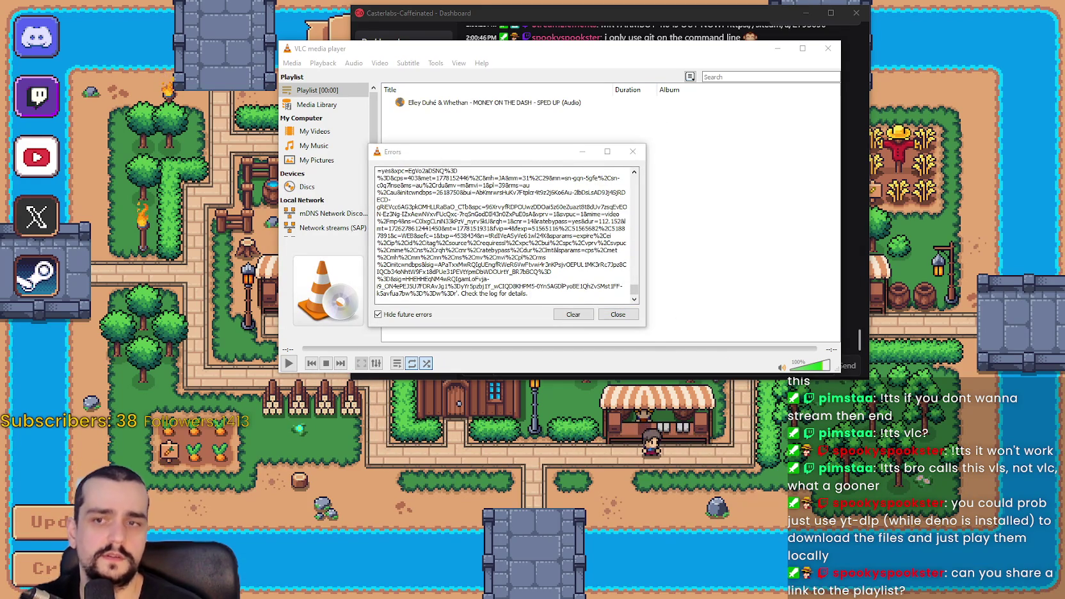
pyautogui.click(652, 10)
# Step: Paste the YouTube playlist link into the stream chat, send it, then bring VLC forward
pyautogui.click(476, 365)
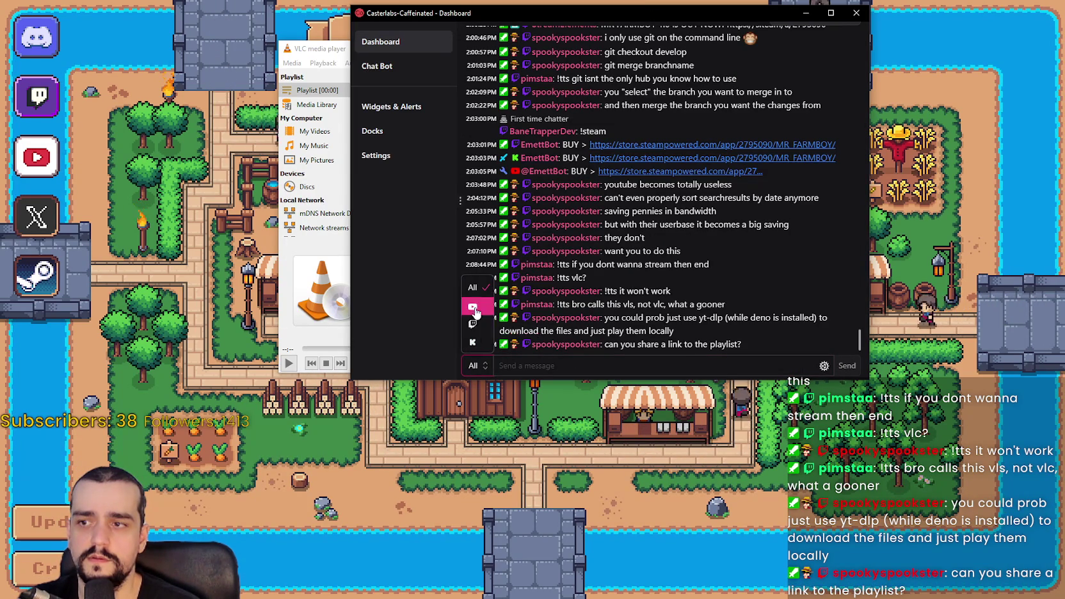
pyautogui.hotkey('ctrl', 'v')
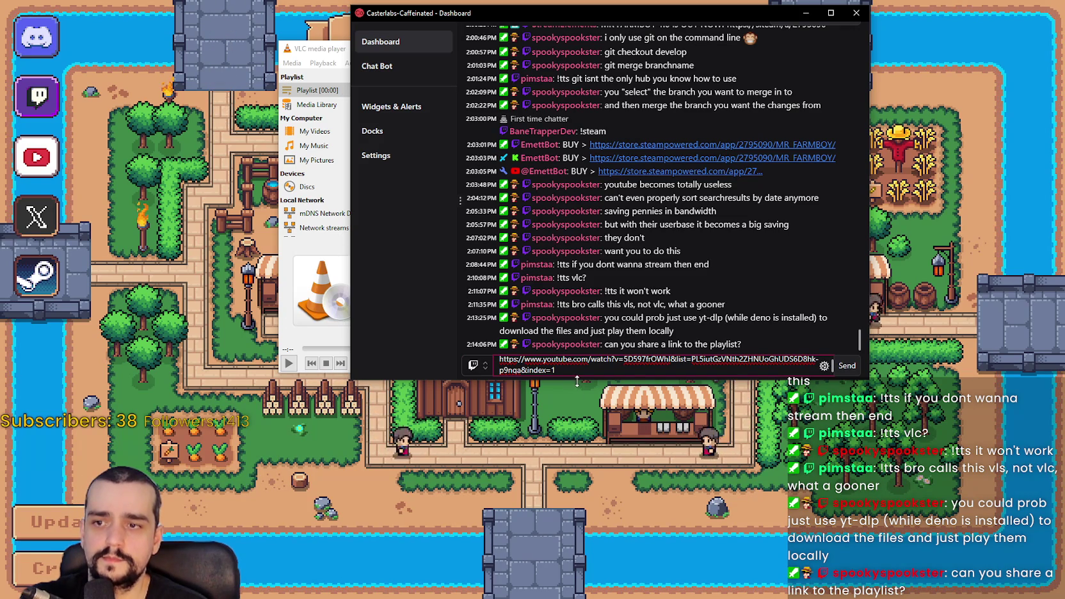
pyautogui.press('Return')
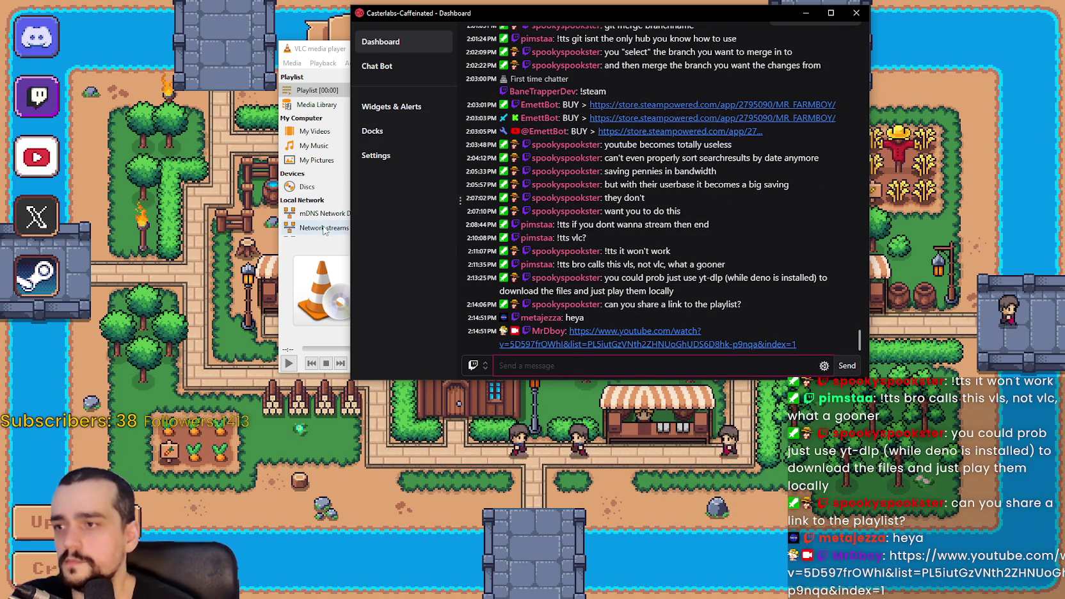
pyautogui.click(327, 241)
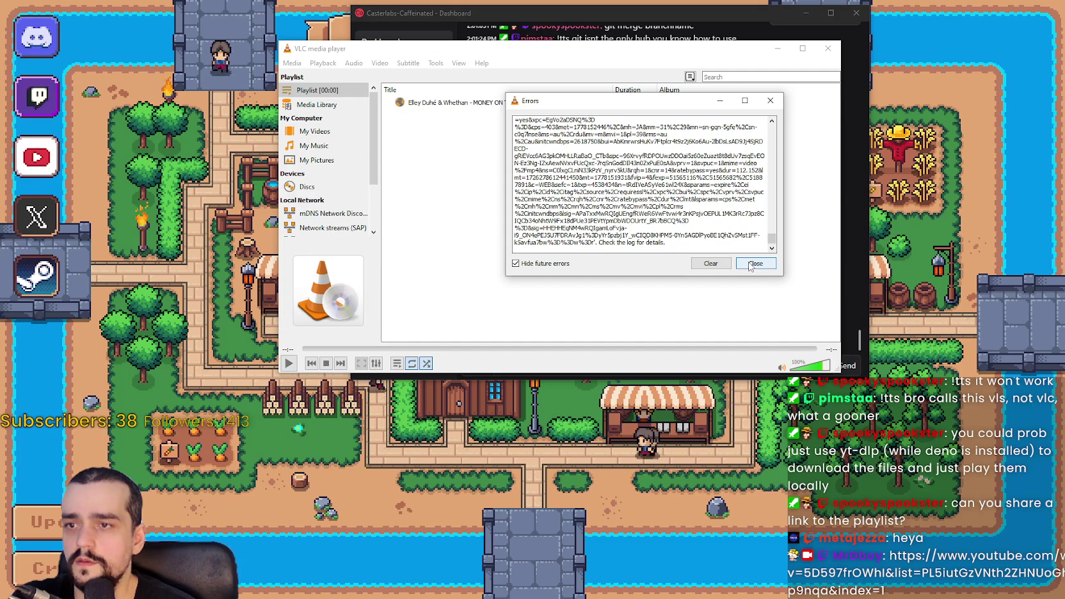
# Step: Dismiss the error reports while retrying the MONEY ON THE DASH track twice
pyautogui.click(754, 263)
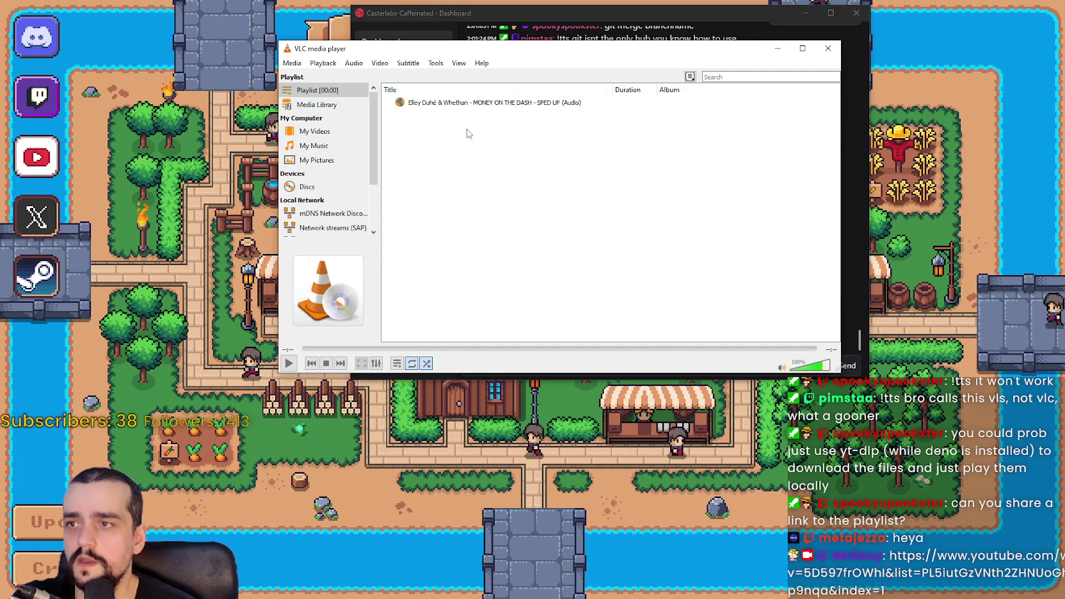
pyautogui.doubleClick(431, 104)
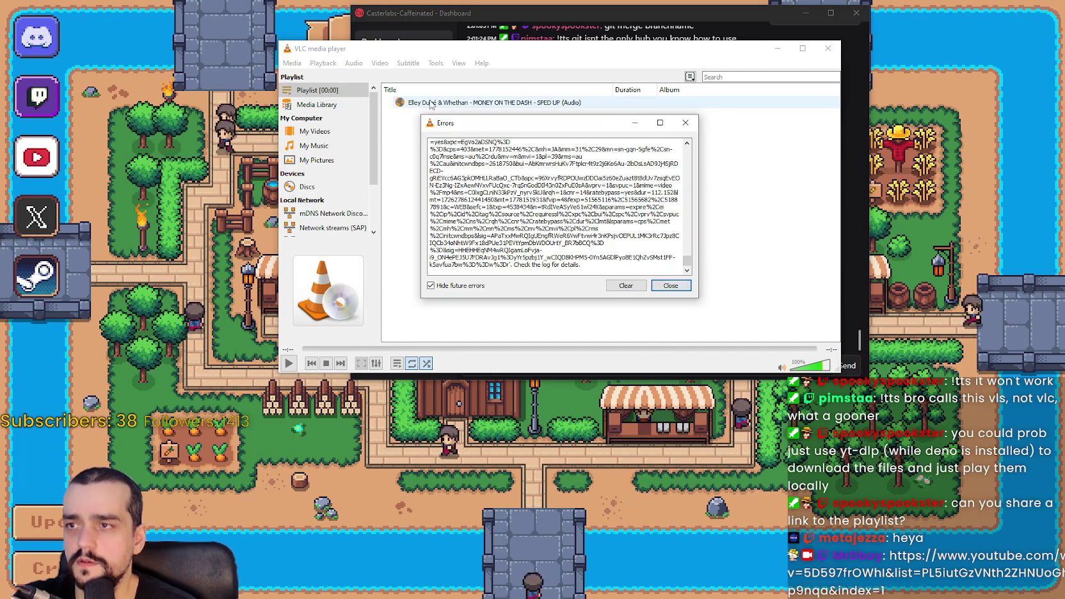
pyautogui.click(685, 119)
pyautogui.doubleClick(592, 104)
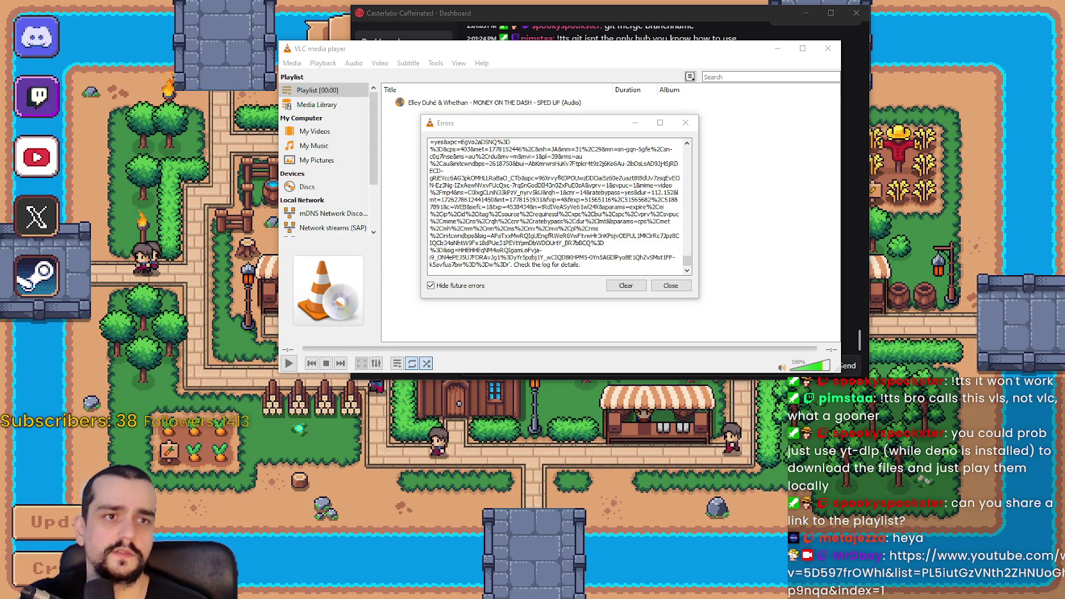
pyautogui.click(670, 285)
# Step: Clear the playlist of the failing track and dismiss the last error report
pyautogui.rightClick(467, 104)
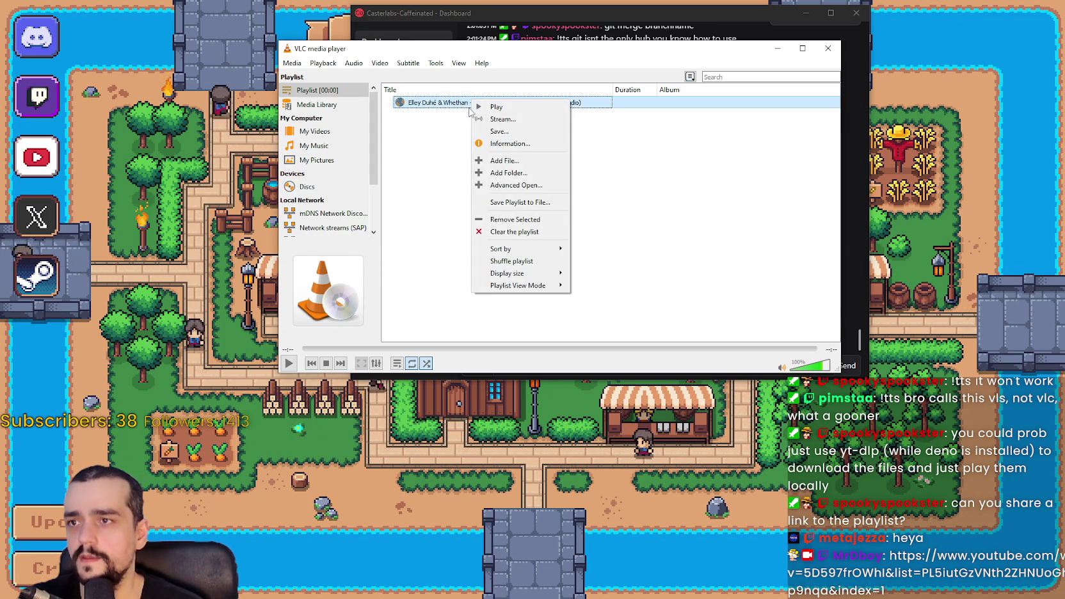
pyautogui.doubleClick(620, 104)
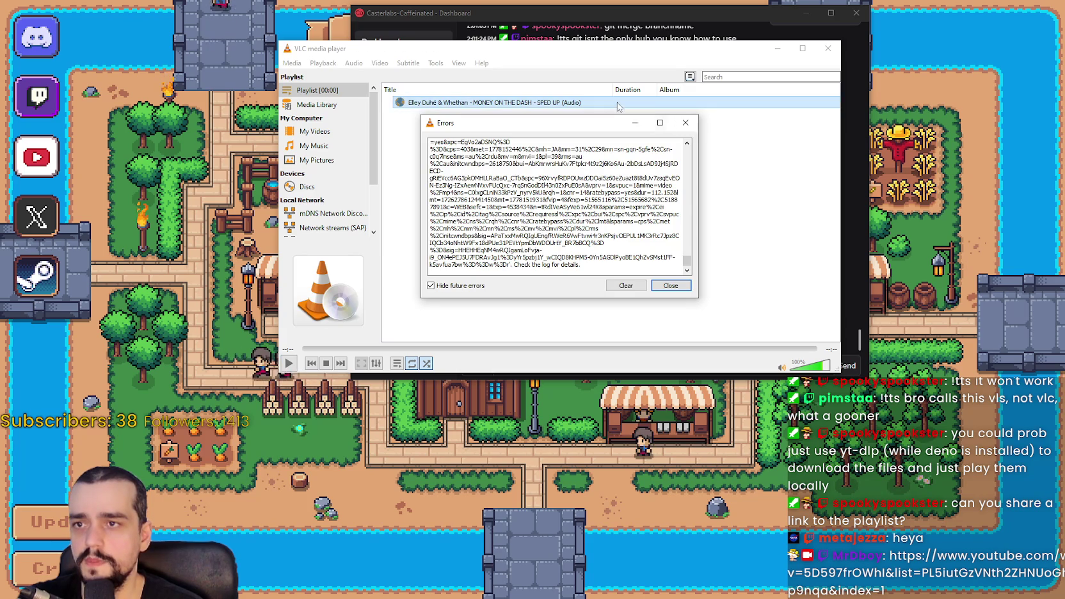
pyautogui.rightClick(615, 102)
pyautogui.click(662, 234)
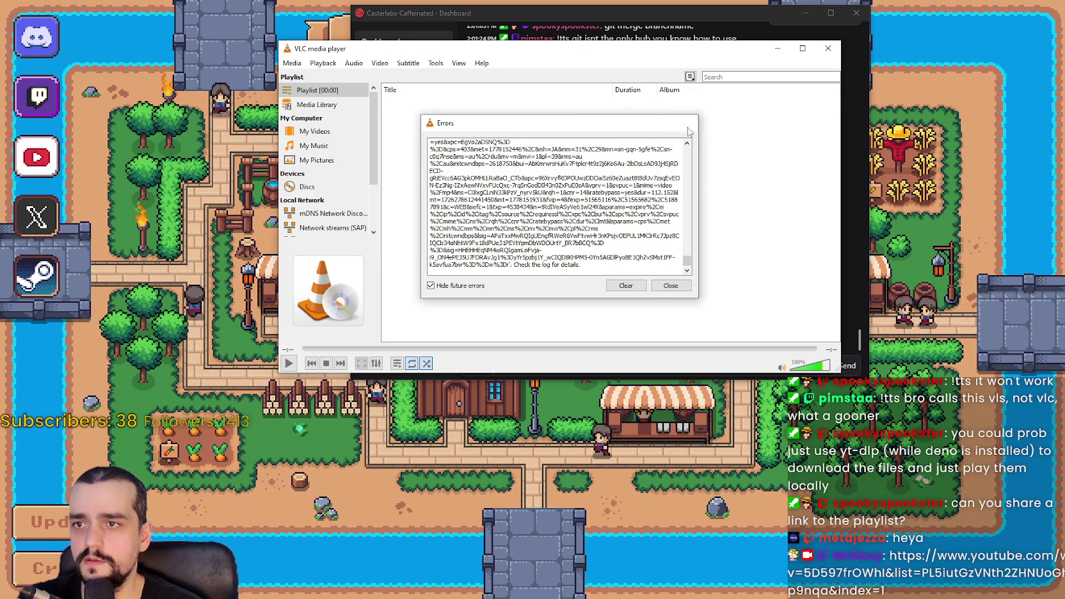
pyautogui.click(693, 123)
pyautogui.click(292, 63)
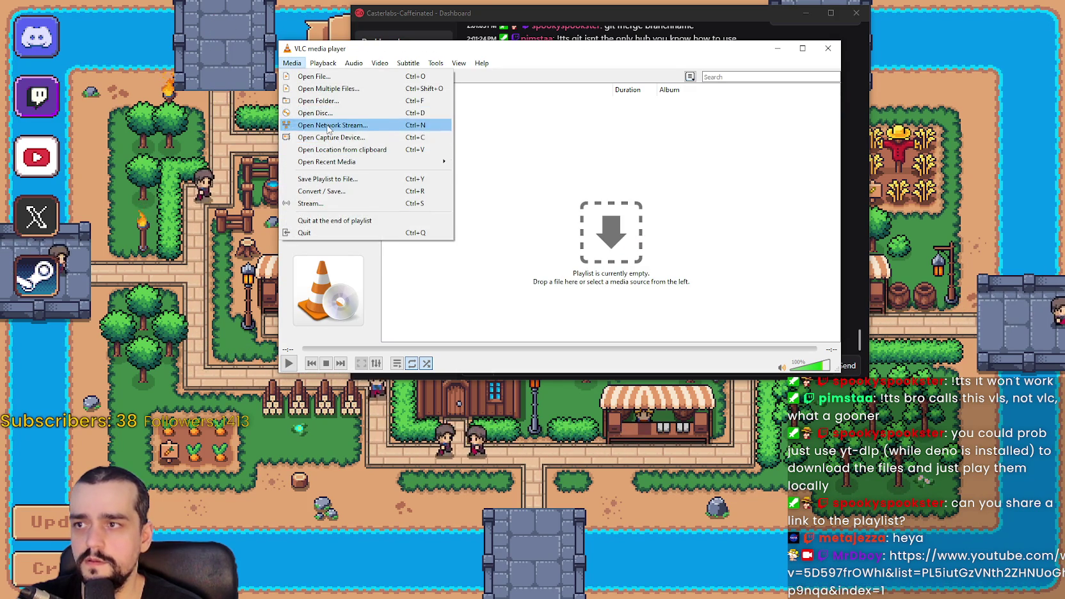
# Step: Play the pasted YouTube watch link as a network stream, then resize and move VLC right
pyautogui.click(313, 124)
pyautogui.write('https://www.youtube.com/watch?v=5D597frOWhI')
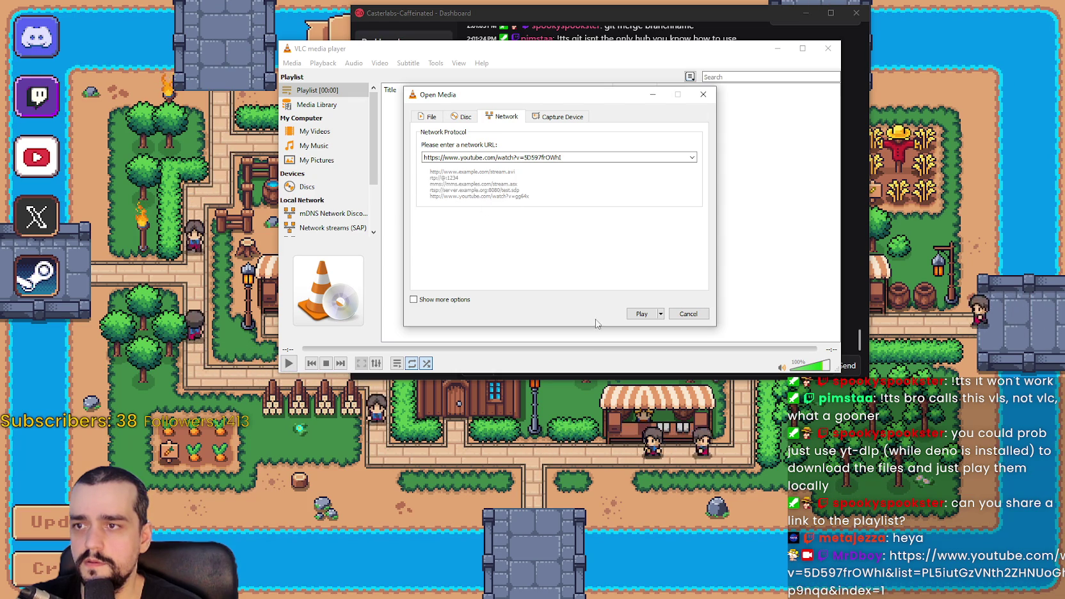
pyautogui.click(638, 313)
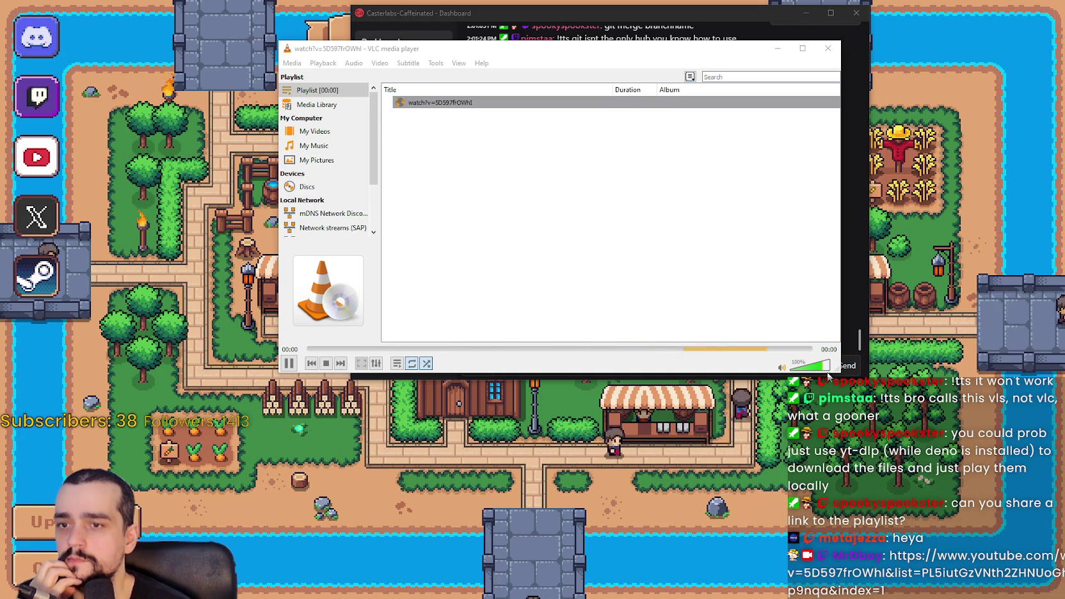
pyautogui.moveTo(825, 372)
pyautogui.mouseDown()
pyautogui.moveTo(822, 396)
pyautogui.moveTo(798, 409)
pyautogui.mouseUp()
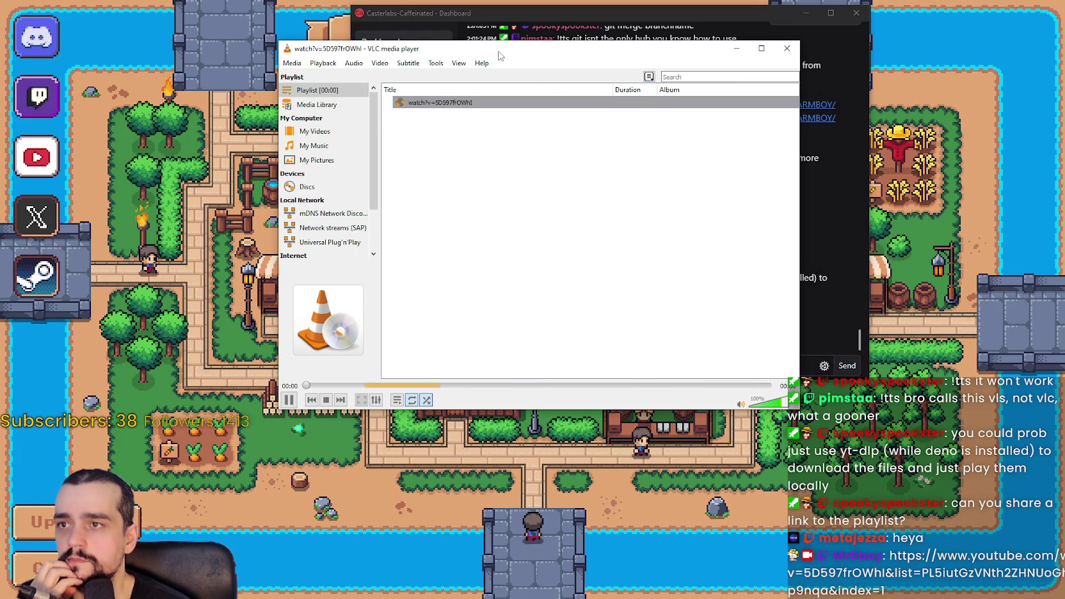
pyautogui.moveTo(497, 56); pyautogui.dragTo(622, 58)
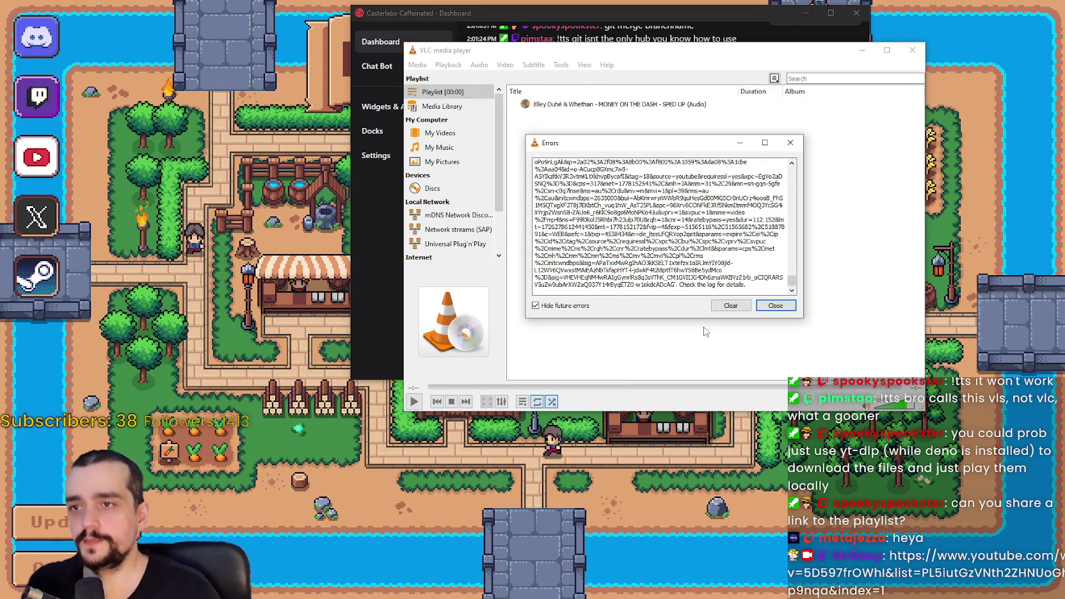
# Step: Dismiss the errors, retry the YouTube stream entry once more, then clear the playlist
pyautogui.scroll(2, 781, 274)
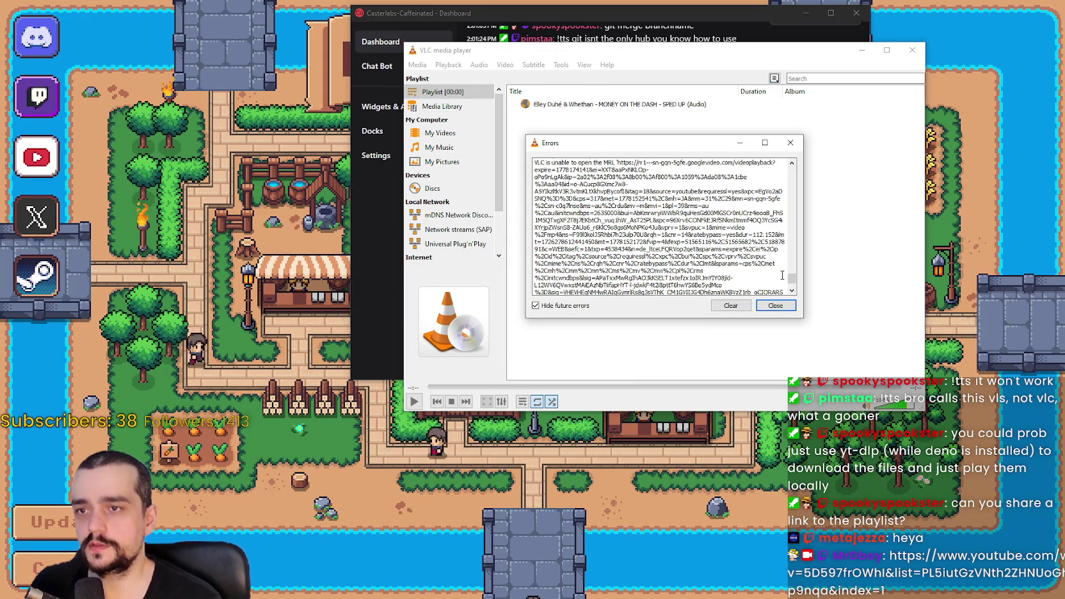
pyautogui.scroll(10, 781, 274)
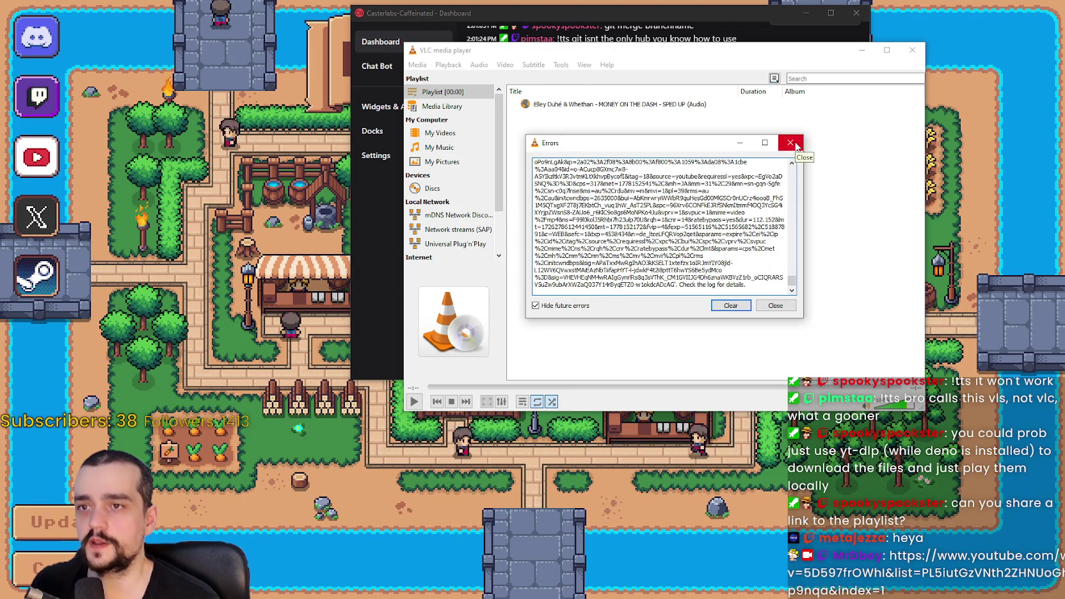
pyautogui.click(794, 144)
pyautogui.doubleClick(663, 105)
pyautogui.rightClick(663, 109)
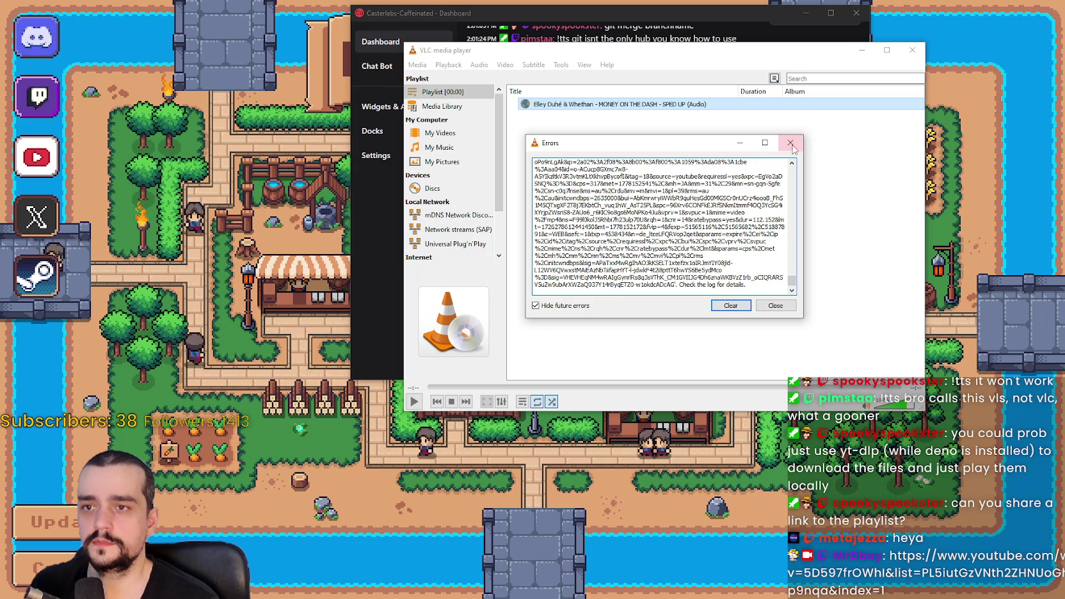
pyautogui.click(792, 144)
pyautogui.rightClick(689, 105)
pyautogui.click(731, 237)
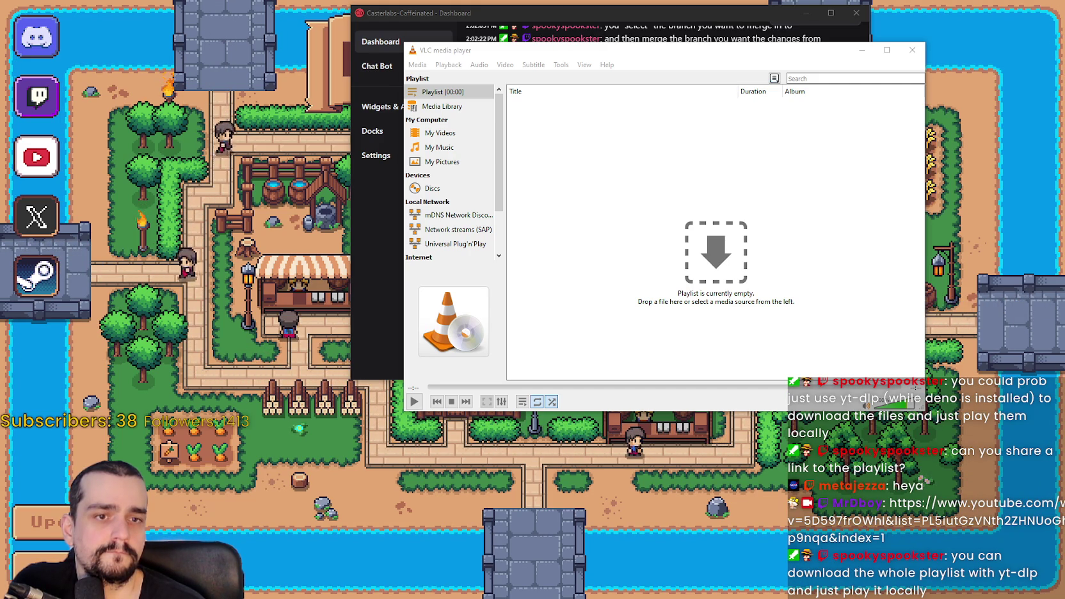
# Step: Shrink VLC over the chat's left side, shift the Casterlabs dashboard right, and refocus VLC
pyautogui.moveTo(545, 56)
pyautogui.mouseDown()
pyautogui.moveTo(568, 122)
pyautogui.moveTo(595, 461)
pyautogui.moveTo(259, 64)
pyautogui.mouseUp()
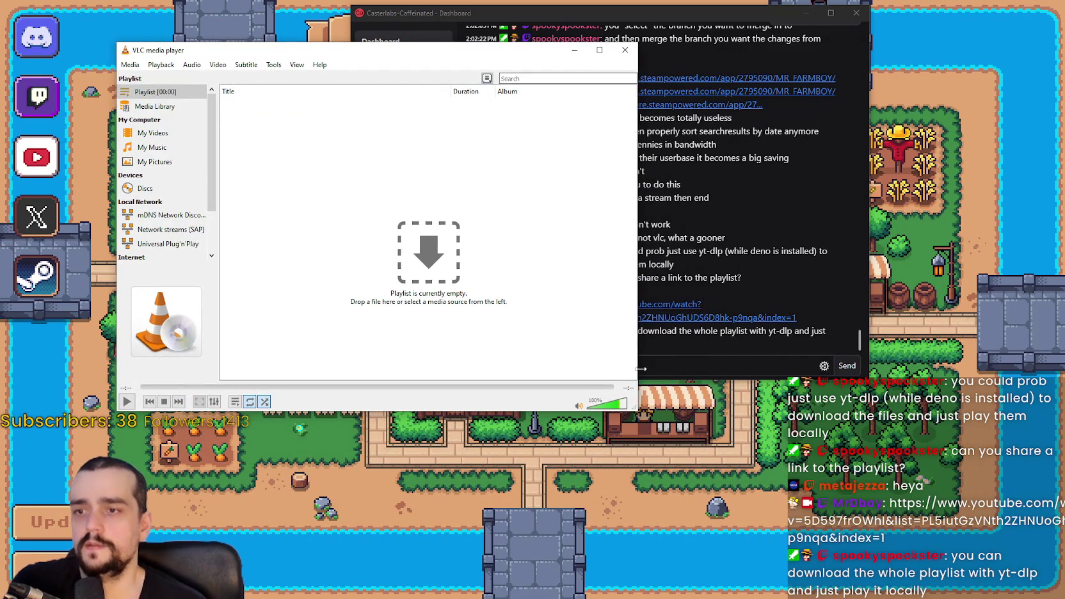
pyautogui.moveTo(641, 360)
pyautogui.mouseDown()
pyautogui.moveTo(441, 365)
pyautogui.moveTo(493, 368)
pyautogui.moveTo(481, 365)
pyautogui.mouseUp()
pyautogui.moveTo(320, 51)
pyautogui.mouseDown()
pyautogui.moveTo(254, 40)
pyautogui.moveTo(421, 118)
pyautogui.mouseUp()
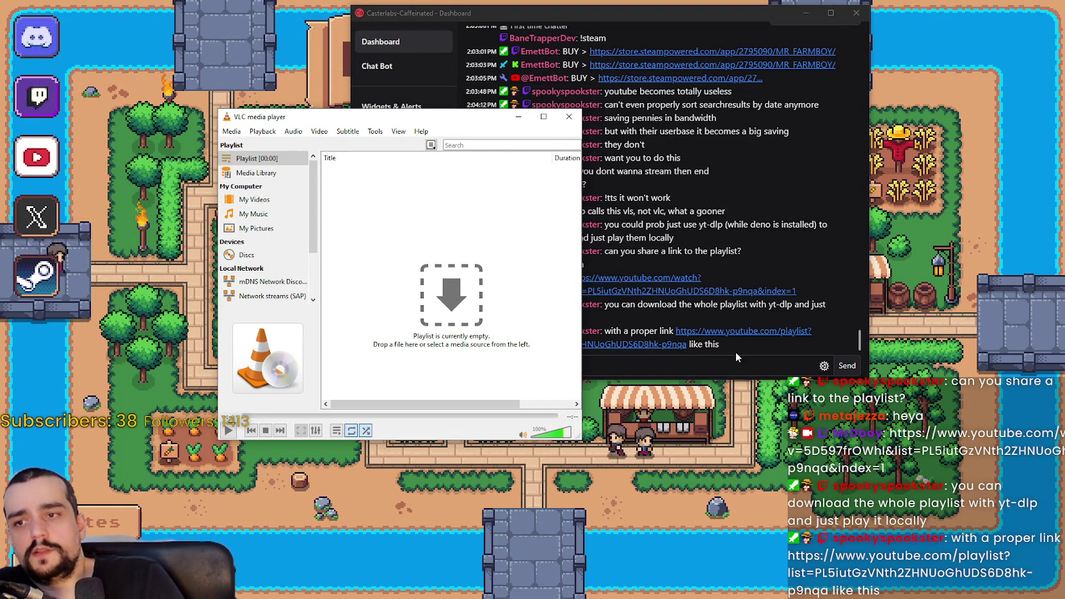
pyautogui.click(740, 362)
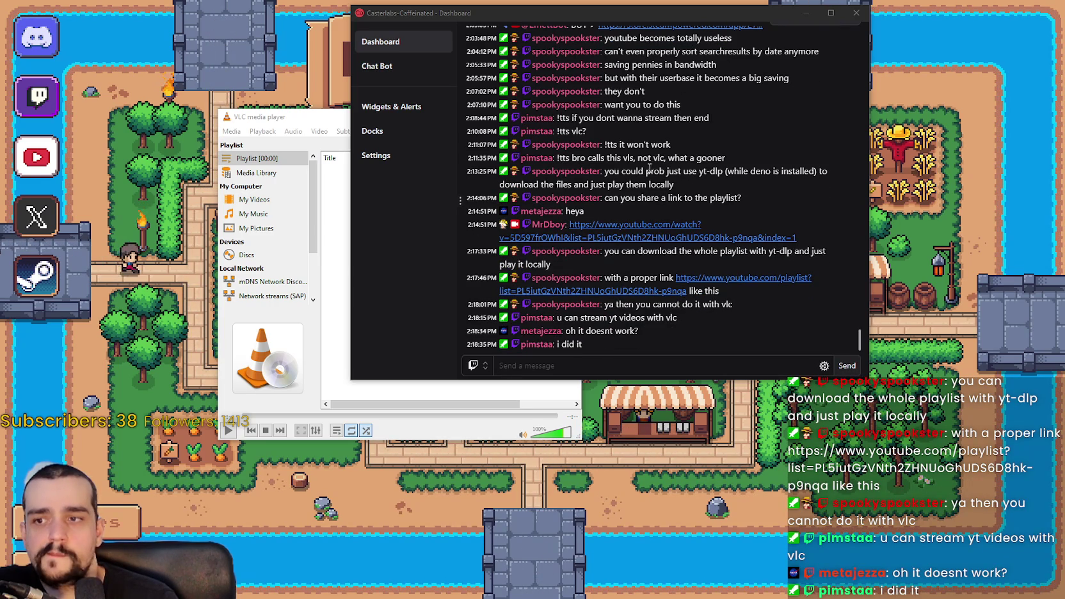
pyautogui.moveTo(524, 13)
pyautogui.mouseDown()
pyautogui.moveTo(717, 46)
pyautogui.moveTo(689, 27)
pyautogui.mouseUp()
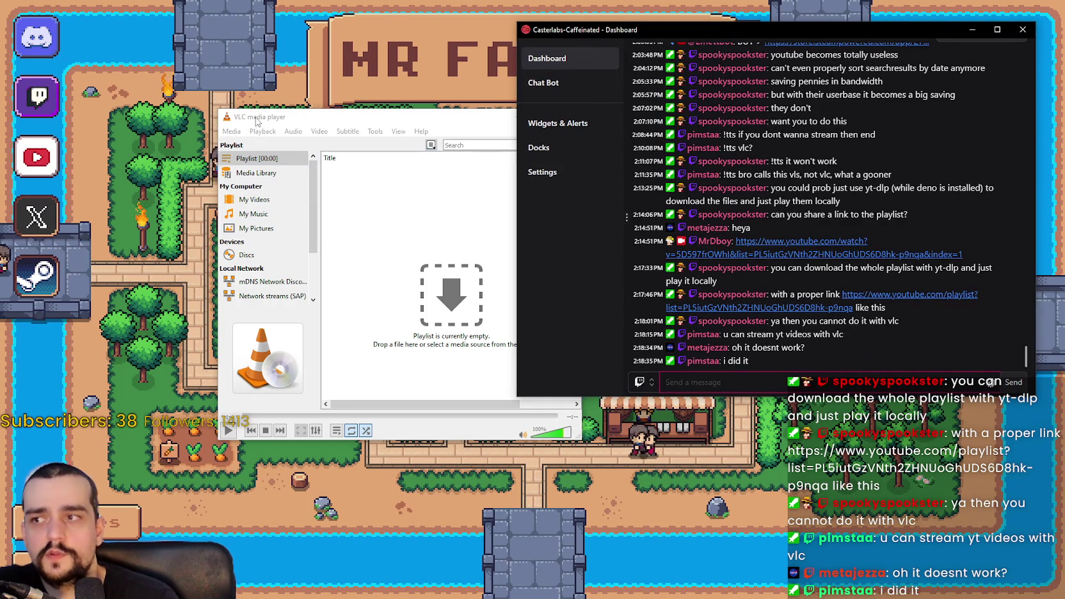
pyautogui.moveTo(256, 122); pyautogui.dragTo(238, 107)
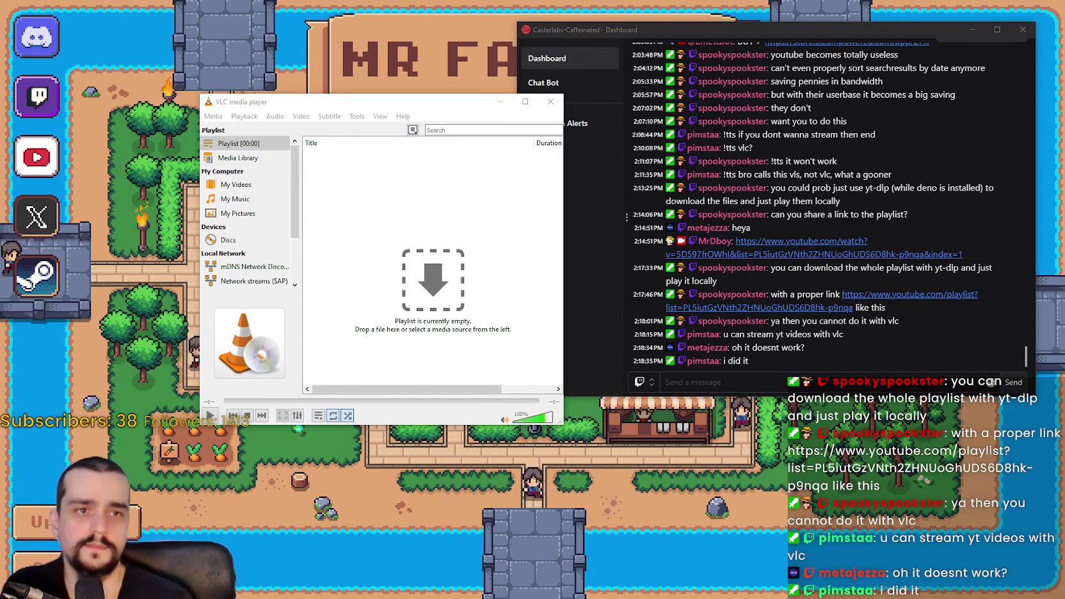
pyautogui.click(218, 119)
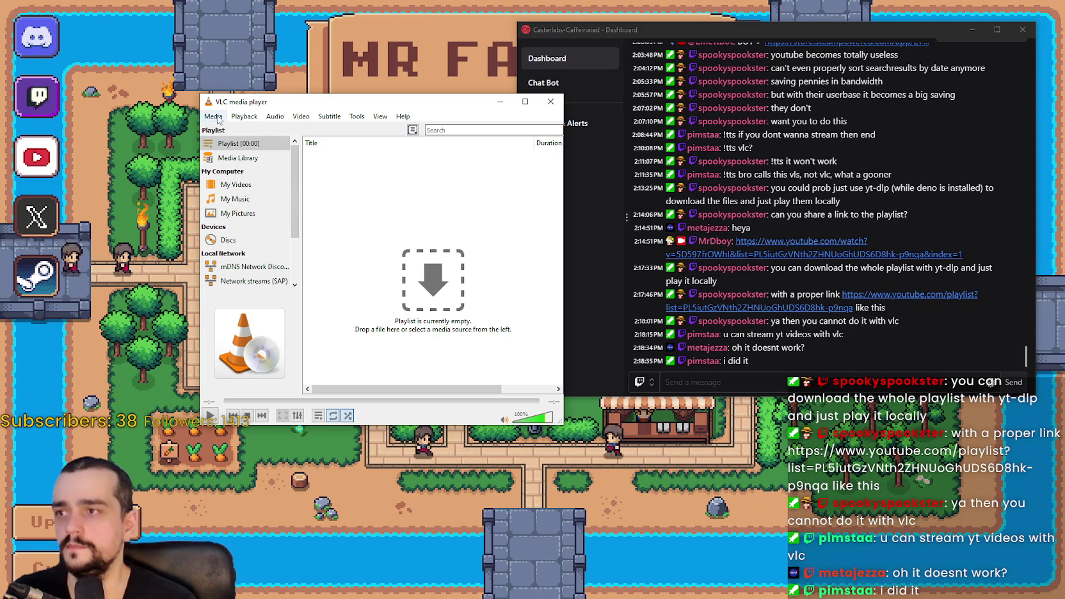
# Step: Stream the shared YouTube link via Media > Open Network Stream, loading MONEY ON THE DASH - SPED UP (Audio)
pyautogui.click(216, 117)
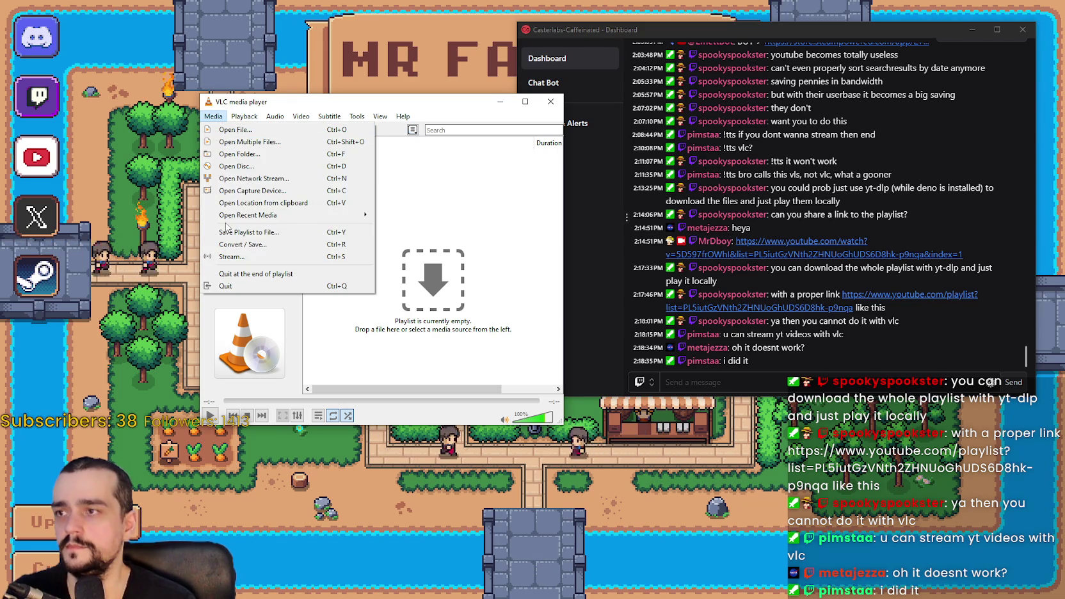
pyautogui.click(250, 180)
pyautogui.press('Return')
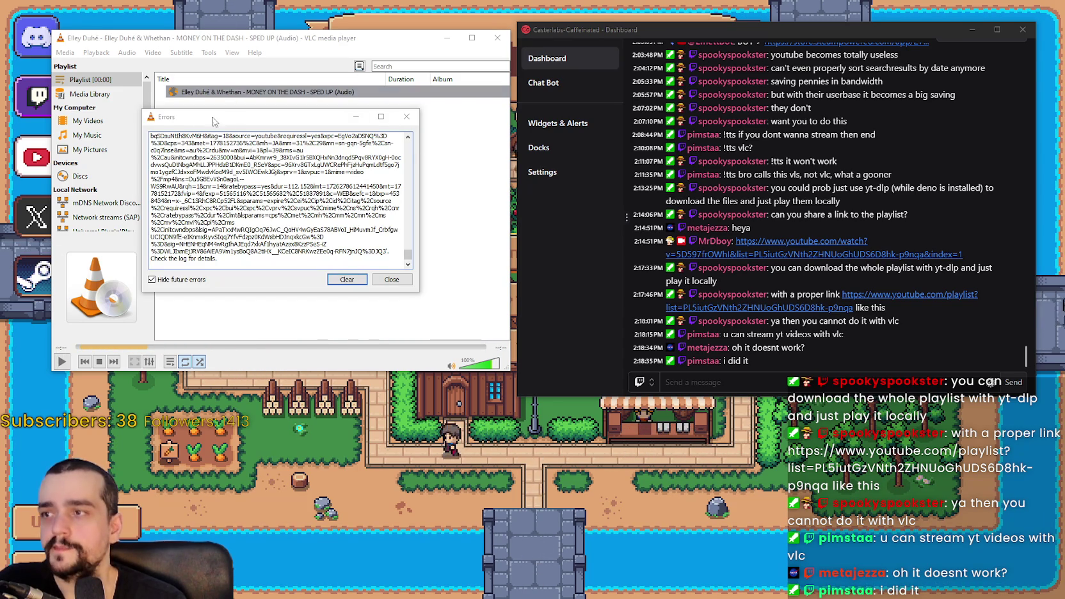
# Step: Reposition and close the successive VLC error reports
pyautogui.moveTo(213, 123); pyautogui.dragTo(230, 81)
pyautogui.scroll(10, 429, 97)
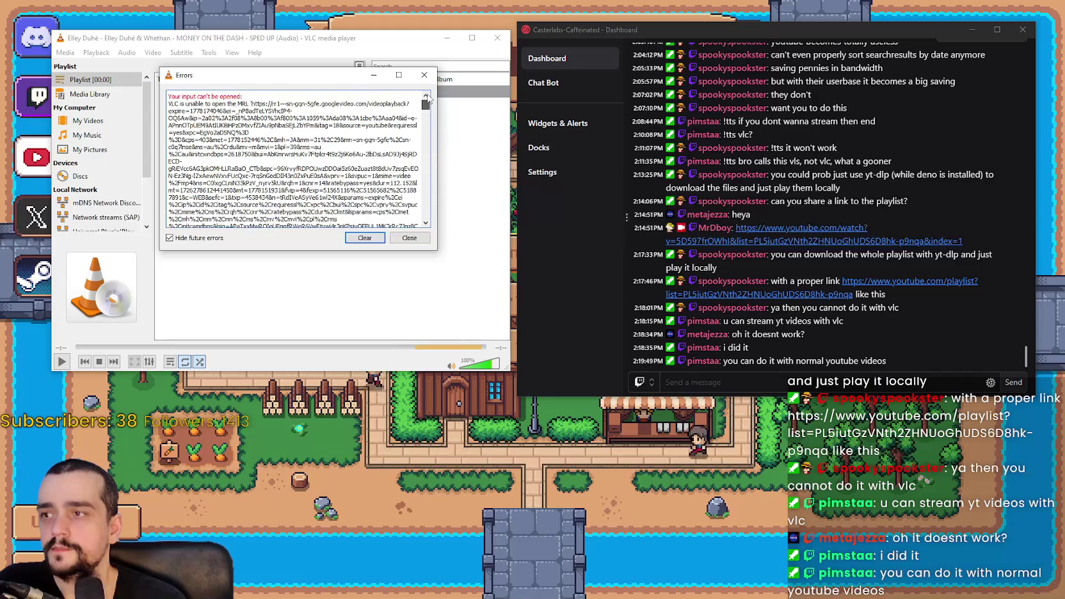
pyautogui.scroll(-10, 429, 98)
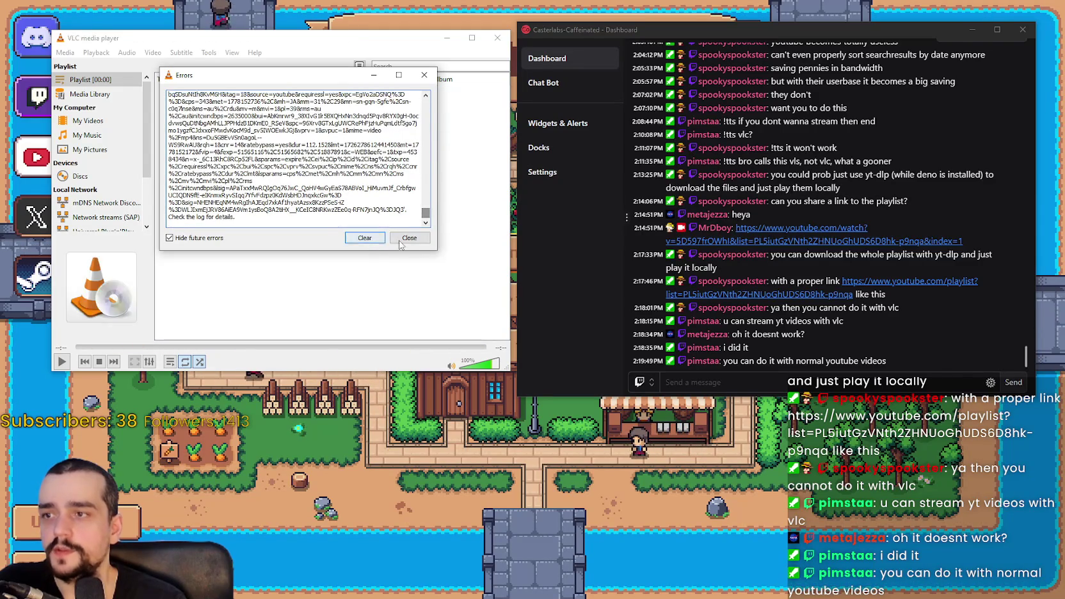
pyautogui.click(409, 237)
pyautogui.moveTo(244, 123); pyautogui.dragTo(270, 182)
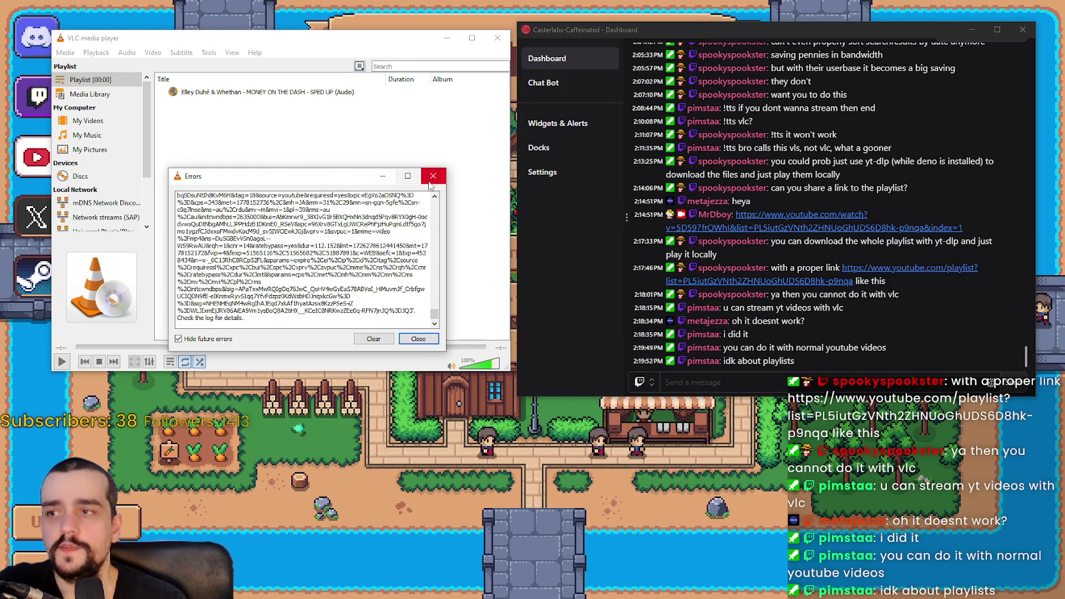
pyautogui.click(428, 184)
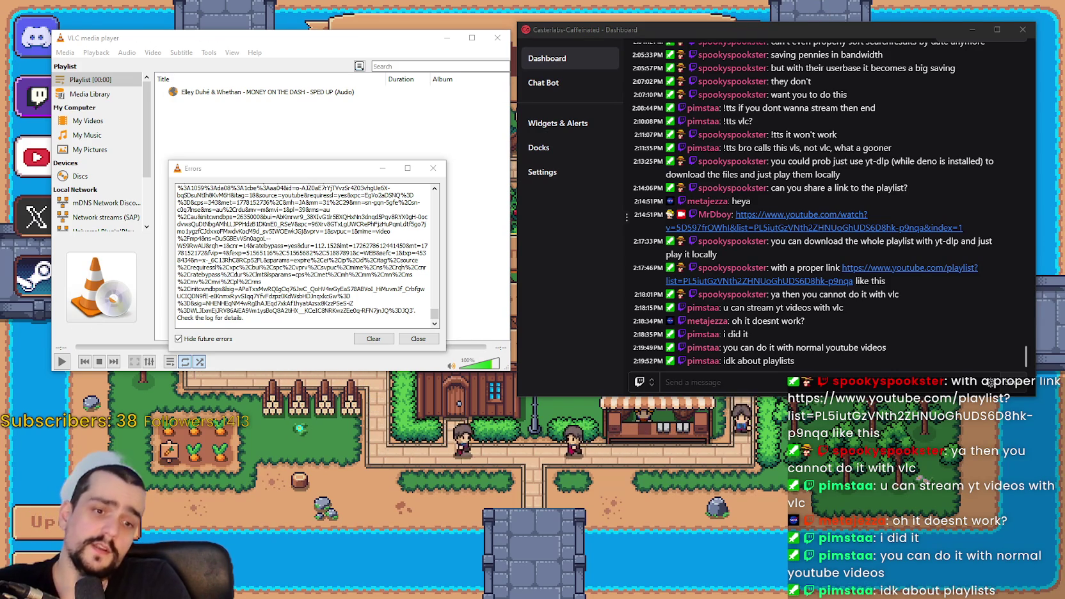
pyautogui.click(433, 168)
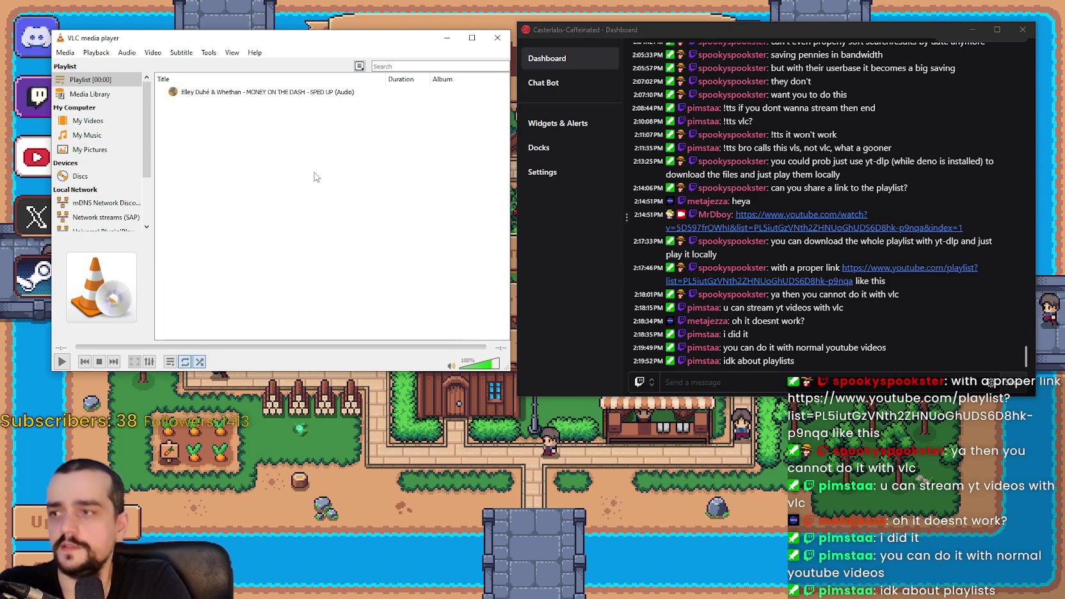
# Step: Remove the MONEY ON THE DASH track from the playlist and close the final error report
pyautogui.rightClick(263, 95)
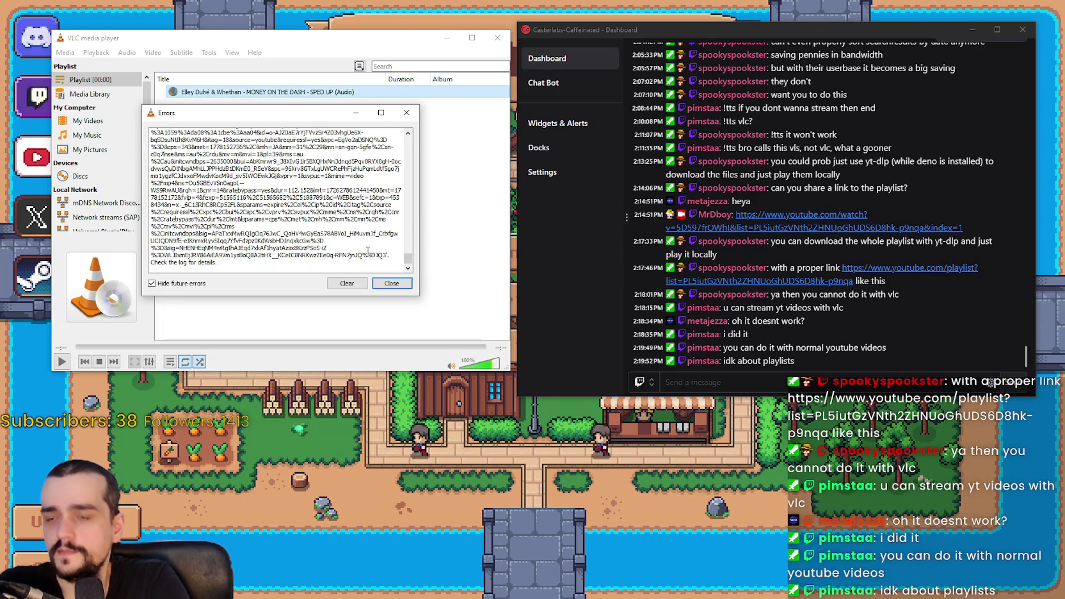
pyautogui.click(392, 283)
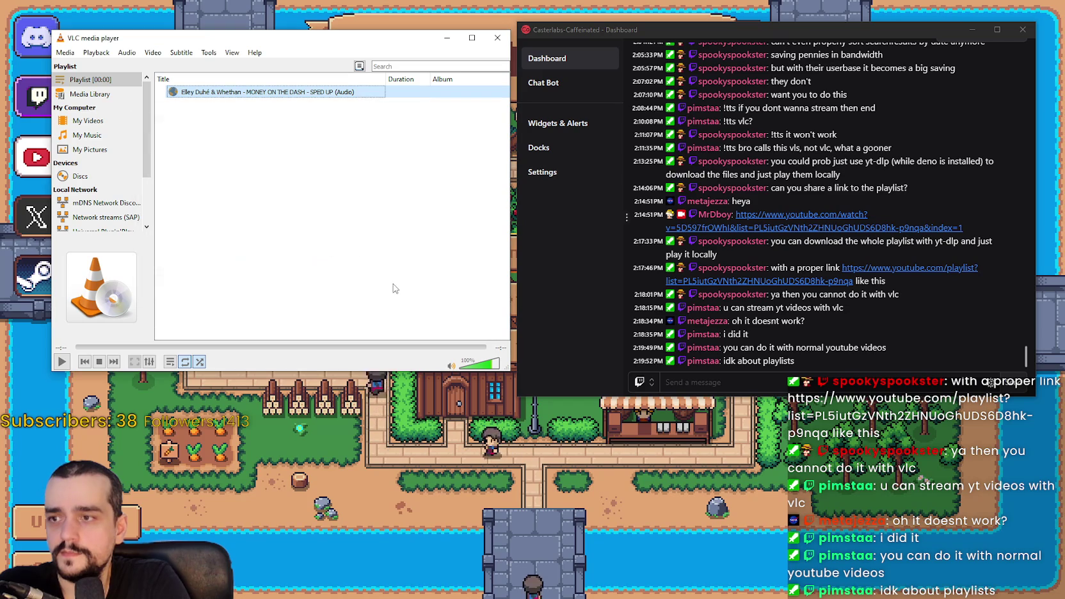
pyautogui.rightClick(241, 92)
pyautogui.click(288, 262)
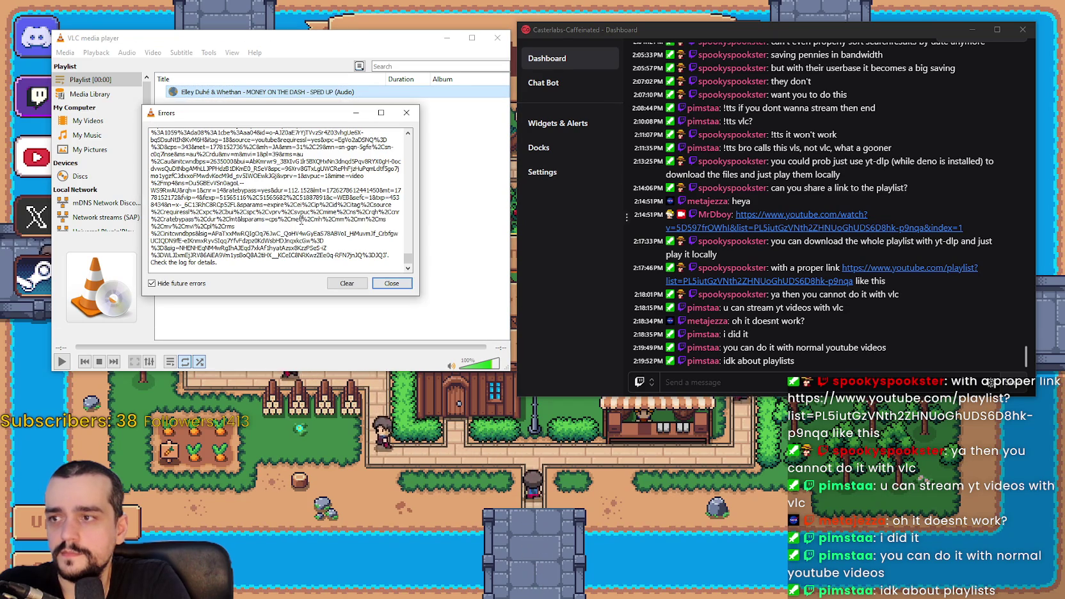
pyautogui.rightClick(249, 92)
pyautogui.click(331, 231)
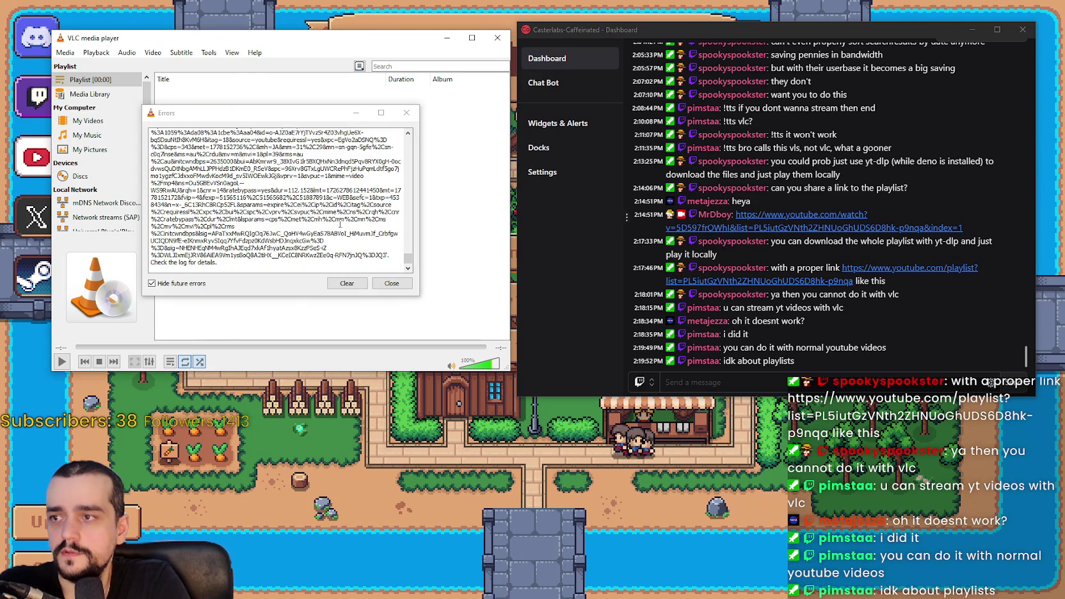
pyautogui.click(407, 113)
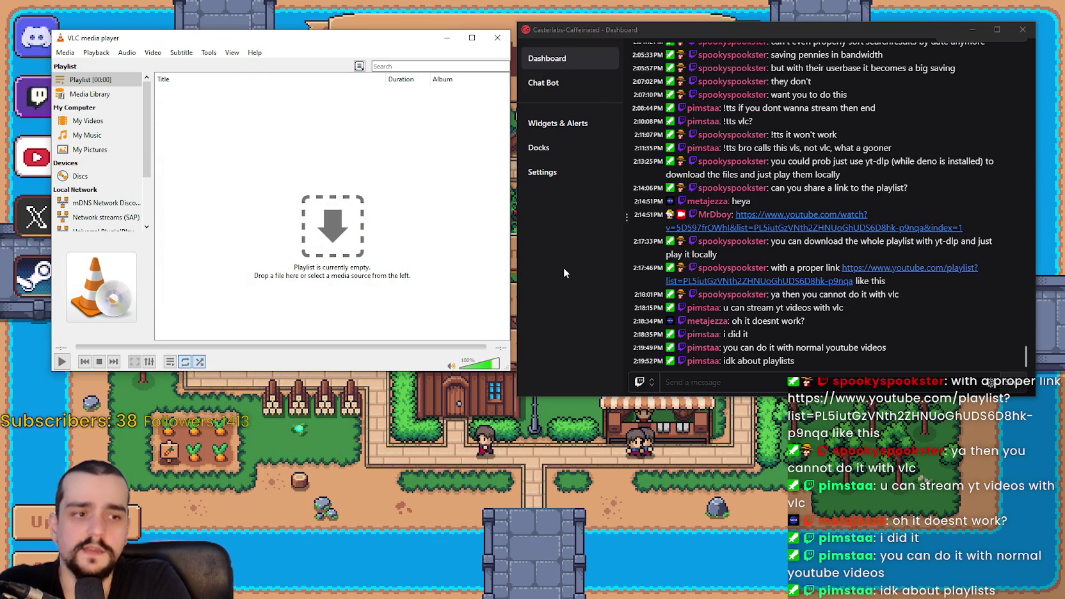
pyautogui.click(825, 351)
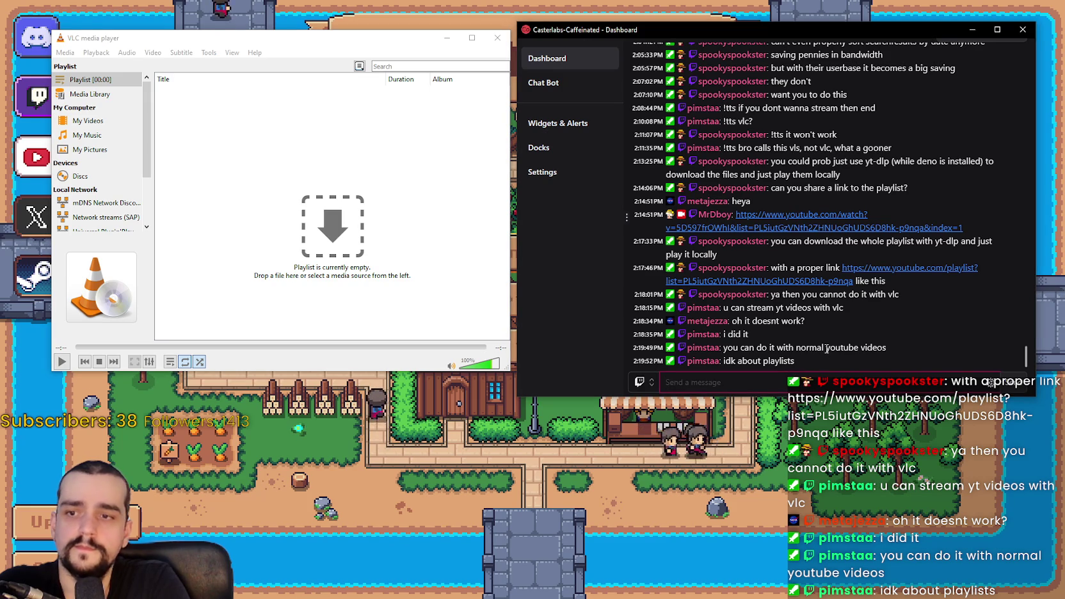
pyautogui.click(853, 387)
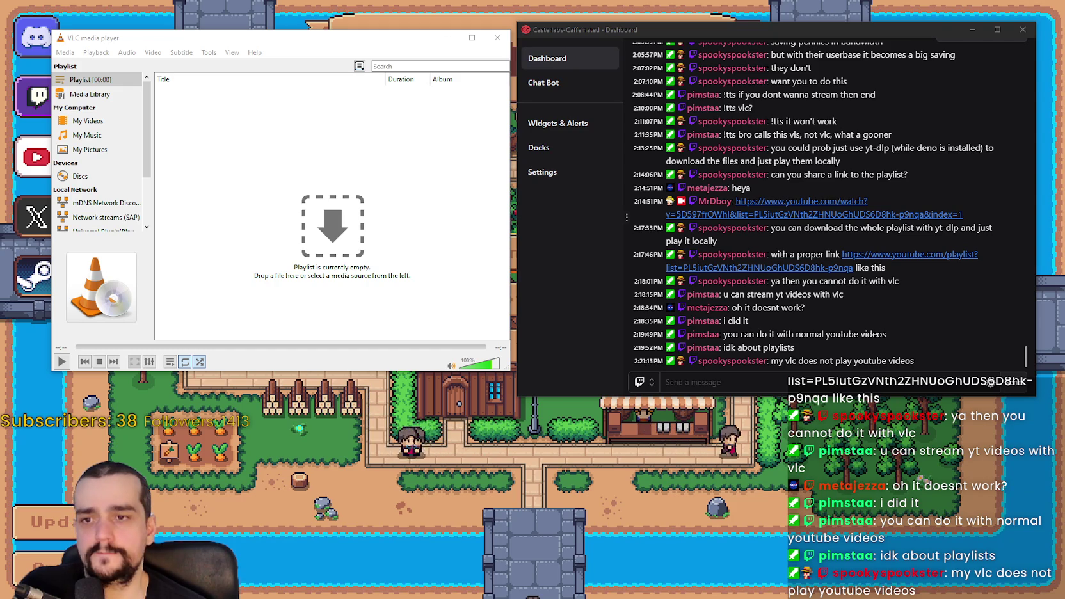
pyautogui.click(796, 381)
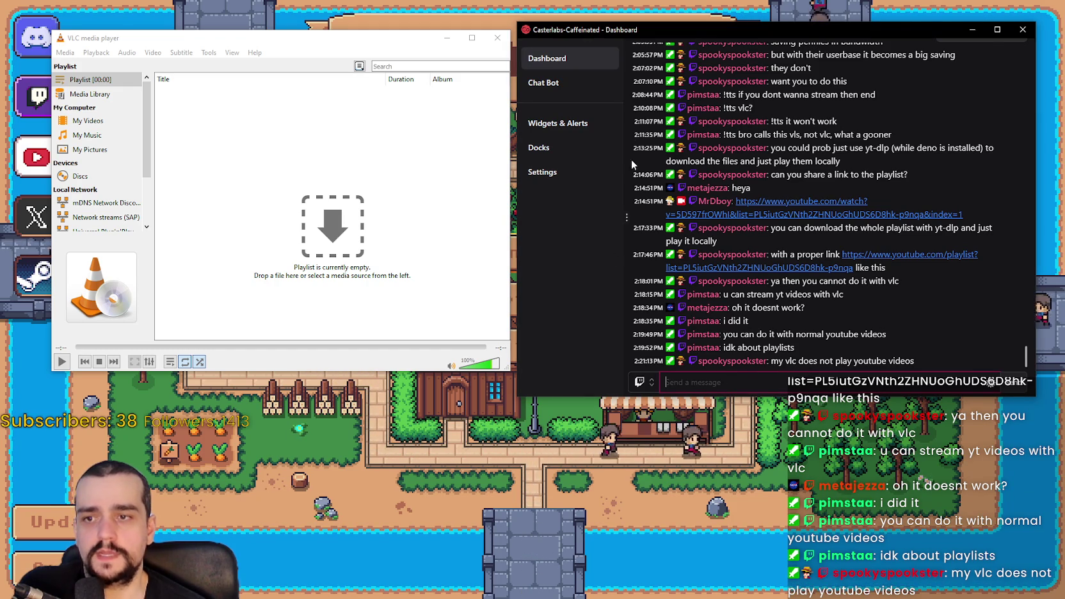
pyautogui.hotkey('alt', 'Tab')
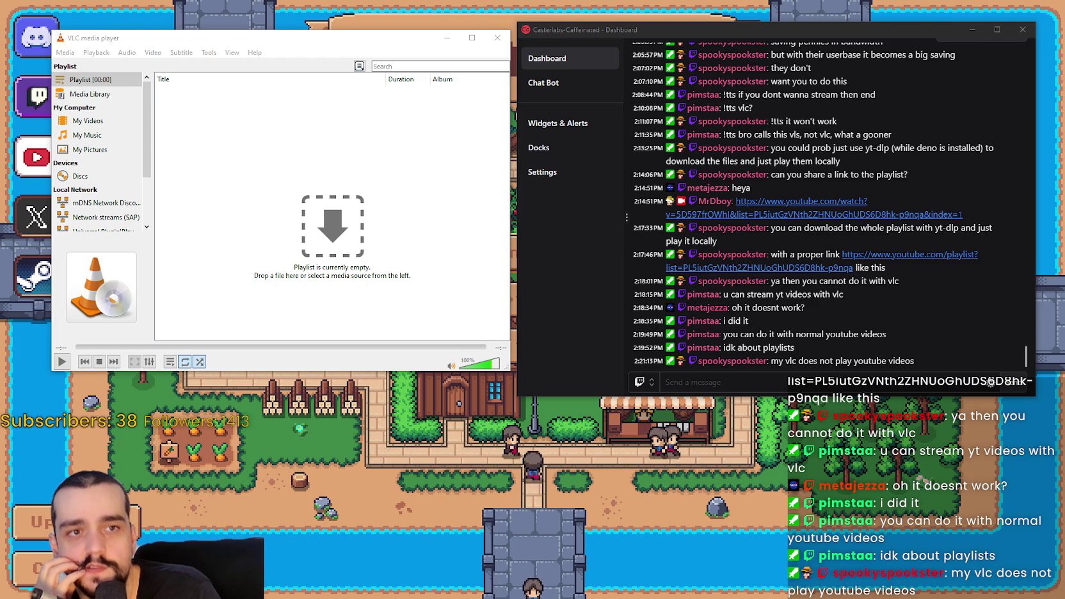
pyautogui.moveTo(1055, 55)
pyautogui.mouseDown()
pyautogui.moveTo(576, 51)
pyautogui.moveTo(614, 55)
pyautogui.mouseUp()
pyautogui.scroll(-4, 662, 364)
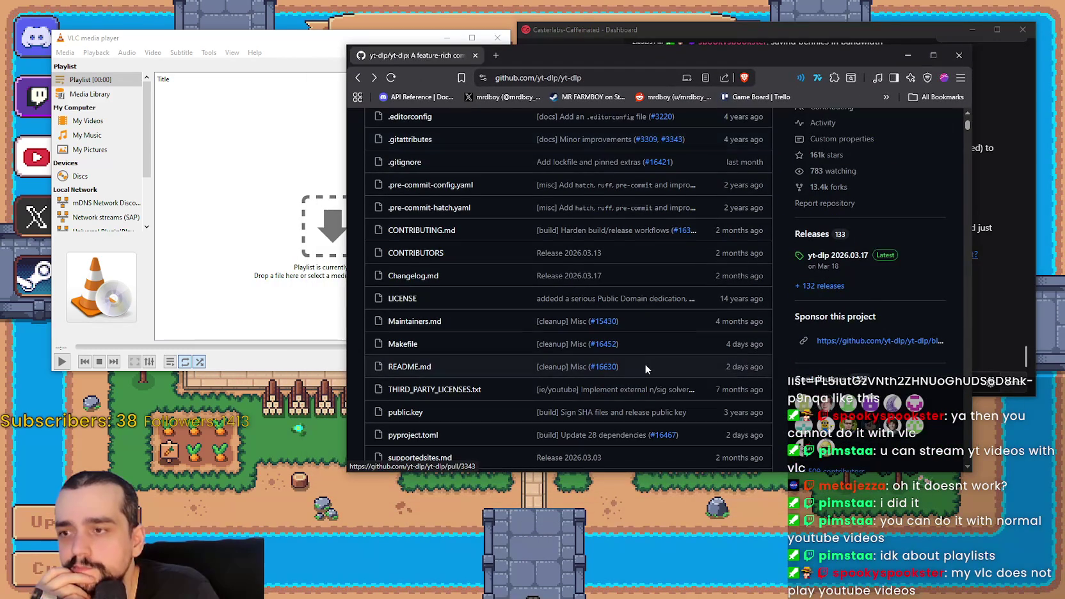
pyautogui.scroll(-3, 625, 356)
pyautogui.scroll(7, 622, 347)
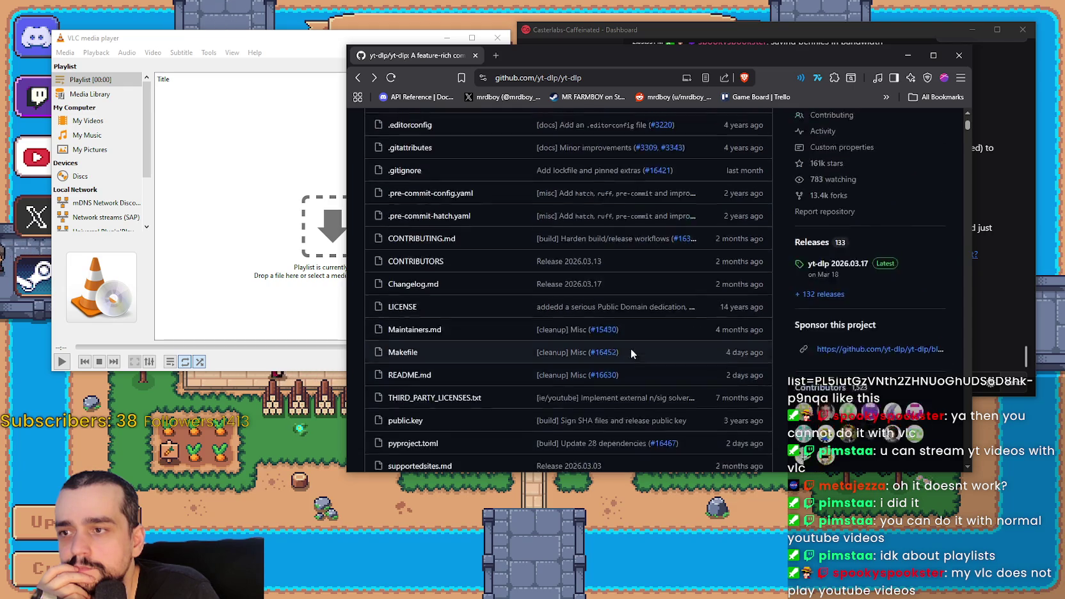
pyautogui.moveTo(556, 56); pyautogui.dragTo(571, 43)
pyautogui.scroll(-10, 730, 367)
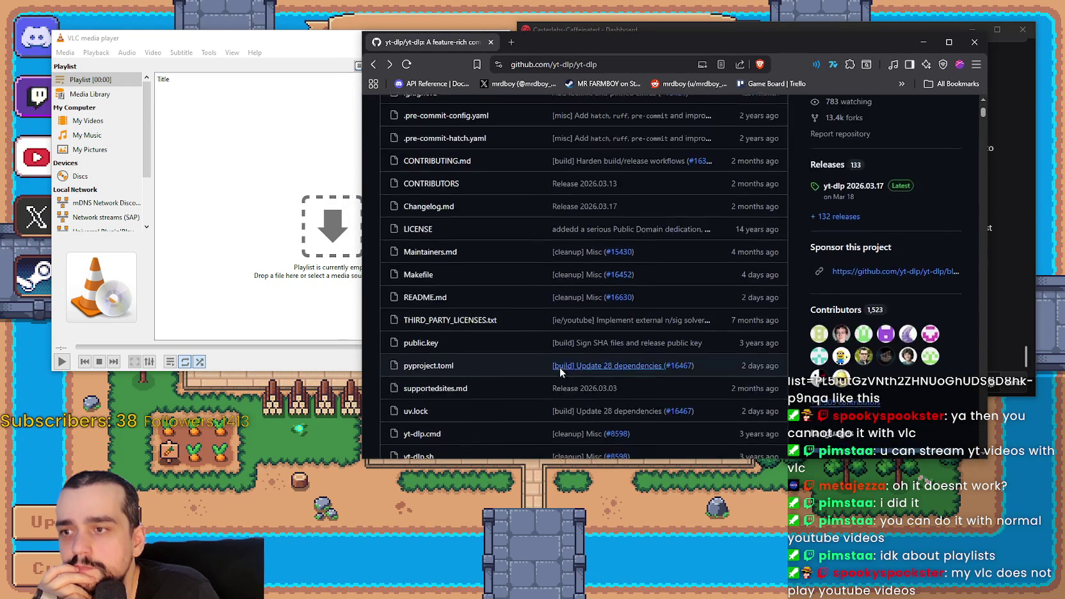
pyautogui.scroll(-2, 731, 362)
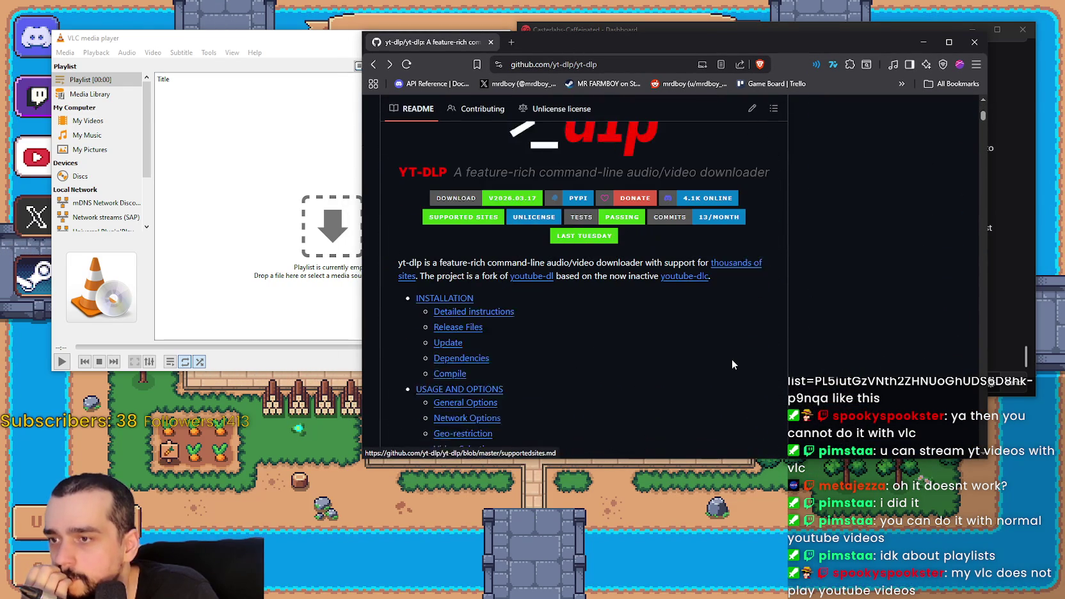
pyautogui.scroll(-3, 728, 360)
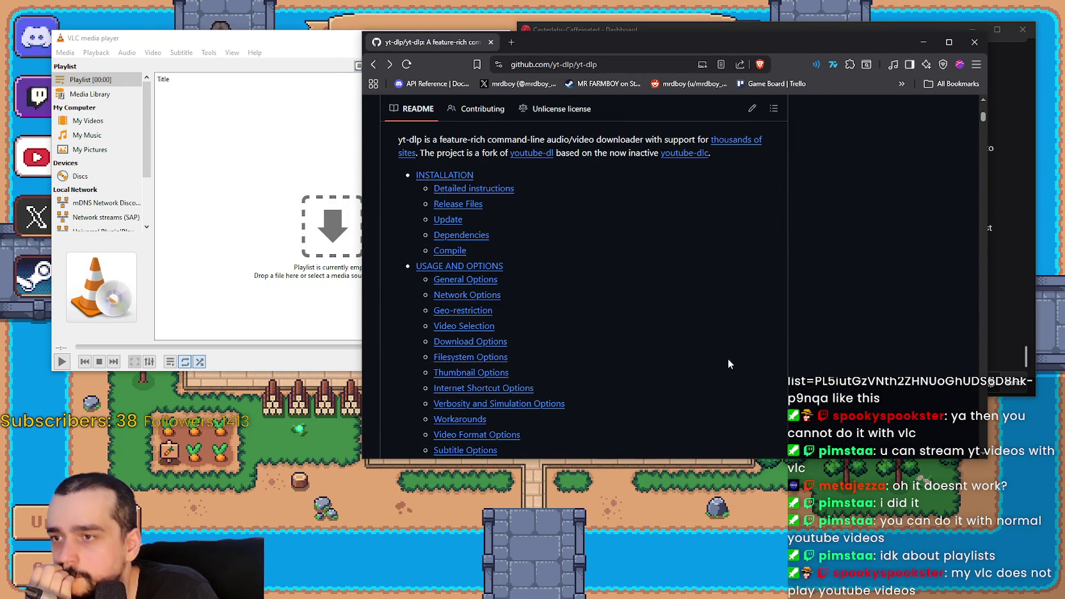
pyautogui.scroll(-2, 728, 363)
pyautogui.scroll(2, 726, 357)
pyautogui.moveTo(562, 47)
pyautogui.mouseDown()
pyautogui.moveTo(568, 497)
pyautogui.moveTo(532, 0)
pyautogui.mouseUp()
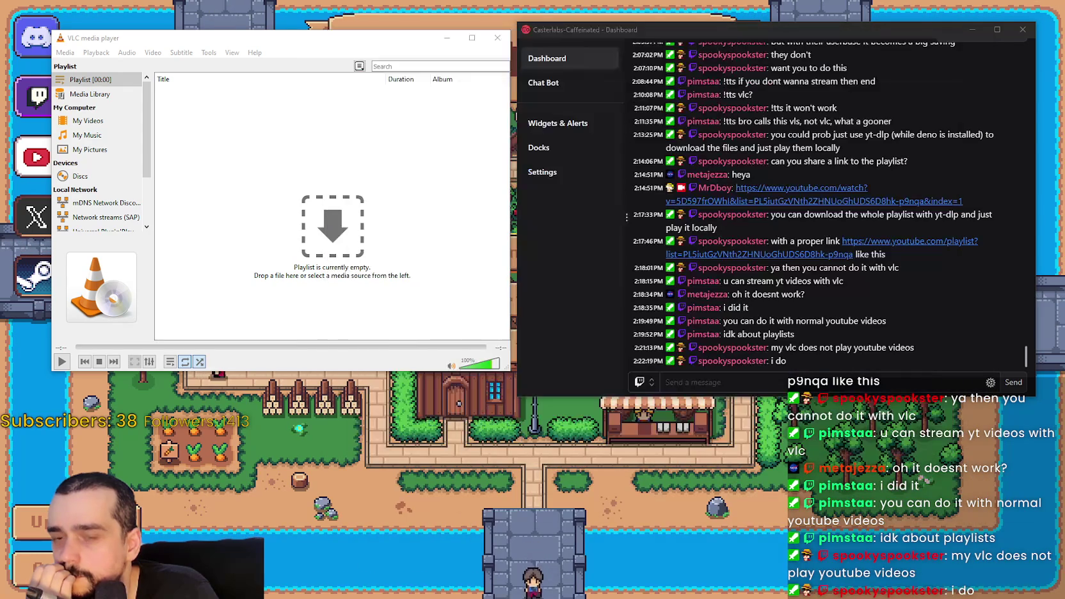
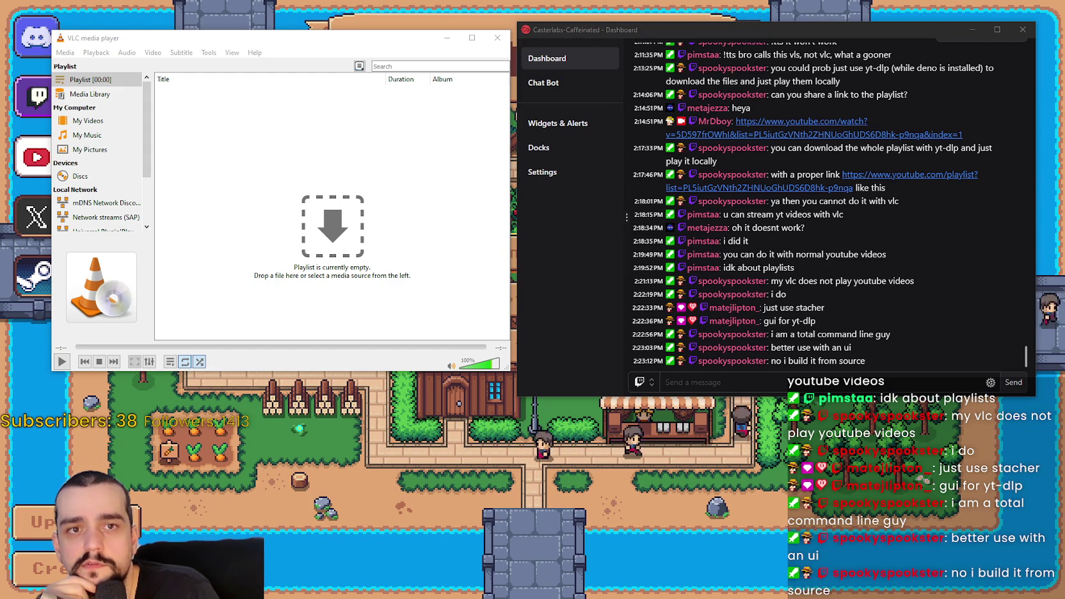
# Step: Minimize the empty VLC playlist window and focus the stream chat's message field
pyautogui.moveTo(391, 46)
pyautogui.mouseDown()
pyautogui.moveTo(573, 164)
pyautogui.moveTo(512, 105)
pyautogui.mouseUp()
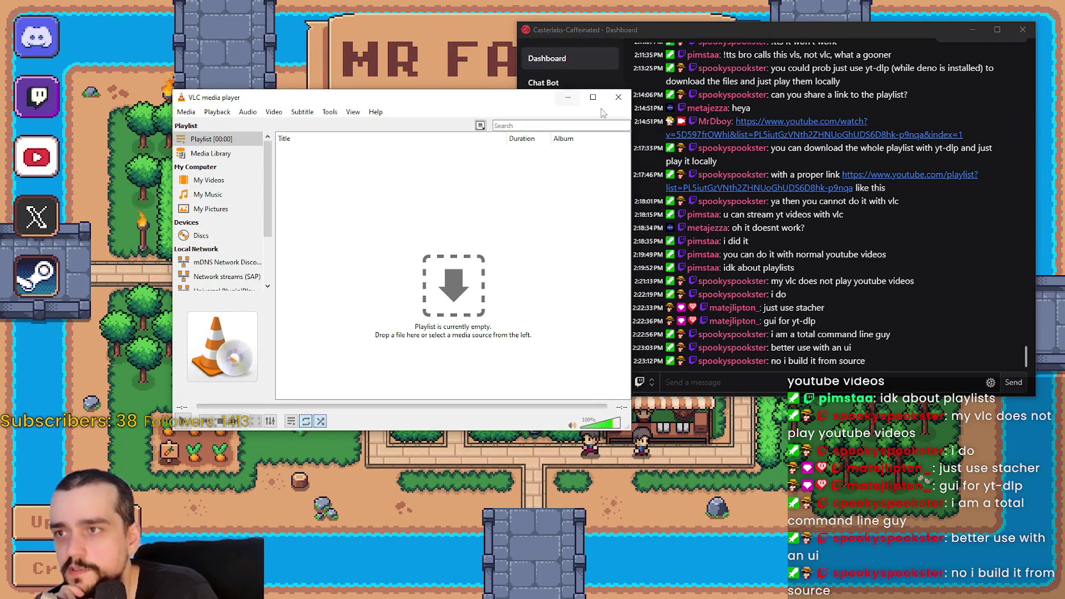
pyautogui.click(568, 98)
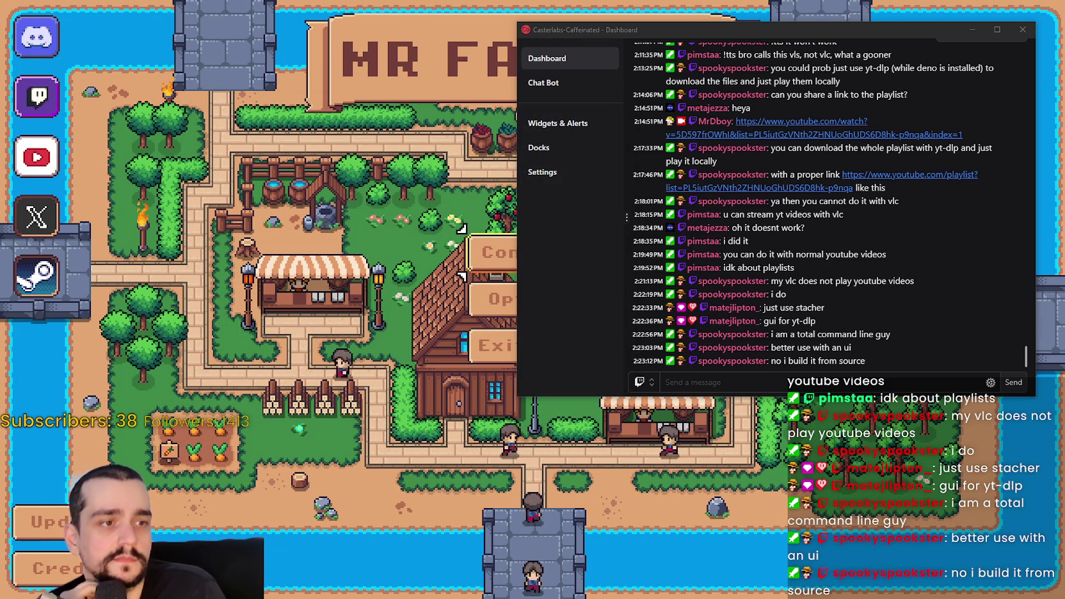
pyautogui.click(769, 379)
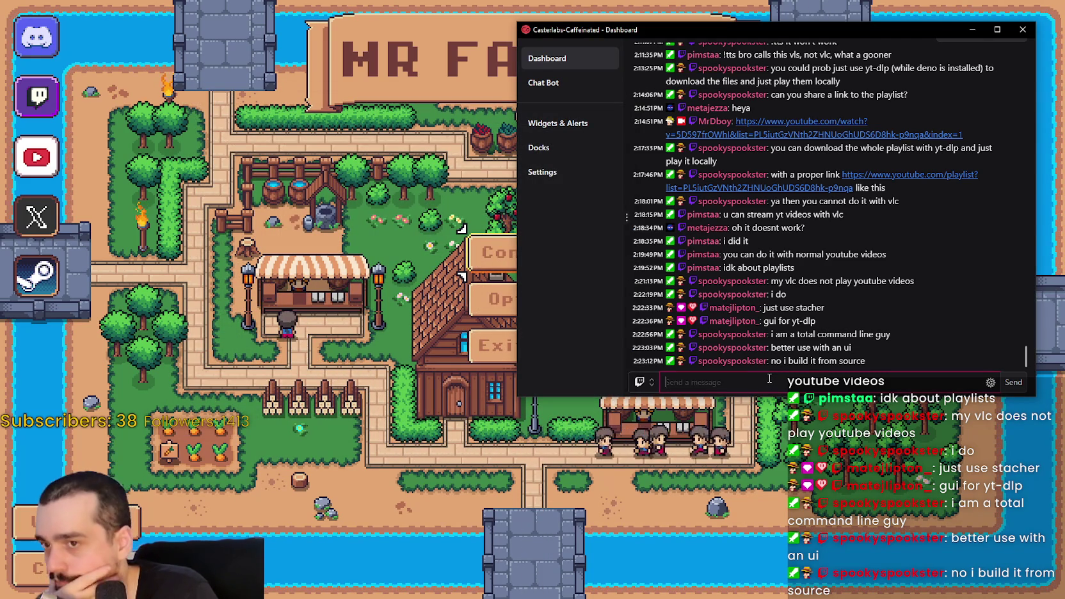
# Step: Bring the Mr Farmboy title screen forward and browse the saved games, selecting Save 8
pyautogui.click(972, 29)
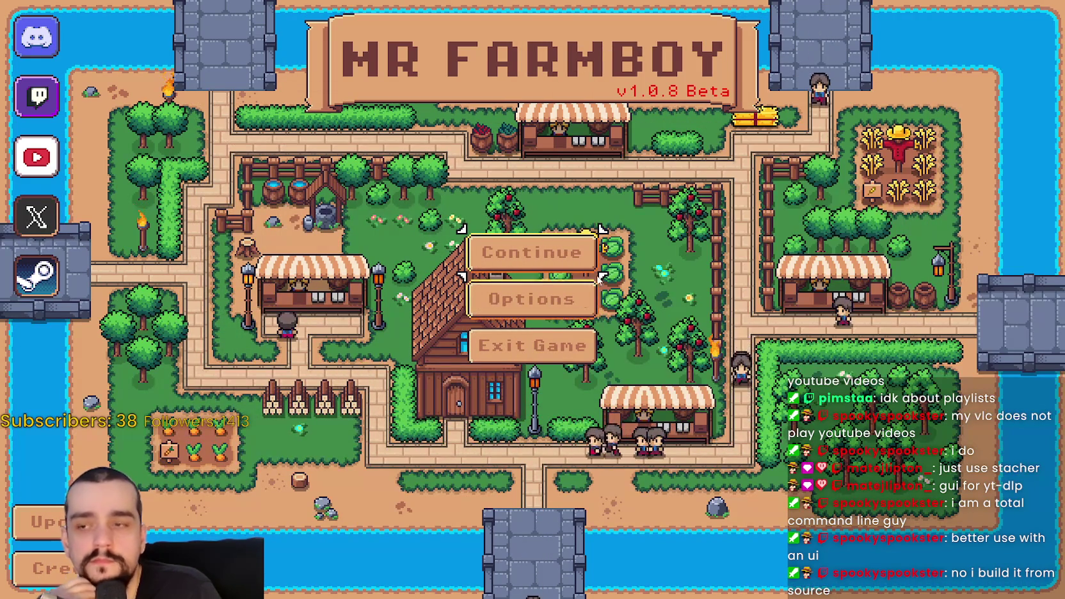
pyautogui.click(527, 250)
pyautogui.scroll(-2, 574, 334)
pyautogui.scroll(-2, 575, 334)
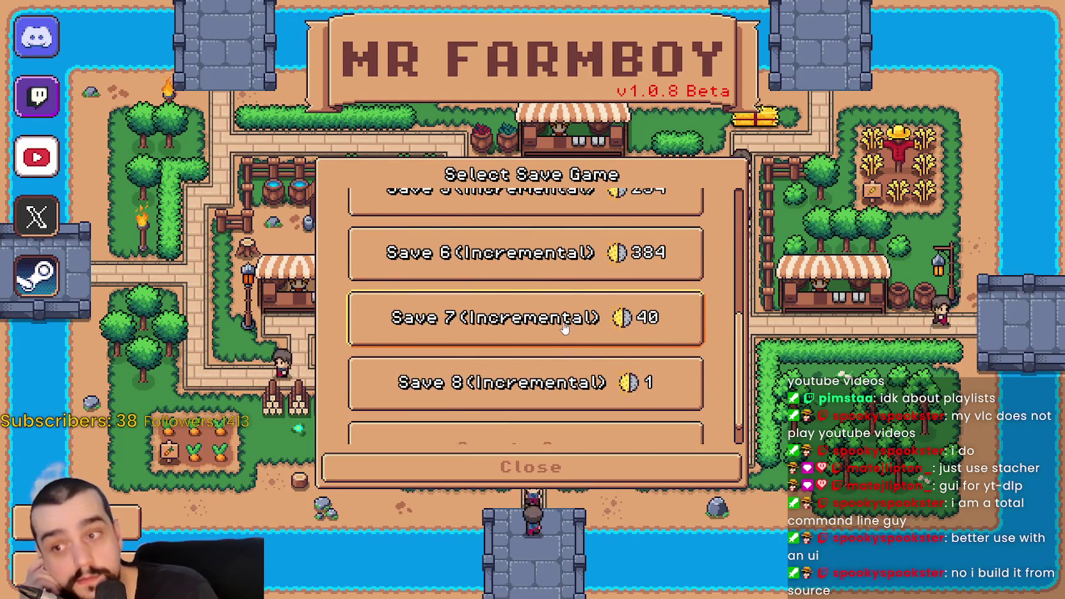
pyautogui.scroll(-1, 562, 323)
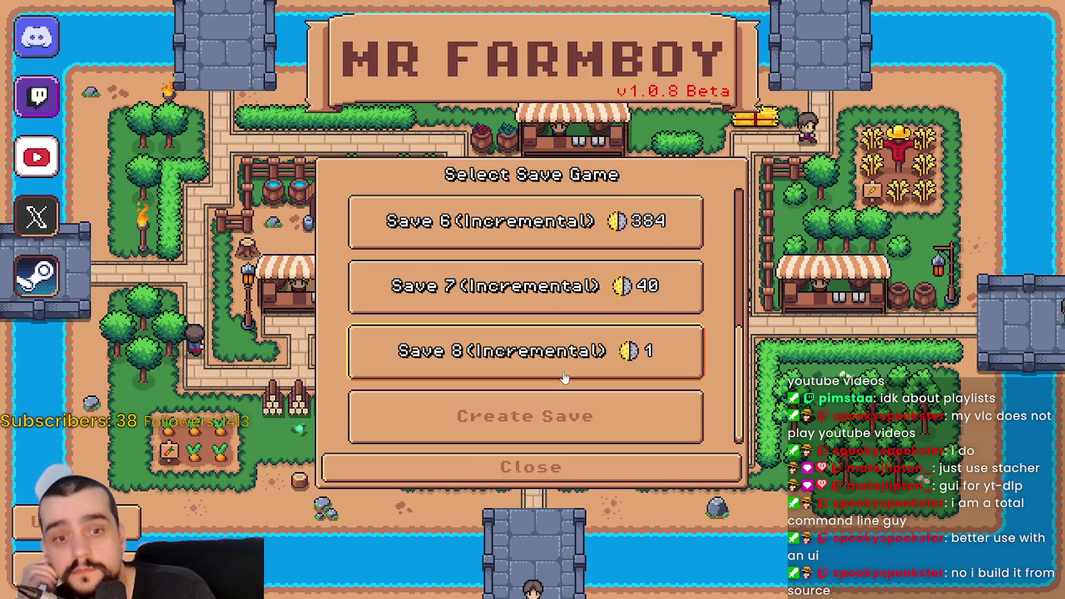
pyautogui.click(606, 353)
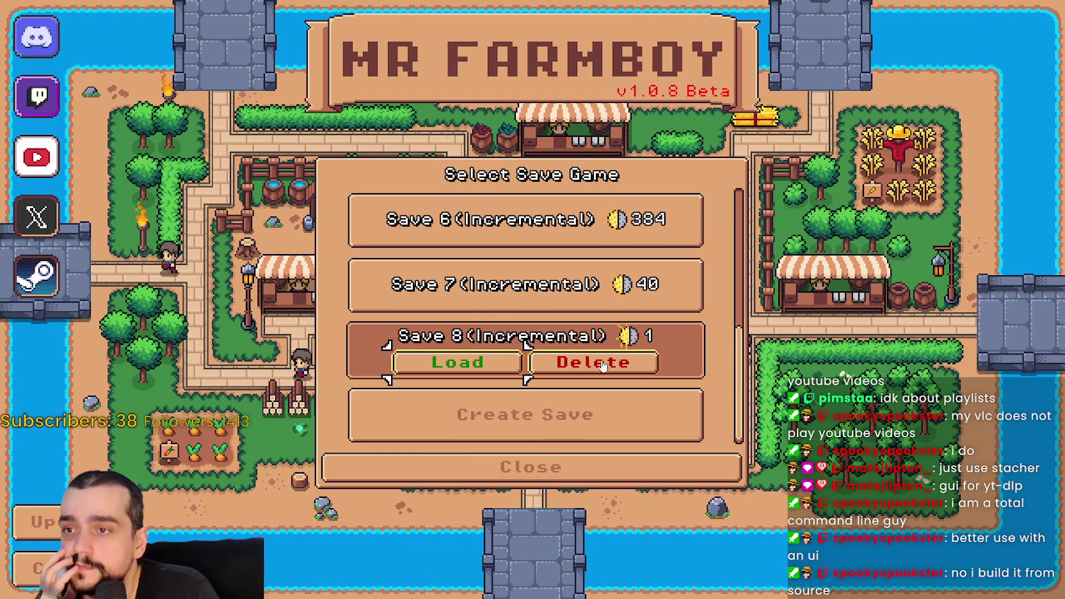
pyautogui.scroll(4, 584, 316)
pyautogui.scroll(-4, 528, 380)
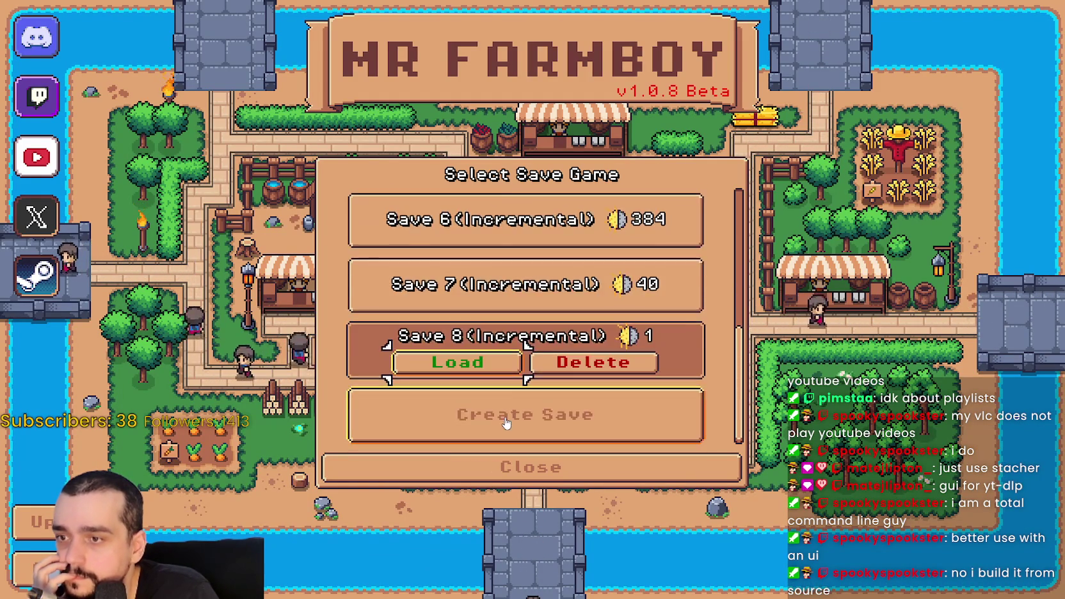
# Step: Create a new save in King's Task (Recommended) mode and dismiss the King's intro letter
pyautogui.click(505, 422)
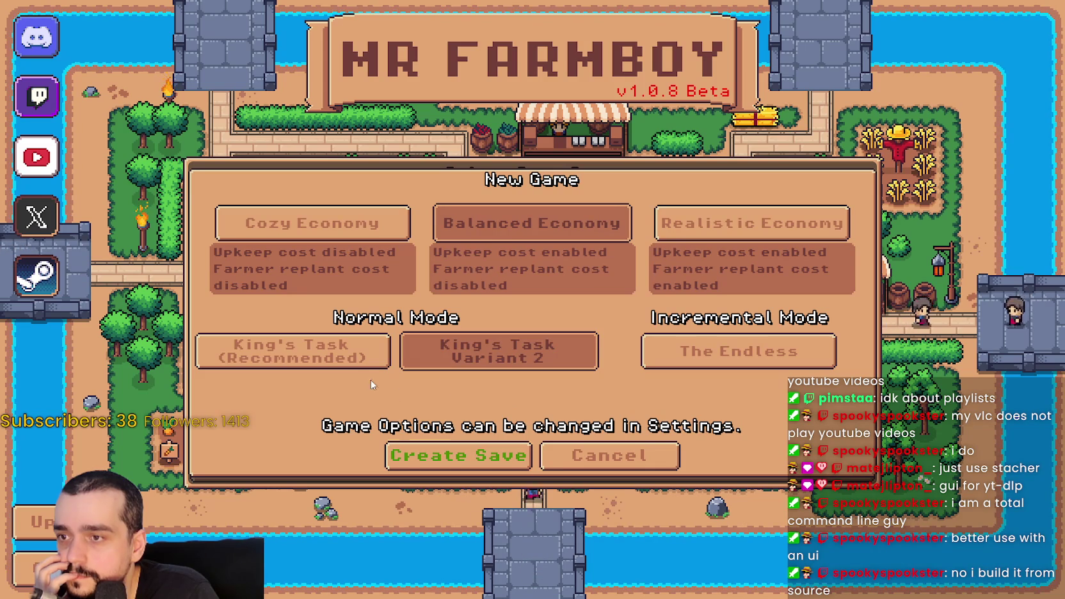
pyautogui.click(368, 359)
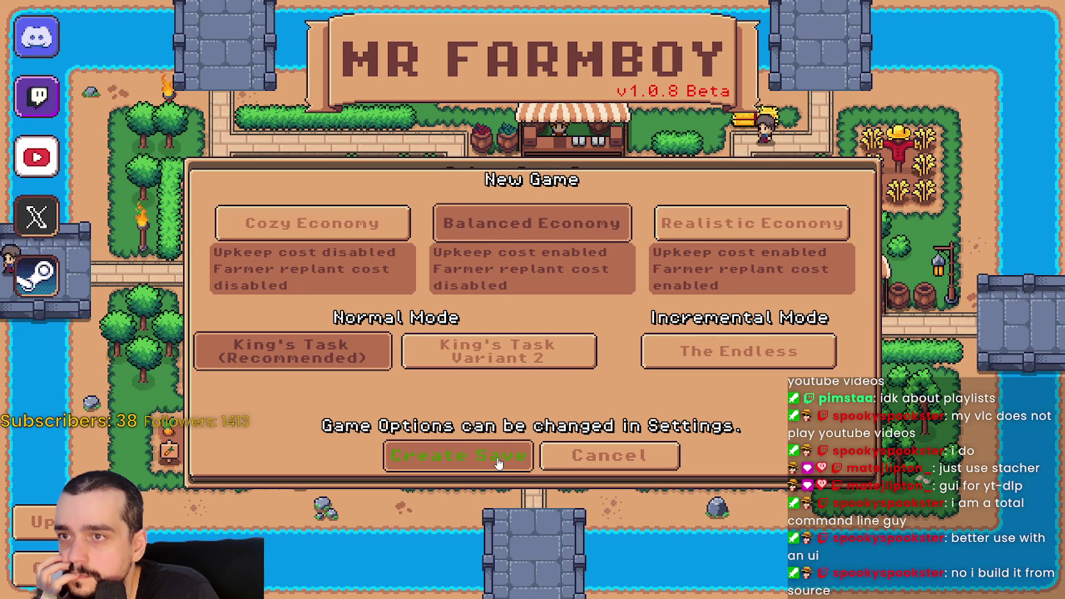
pyautogui.click(497, 458)
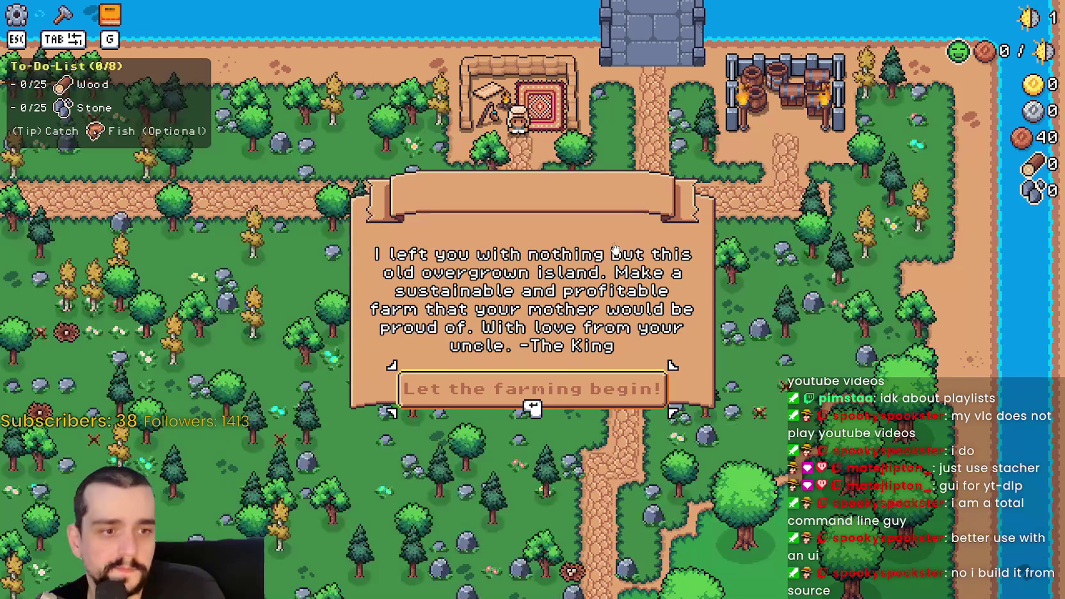
pyautogui.click(576, 394)
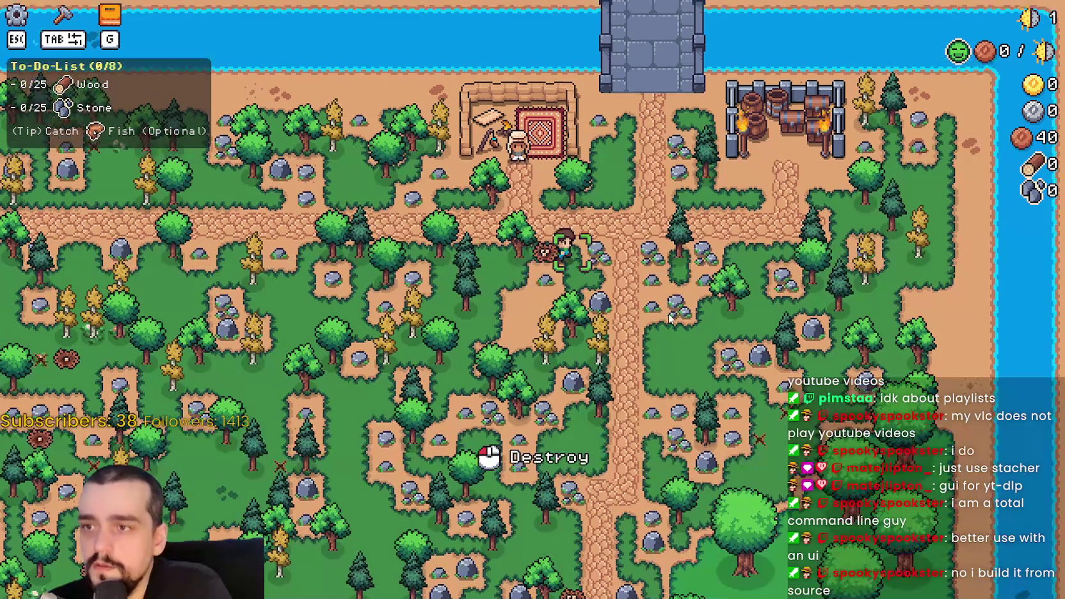
# Step: Walk the farmer through the forest to chop trees and mine stone
pyautogui.press('a')
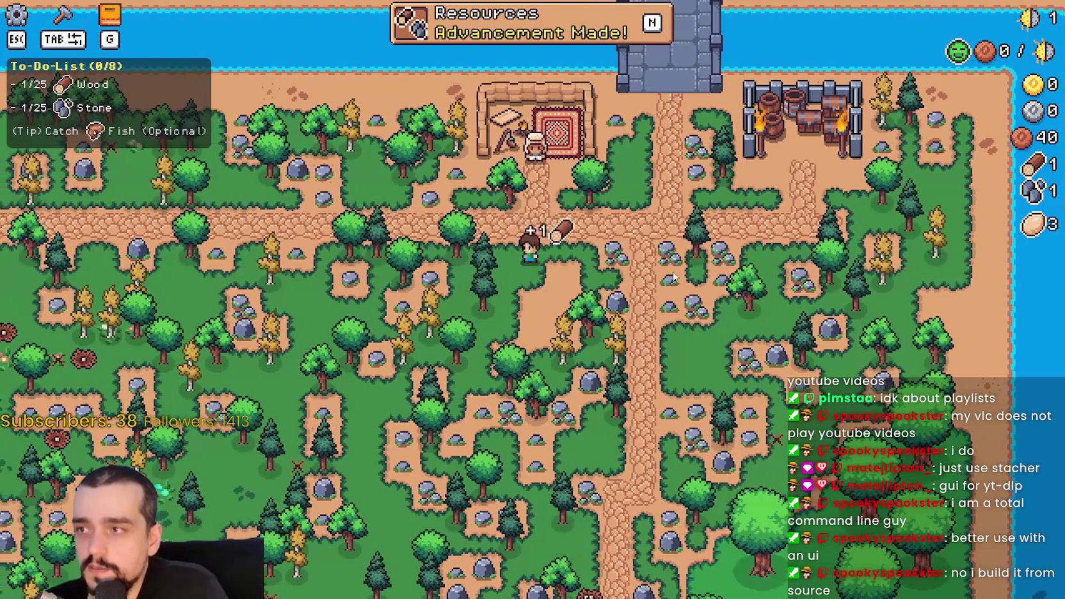
pyautogui.press('s')
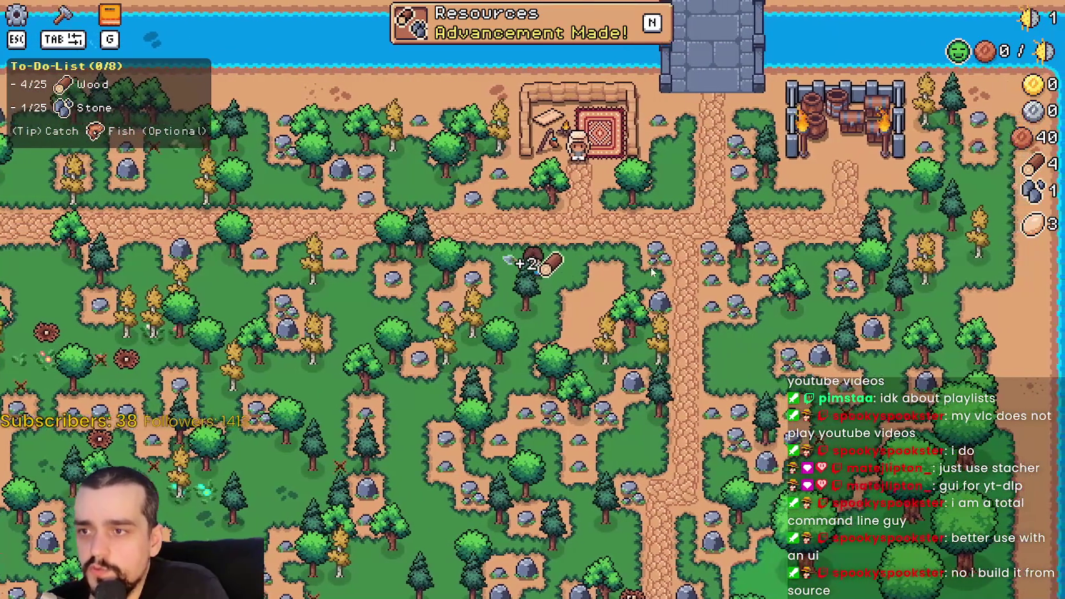
pyautogui.press('d')
pyautogui.press('w')
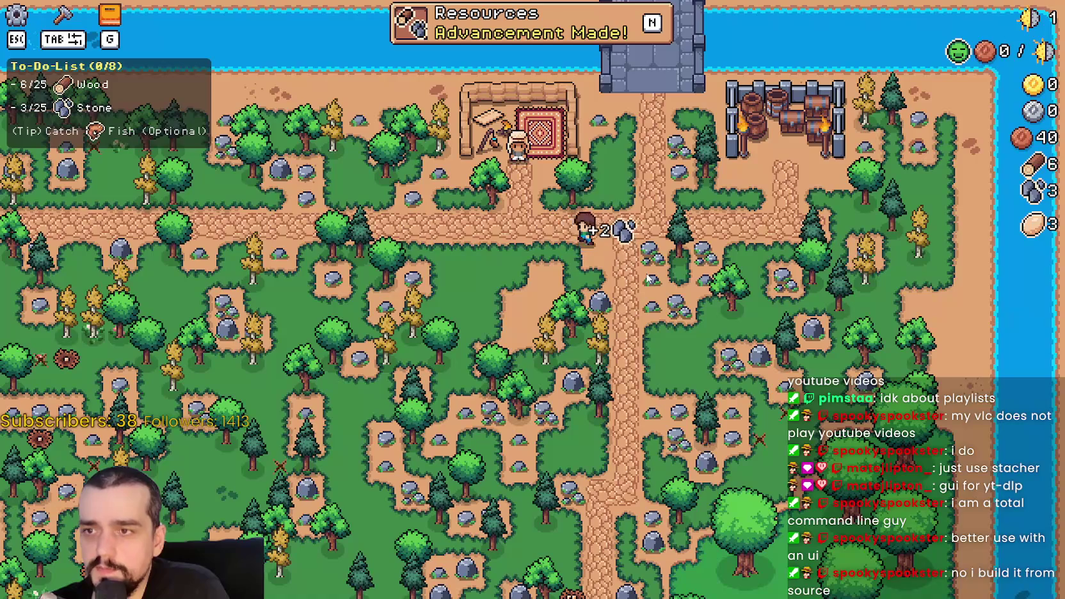
# Step: Review the advancements overview, checking the crop and land-and-buildings trees
pyautogui.press('n')
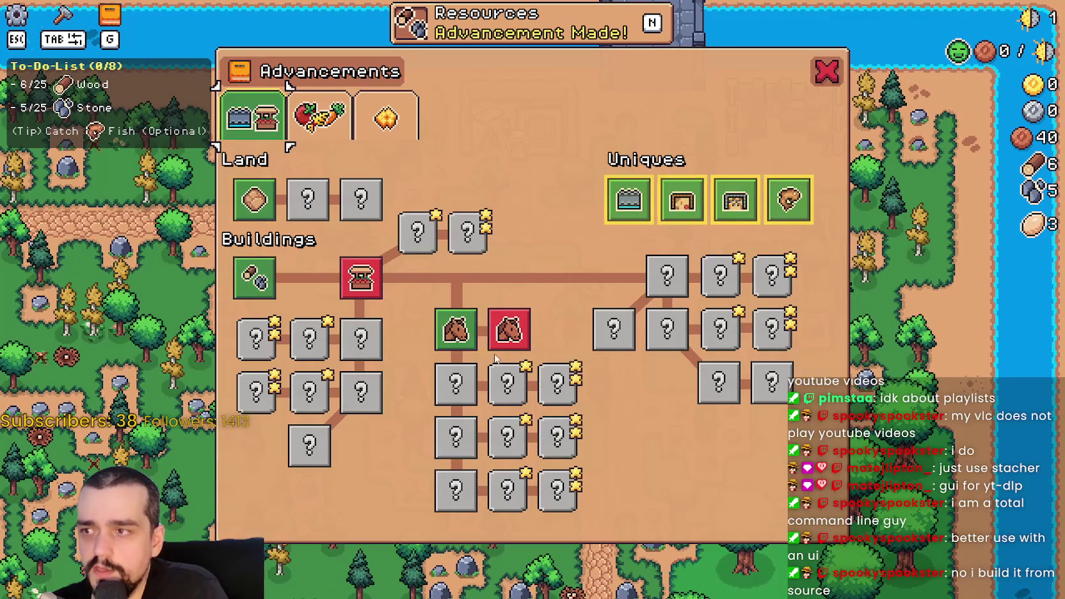
pyautogui.press('Escape')
pyautogui.press('n')
pyautogui.click(318, 115)
pyautogui.moveTo(297, 276)
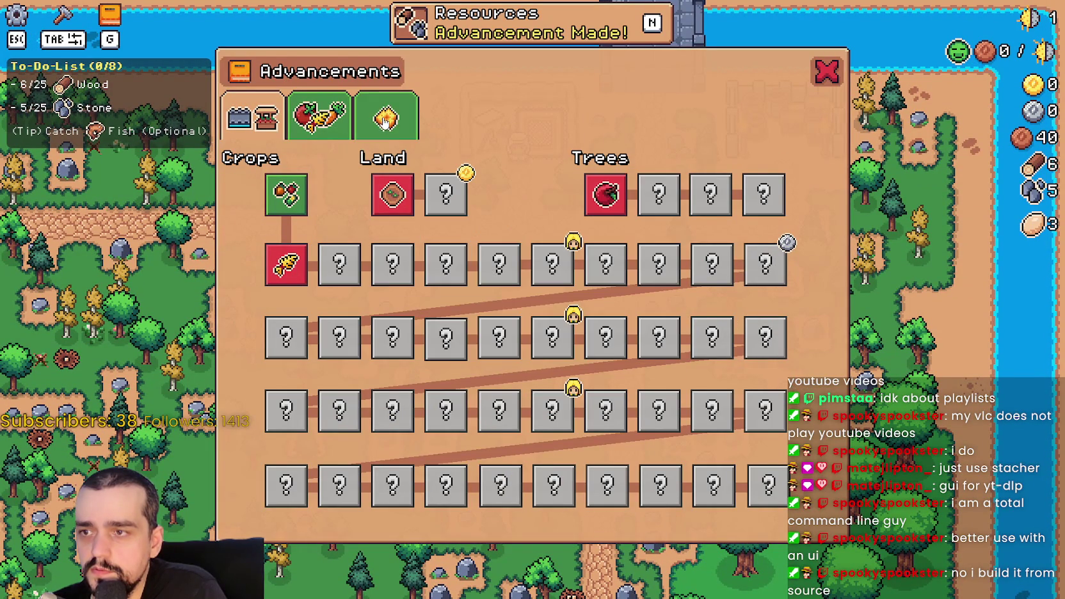
pyautogui.click(256, 115)
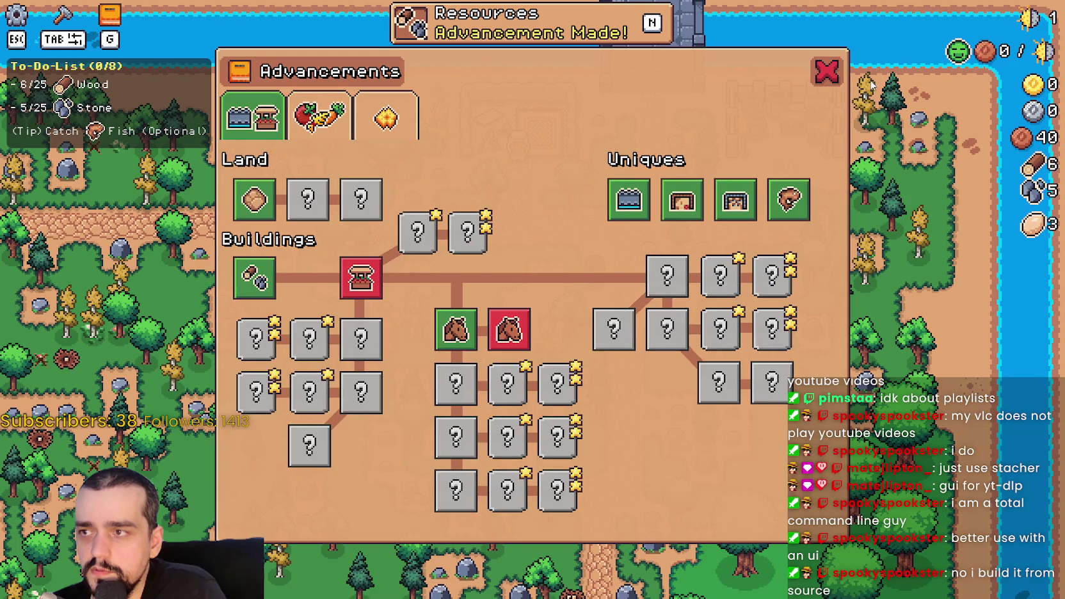
pyautogui.click(832, 82)
pyautogui.click(616, 15)
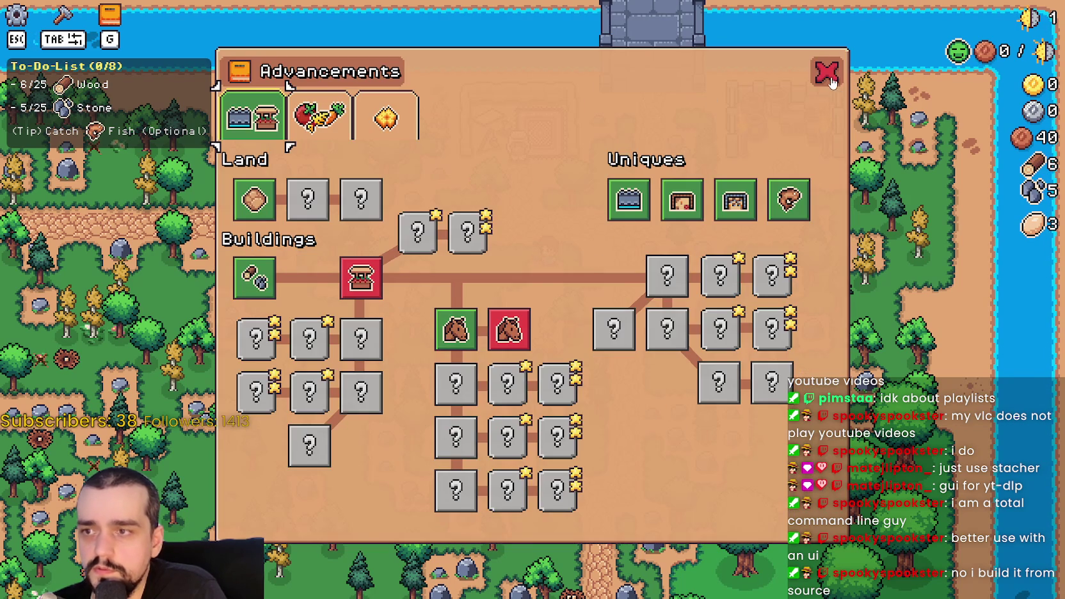
pyautogui.click(826, 69)
# Step: Gather more wood to reach 8, then stop the running game
pyautogui.press('w')
pyautogui.press('d')
pyautogui.press('s')
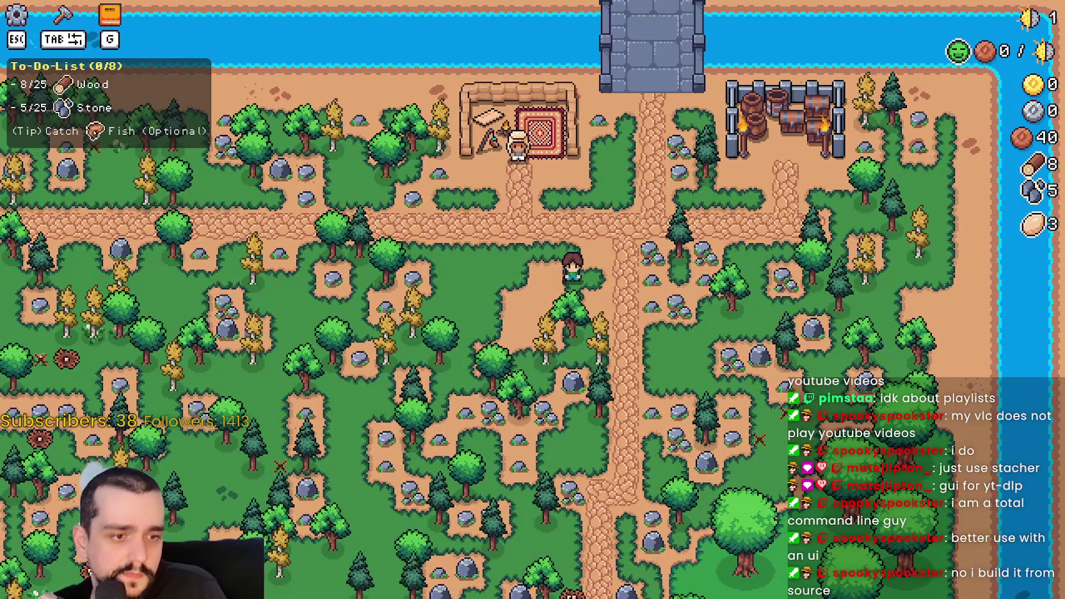
pyautogui.press('F8')
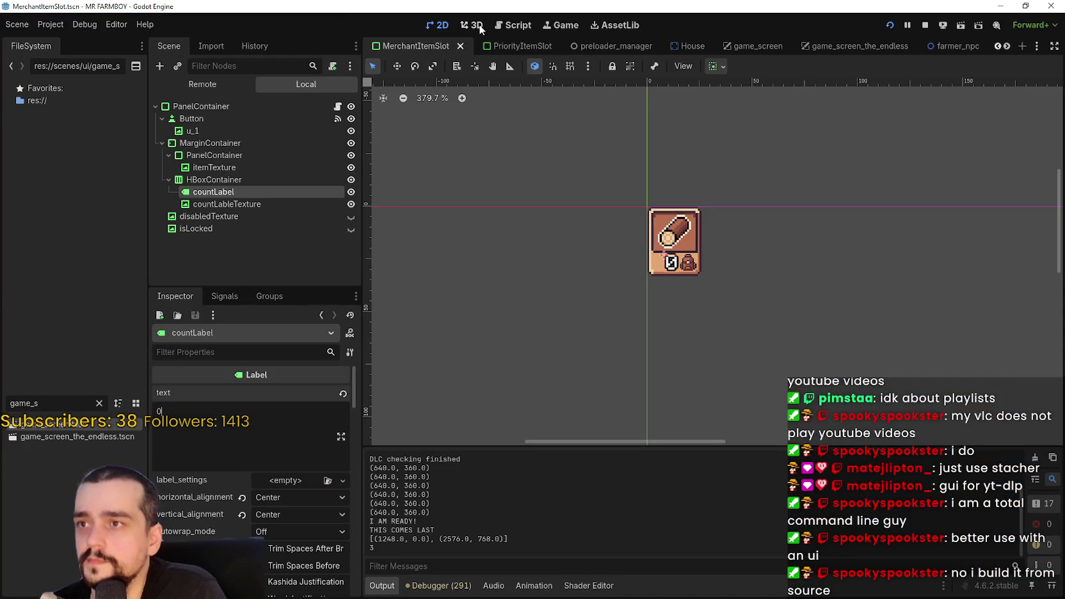
# Step: In the editor's Game view, set the game speed to 2.0×
pyautogui.click(560, 25)
pyautogui.click(414, 67)
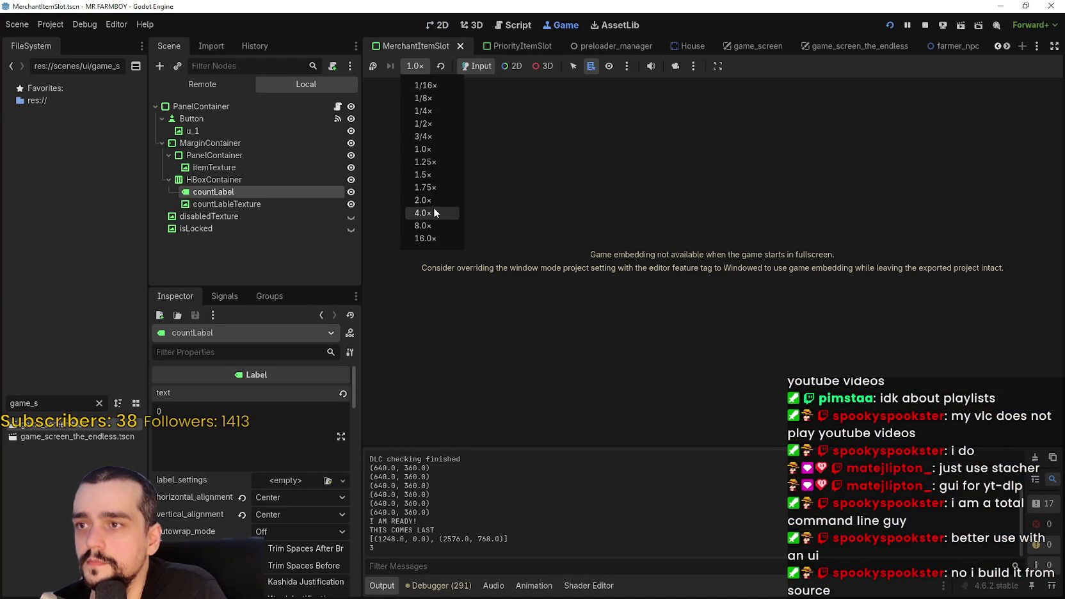
pyautogui.click(422, 200)
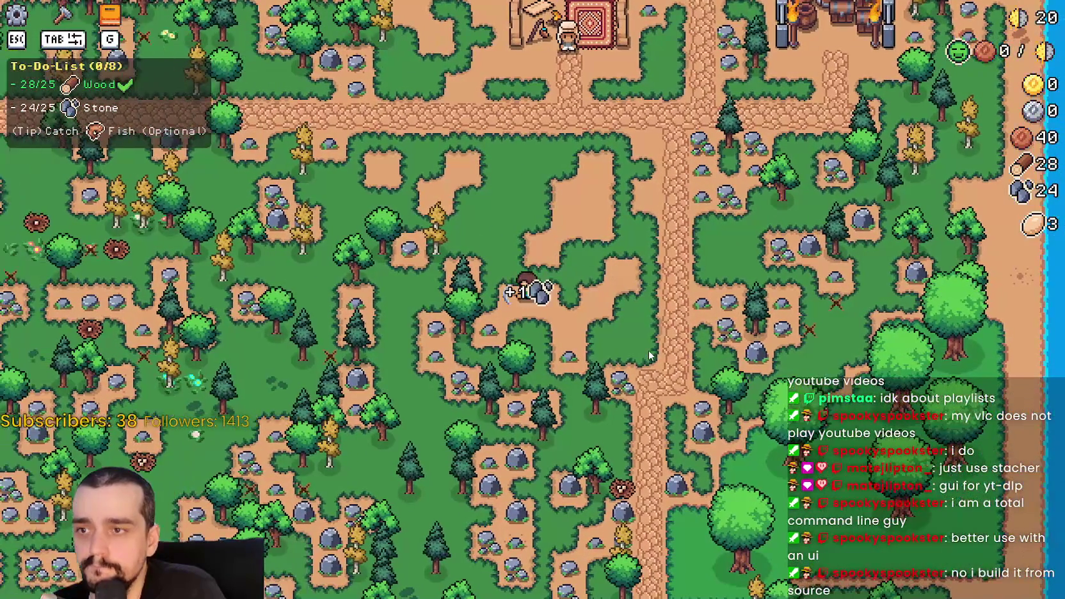
# Step: Build a Market from the crafting list beside the path
pyautogui.press('c')
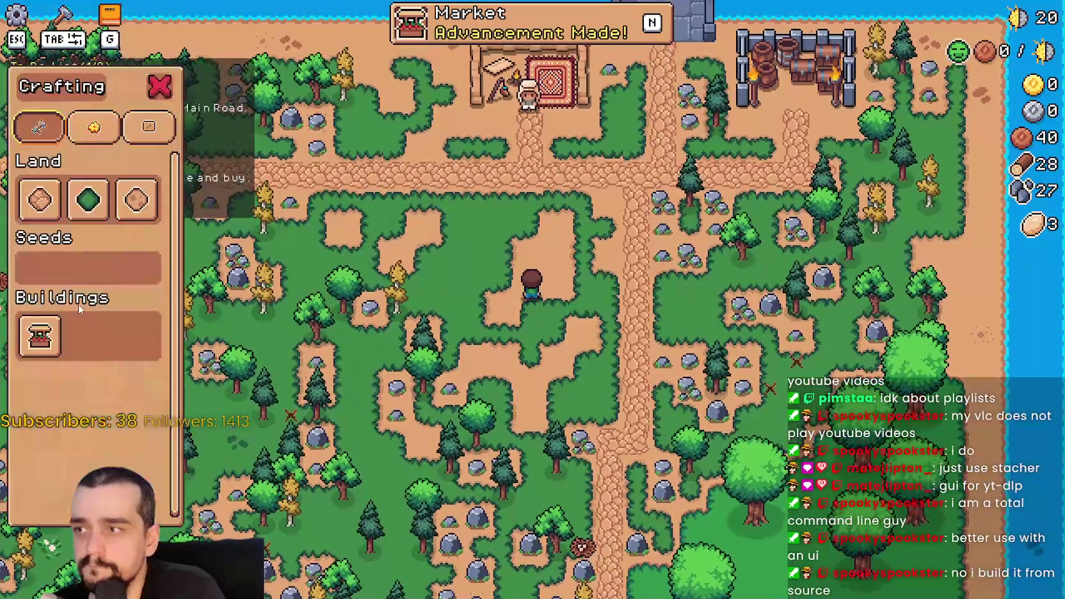
pyautogui.click(40, 335)
pyautogui.click(624, 362)
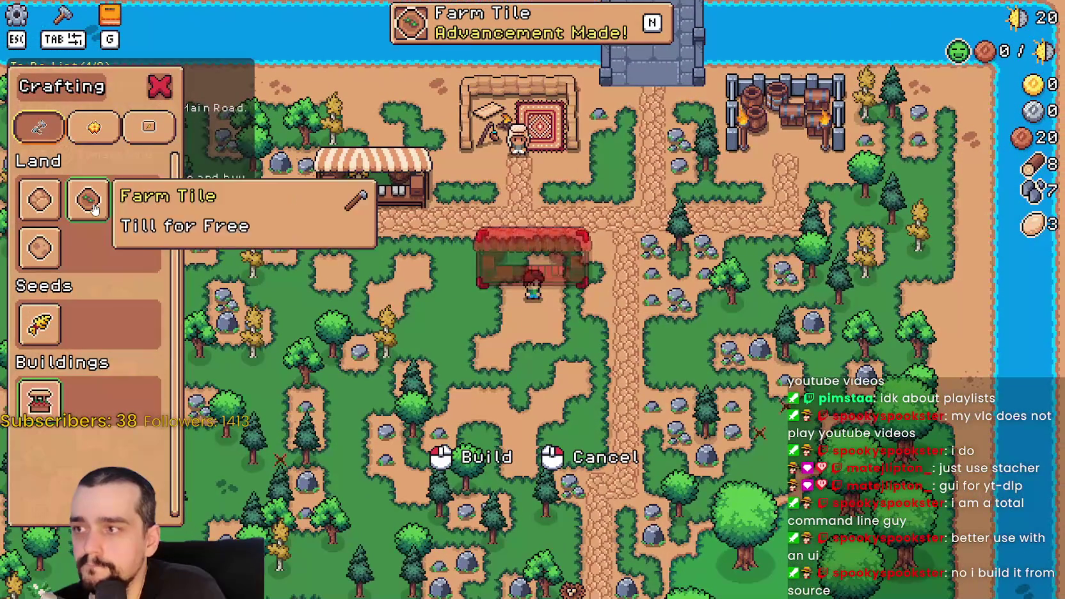
# Step: Lay a strip of farm tiles along the road and check the newly unlocked Farm Tile advancement
pyautogui.click(88, 199)
pyautogui.press('a')
pyautogui.click(605, 264)
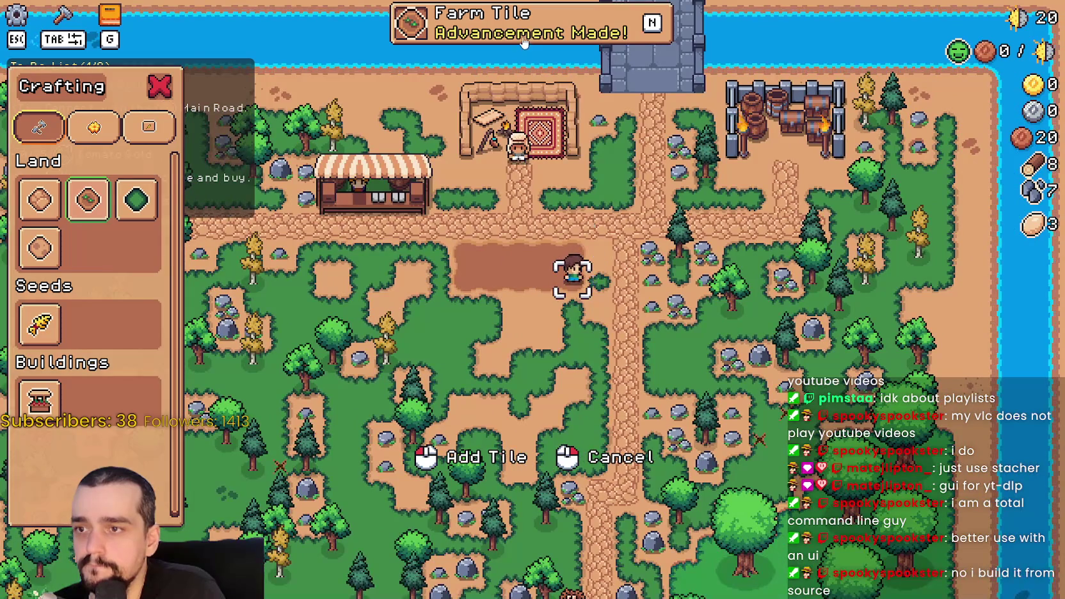
pyautogui.click(522, 40)
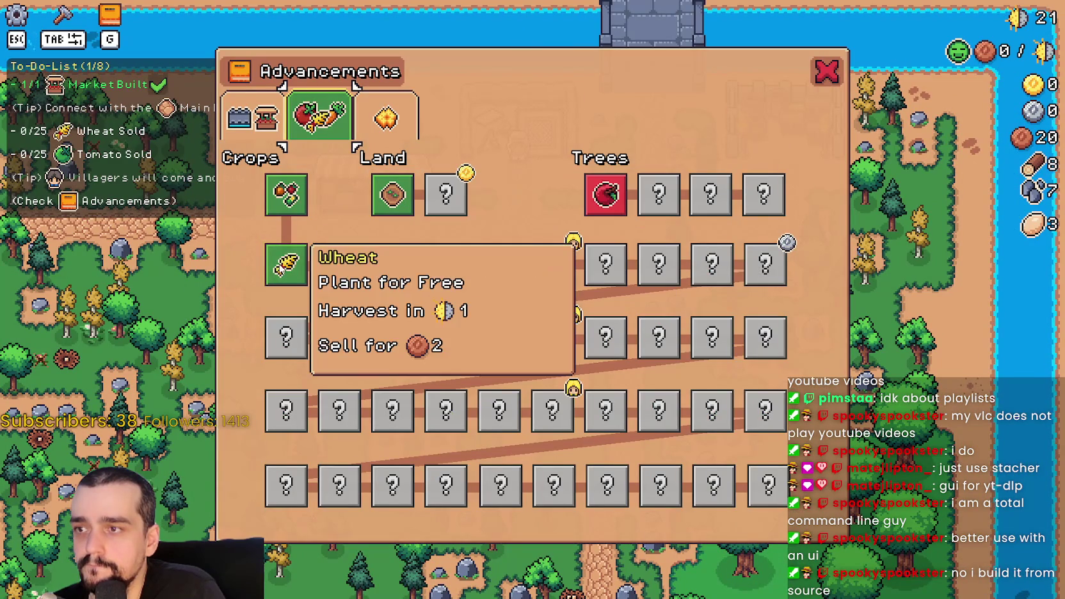
pyautogui.press('Escape')
pyautogui.press('Tab')
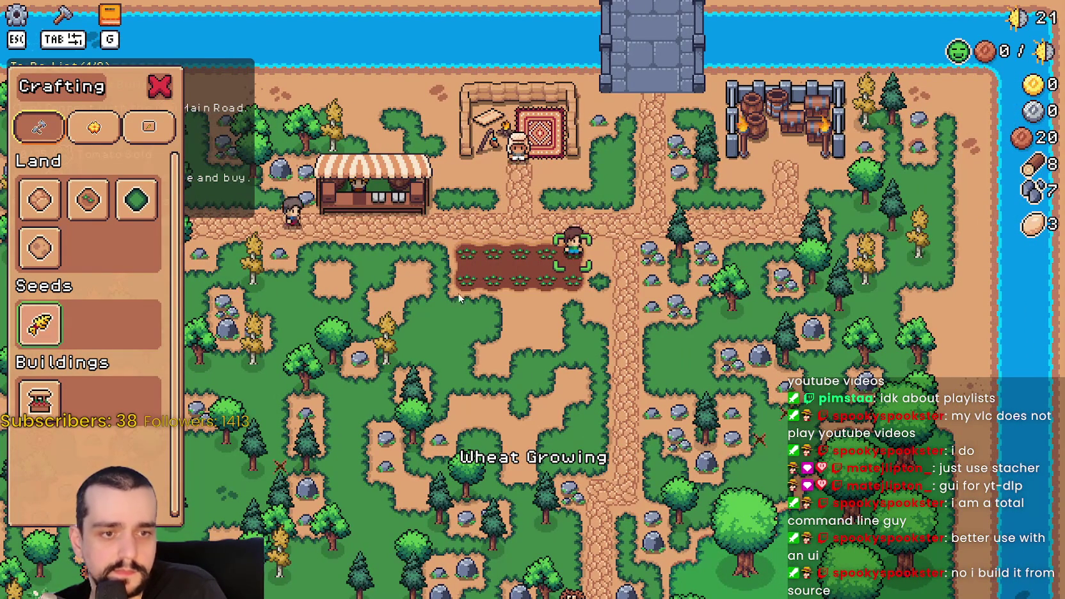
# Step: Extend the plot with a new row of farm tiles below it
pyautogui.click(88, 200)
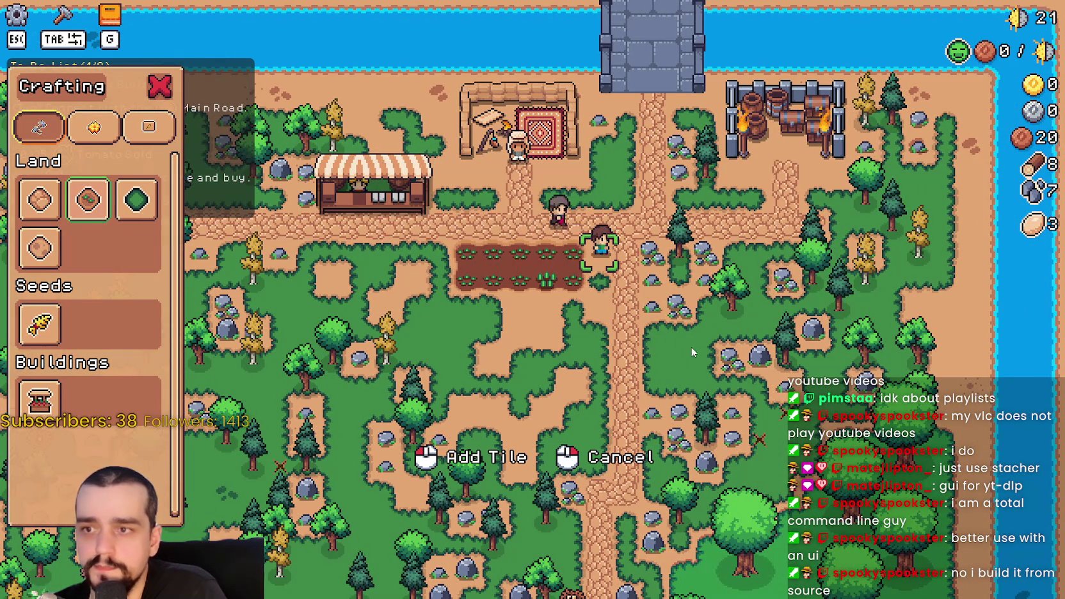
pyautogui.press('s')
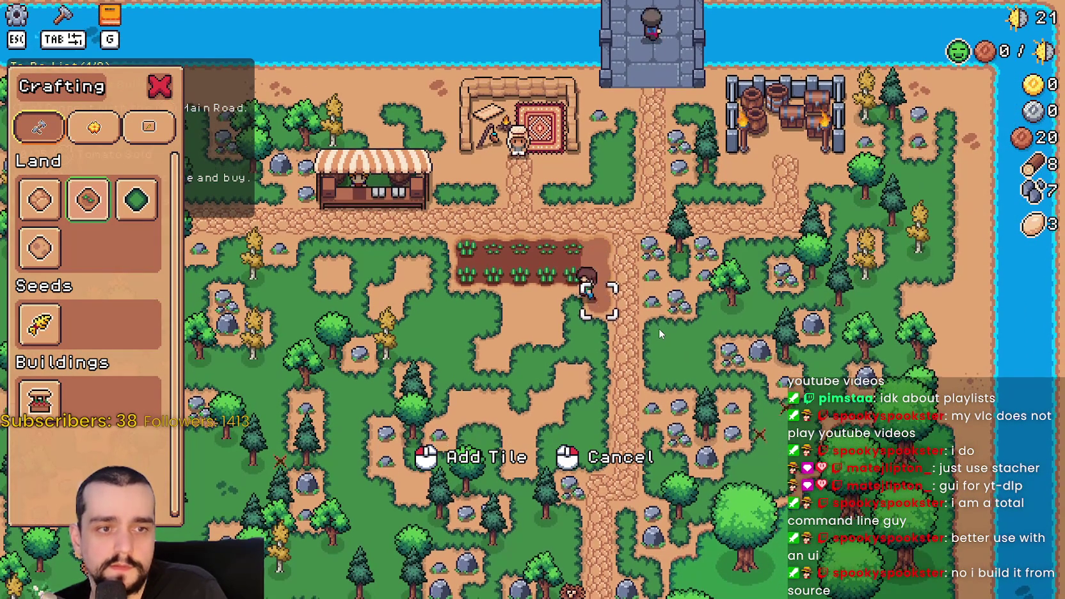
pyautogui.press('a')
pyautogui.click(659, 329)
pyautogui.press('s')
pyautogui.press('d')
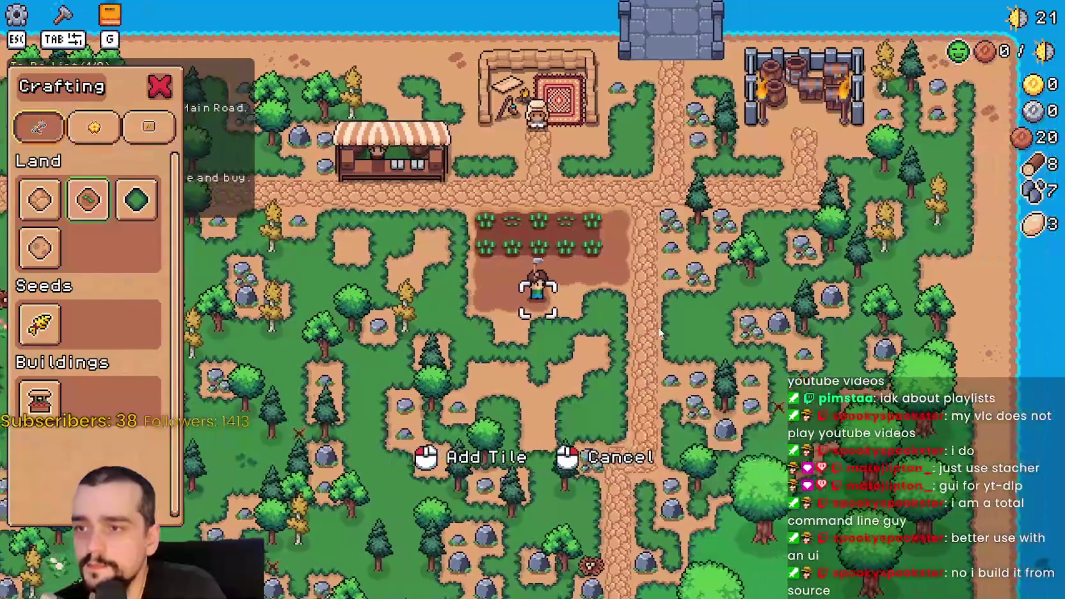
pyautogui.click(659, 329)
pyautogui.press('s')
pyautogui.press('a')
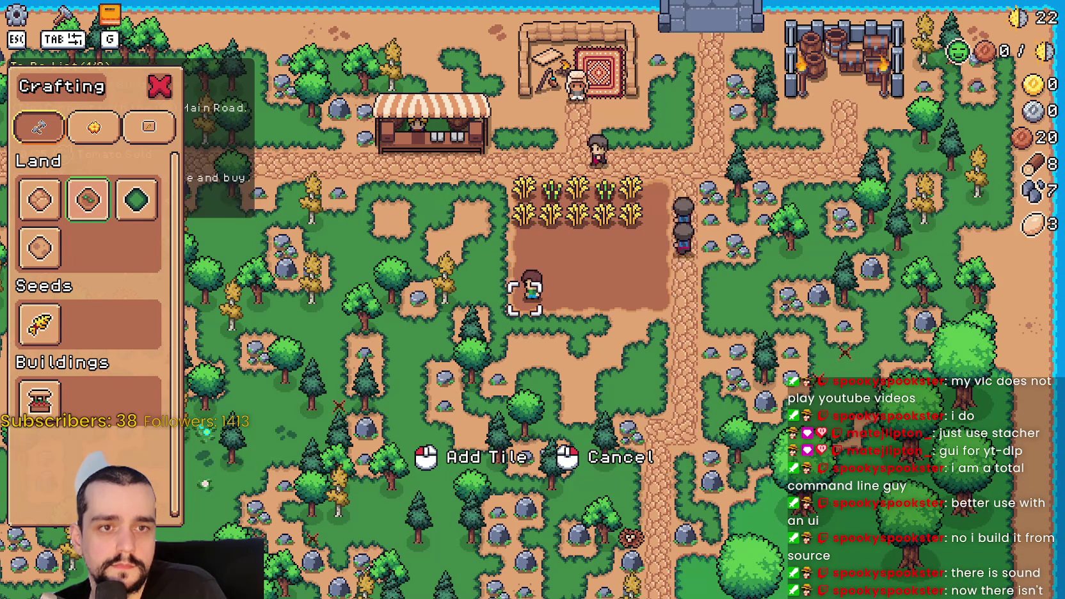
# Step: Plant wheat seeds row by row across the whole field
pyautogui.click(40, 324)
pyautogui.press('w')
pyautogui.press('d')
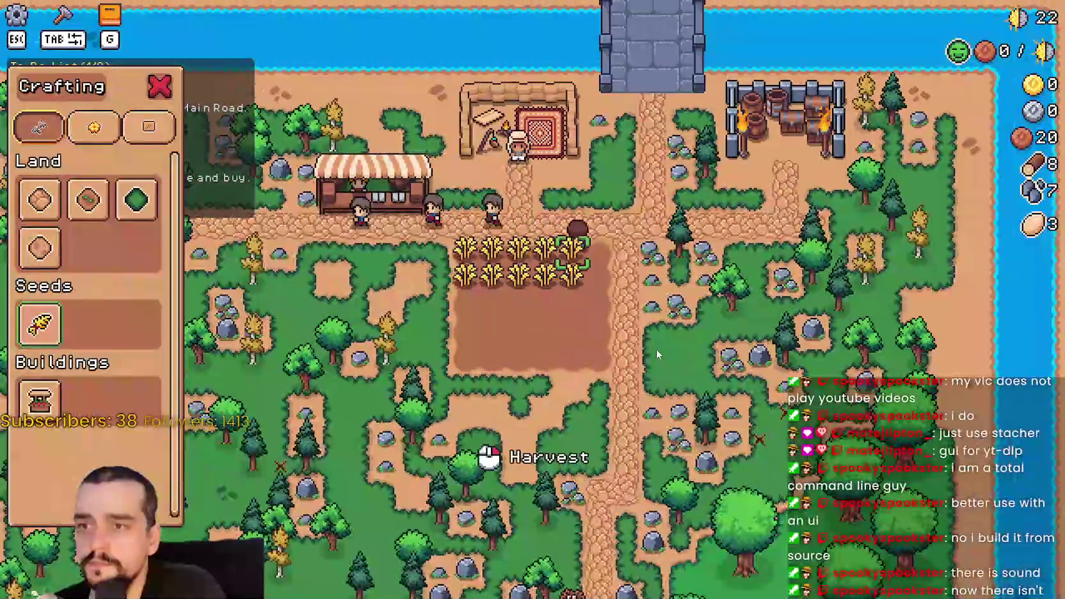
pyautogui.press('s')
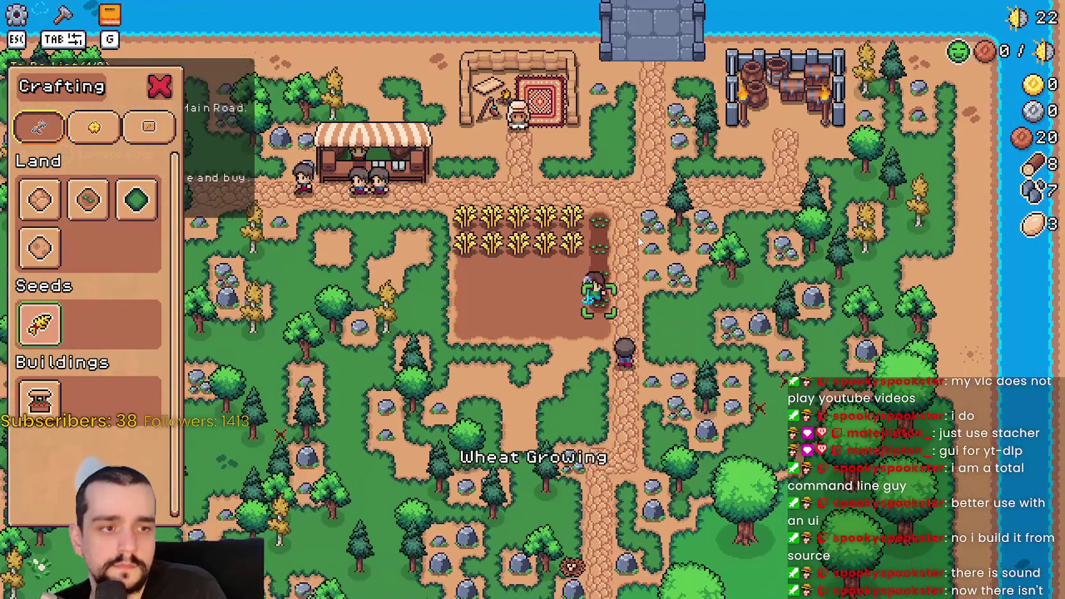
pyautogui.press('a')
pyautogui.press('w')
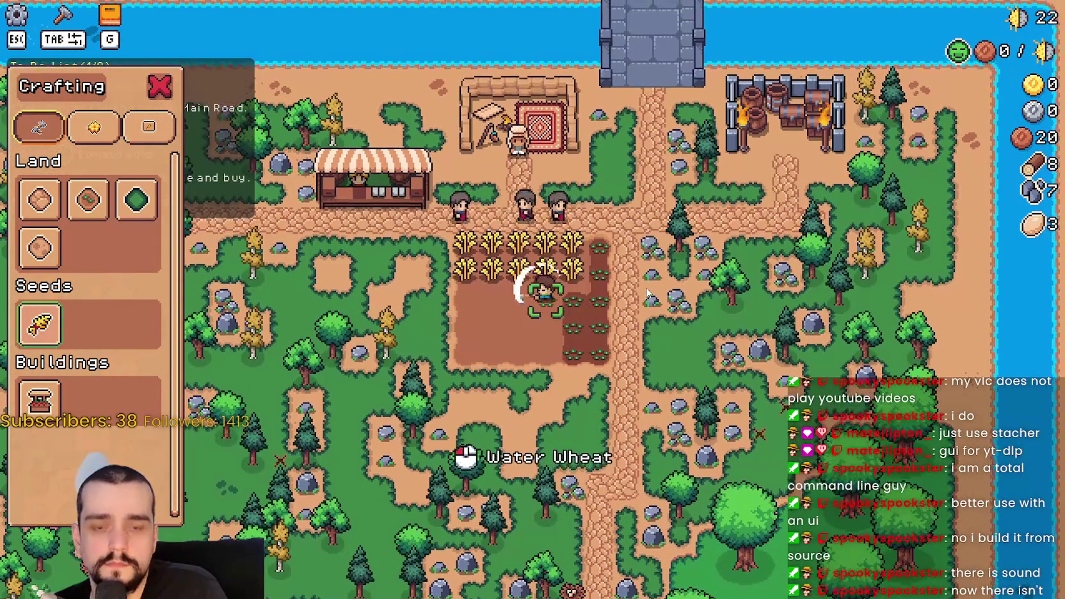
pyautogui.press('a')
pyautogui.press('s')
pyautogui.press('d')
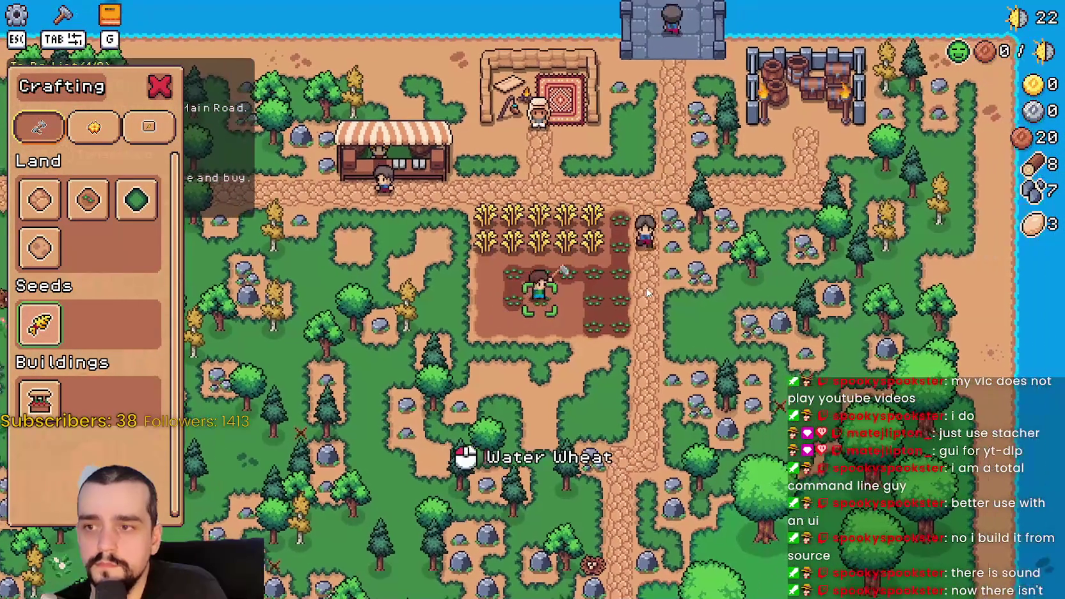
pyautogui.press('a')
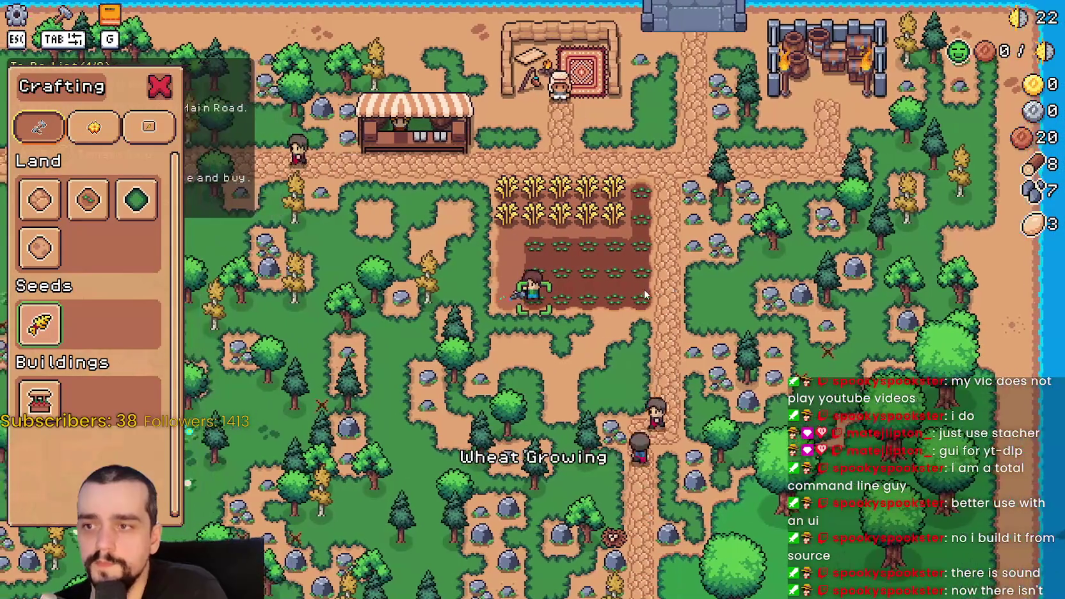
pyautogui.press('w')
pyautogui.press('w')
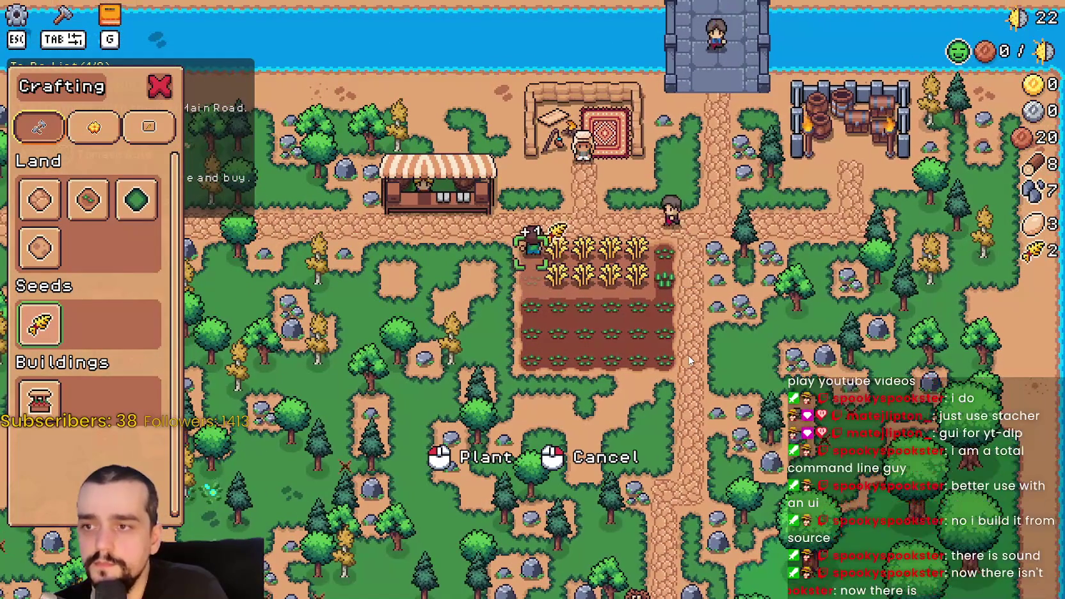
# Step: Water the top row, then harvest the ripe wheat and replant the bottom row
pyautogui.press('d')
pyautogui.press('a')
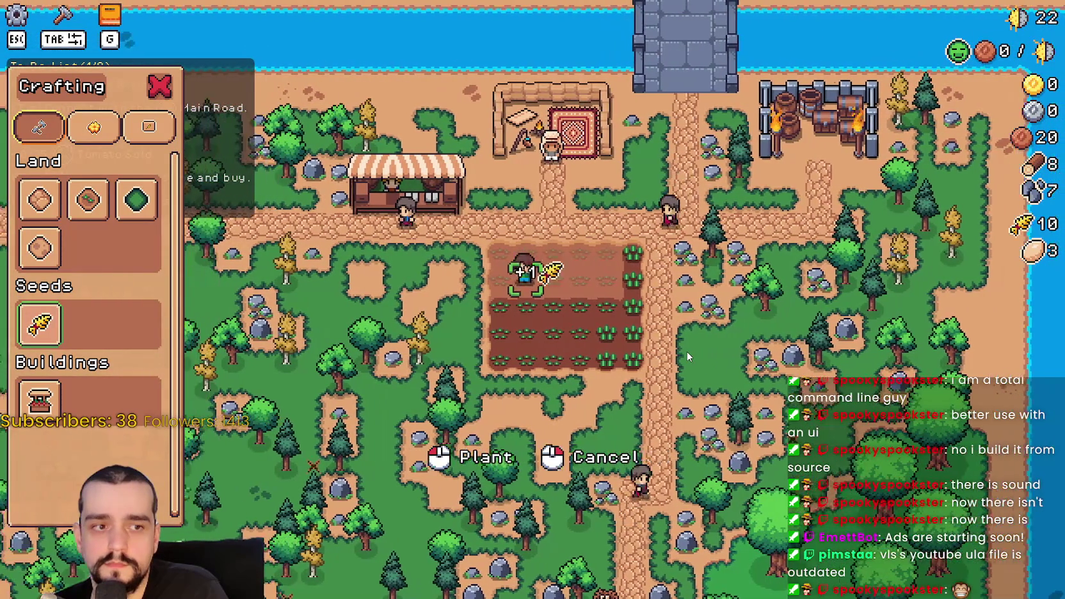
pyautogui.press('s')
pyautogui.press('a')
pyautogui.press('d')
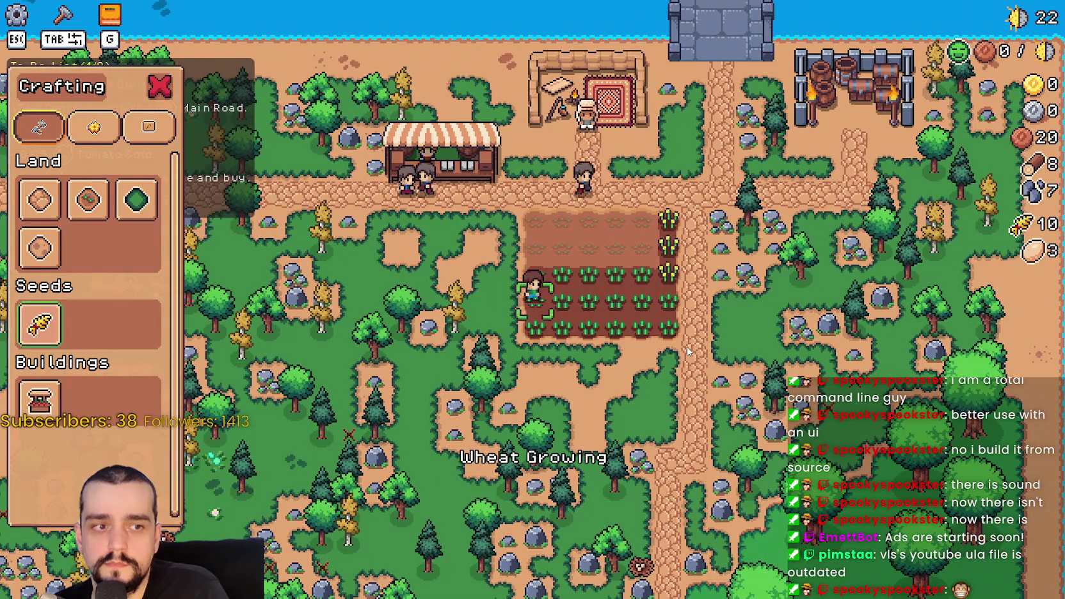
pyautogui.press('w')
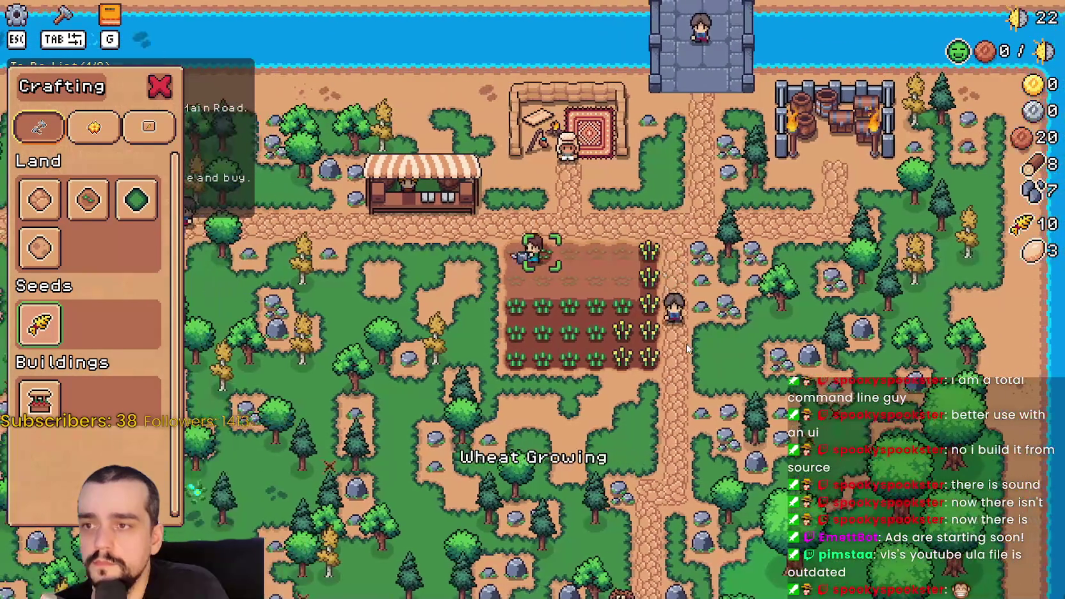
pyautogui.press('d')
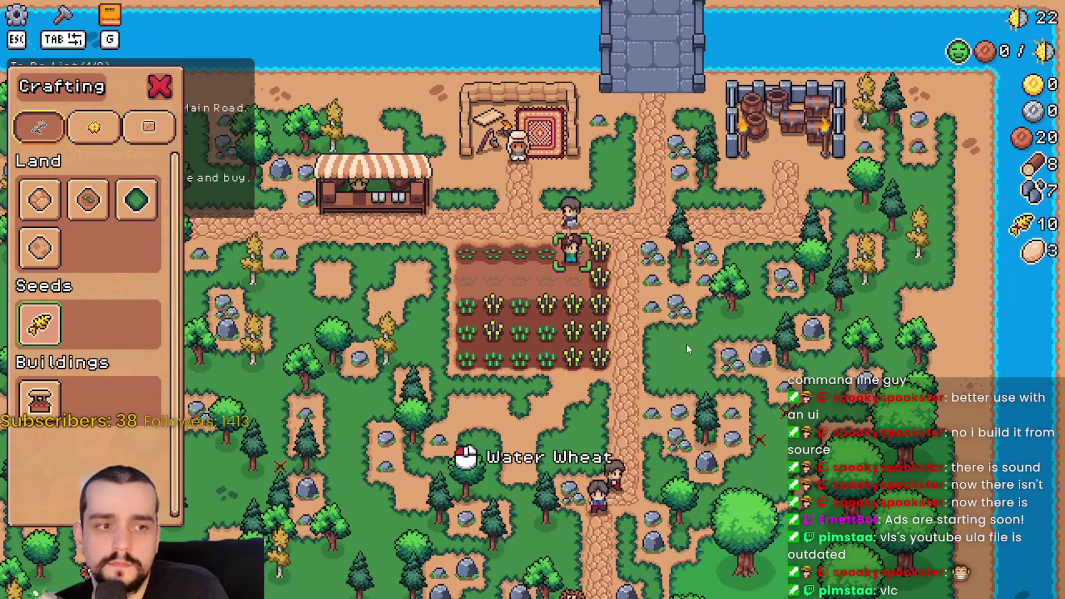
pyautogui.press('a')
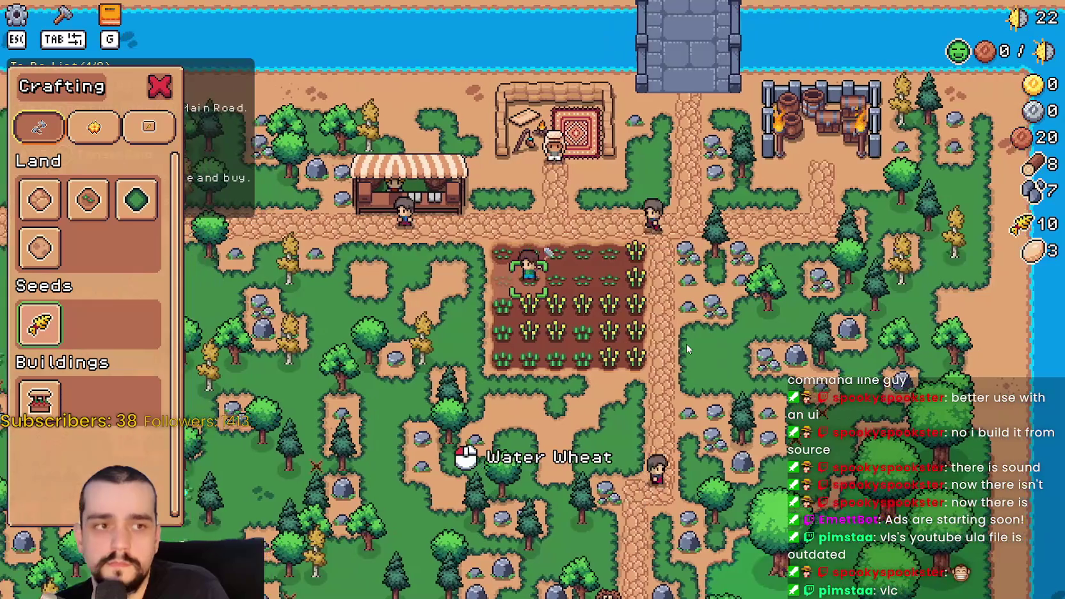
pyautogui.press('d')
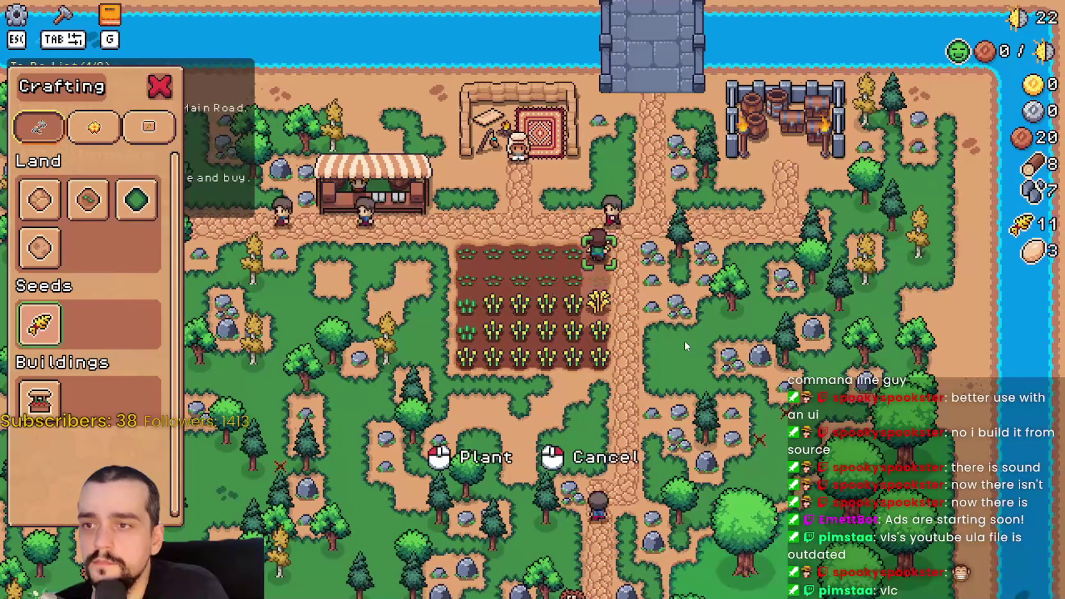
pyautogui.press('s')
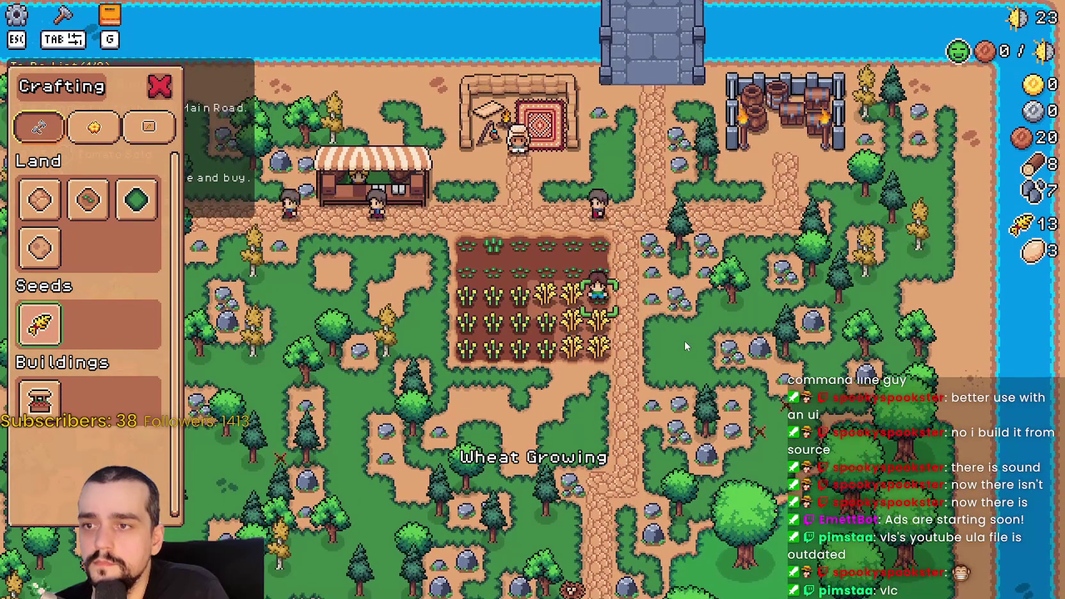
pyautogui.press('a')
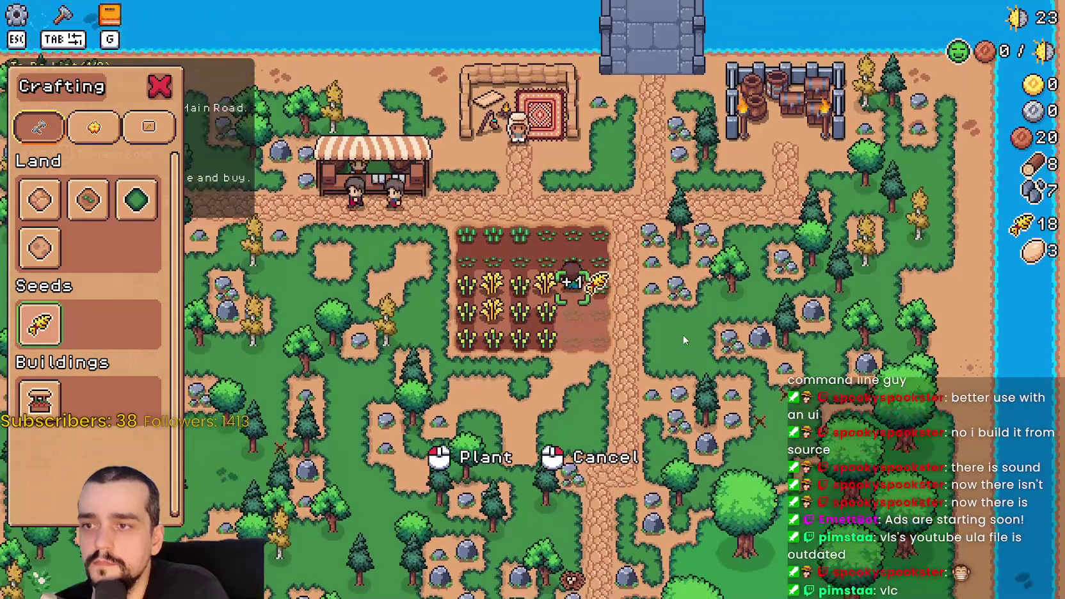
pyautogui.press('s')
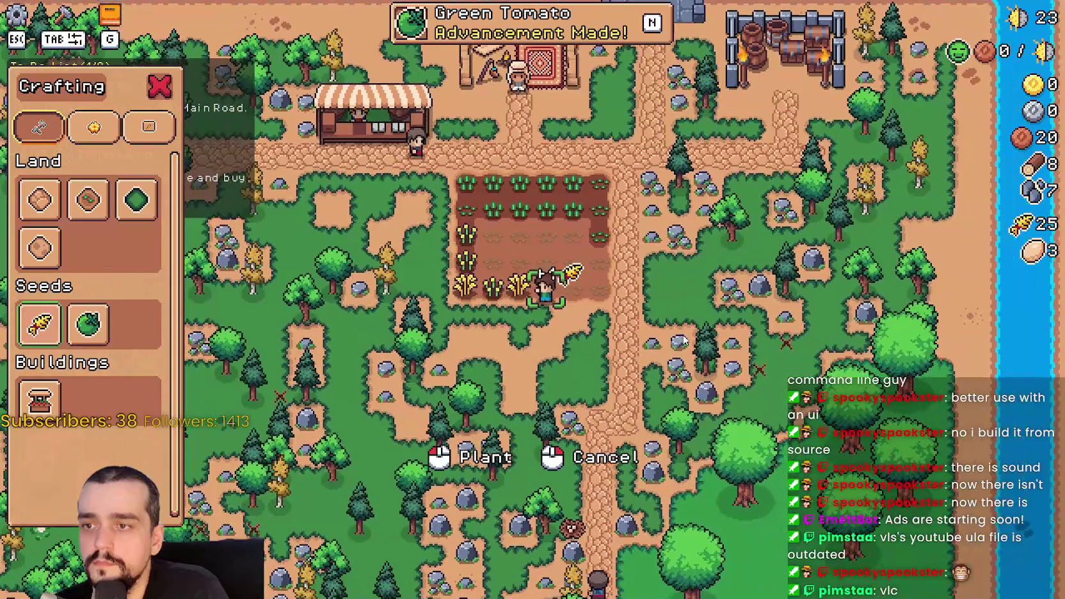
pyautogui.click(682, 339)
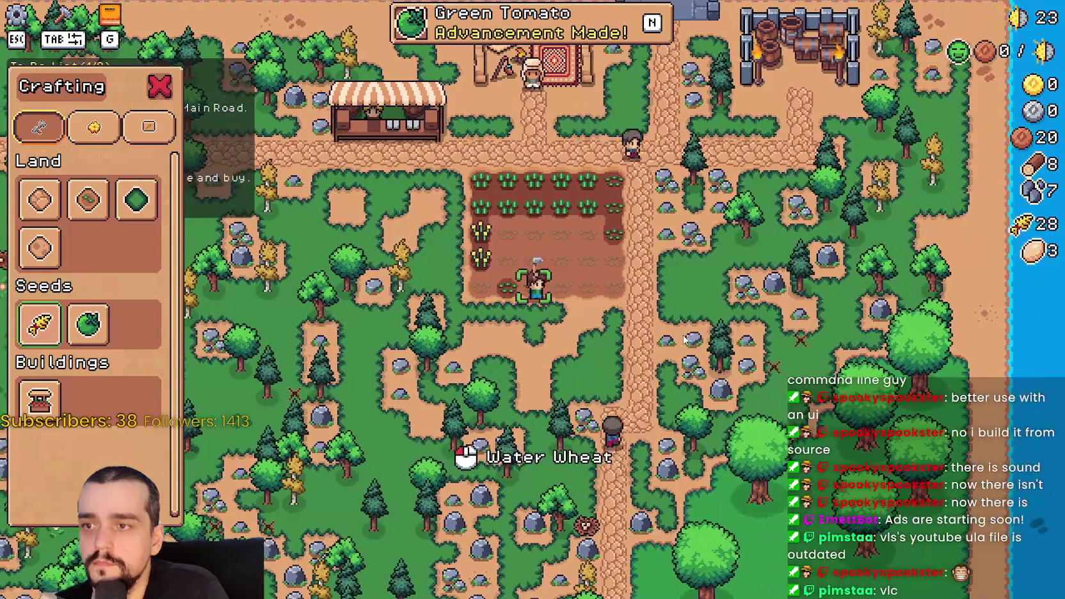
# Step: Harvest ripe wheat along the bottom rows and water the next tile
pyautogui.press('a')
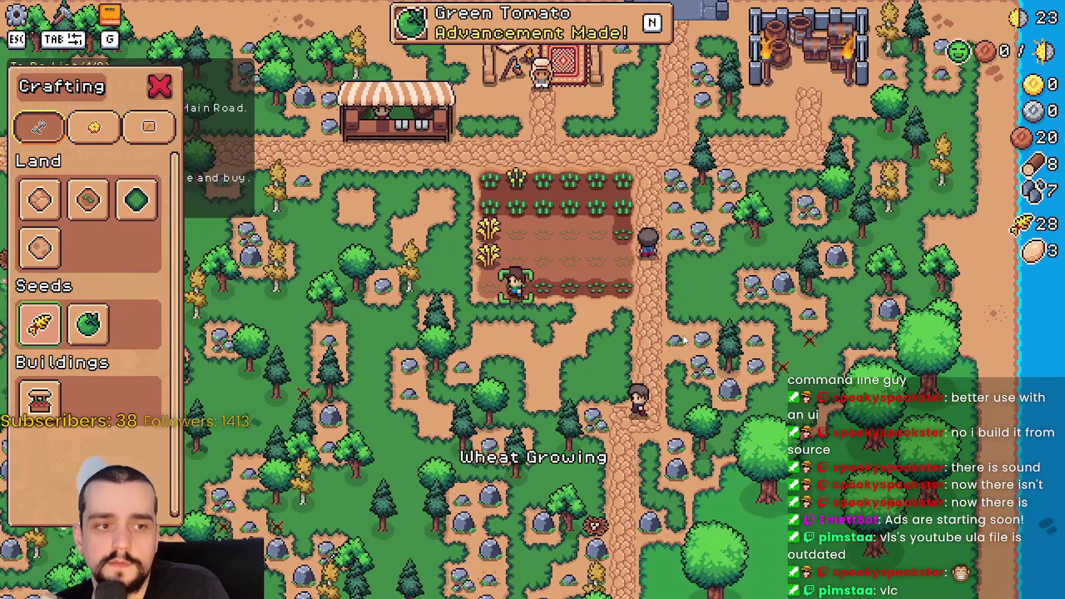
pyautogui.press('a')
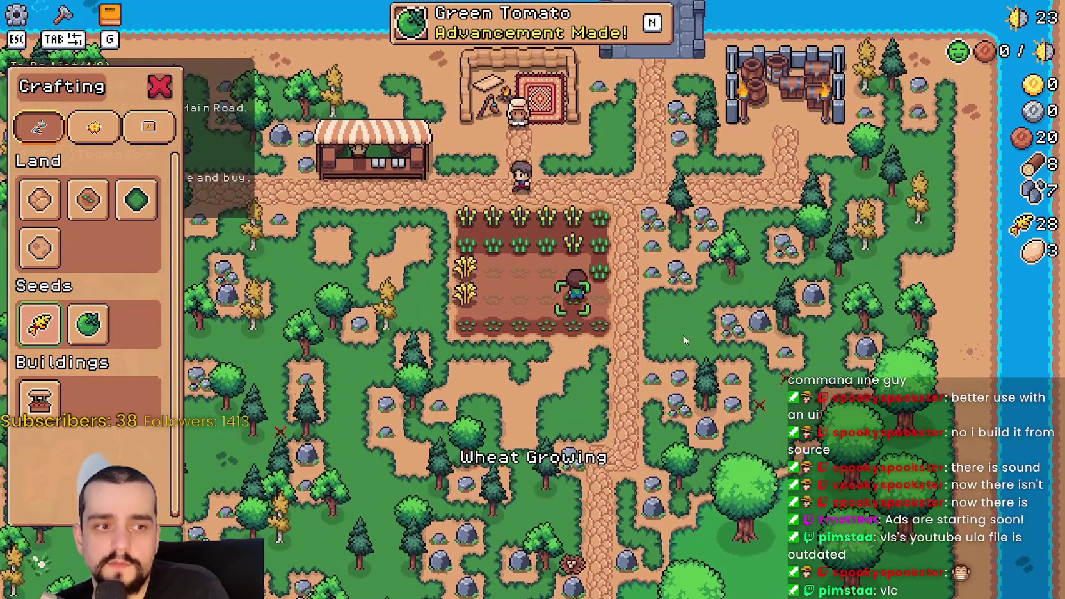
pyautogui.press('w')
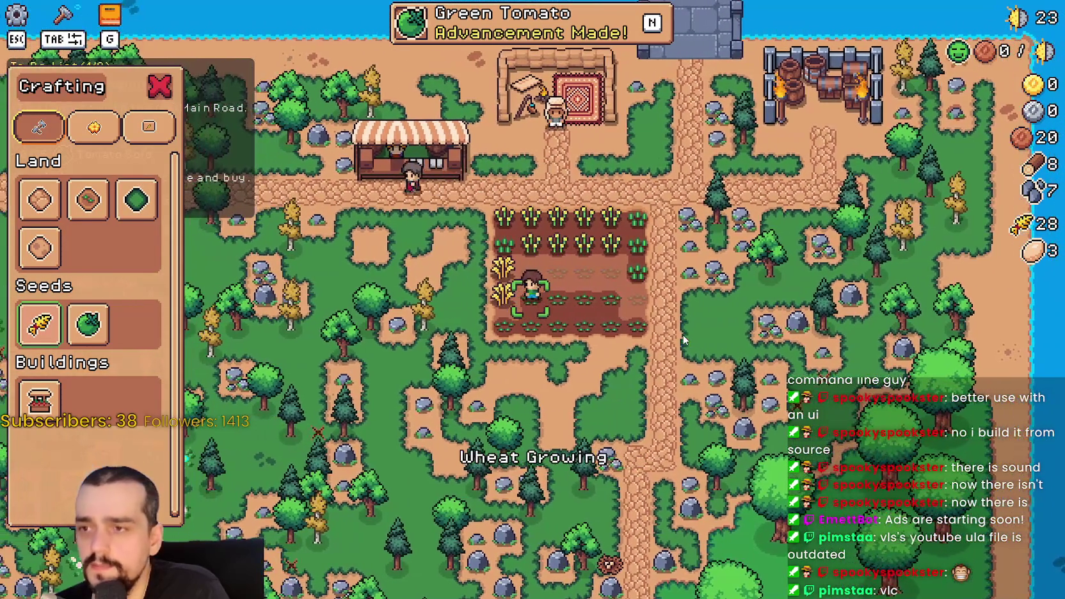
pyautogui.click(682, 335)
pyautogui.click(682, 335)
pyautogui.press('w')
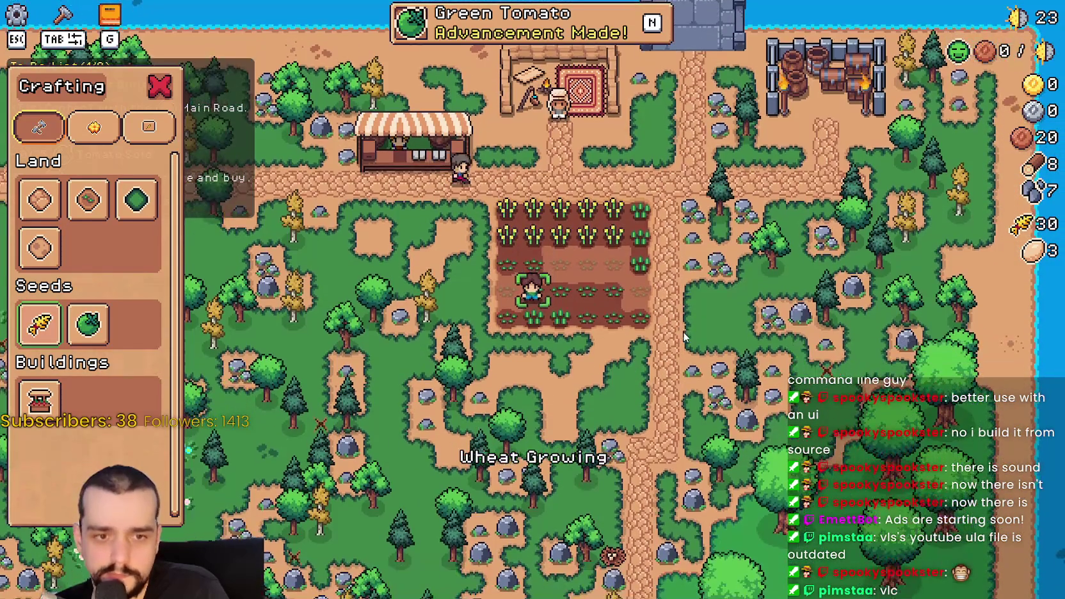
pyautogui.press('d')
pyautogui.click(684, 337)
# Step: Harvest the top rows of wheat, then replant and water the top row
pyautogui.press('d')
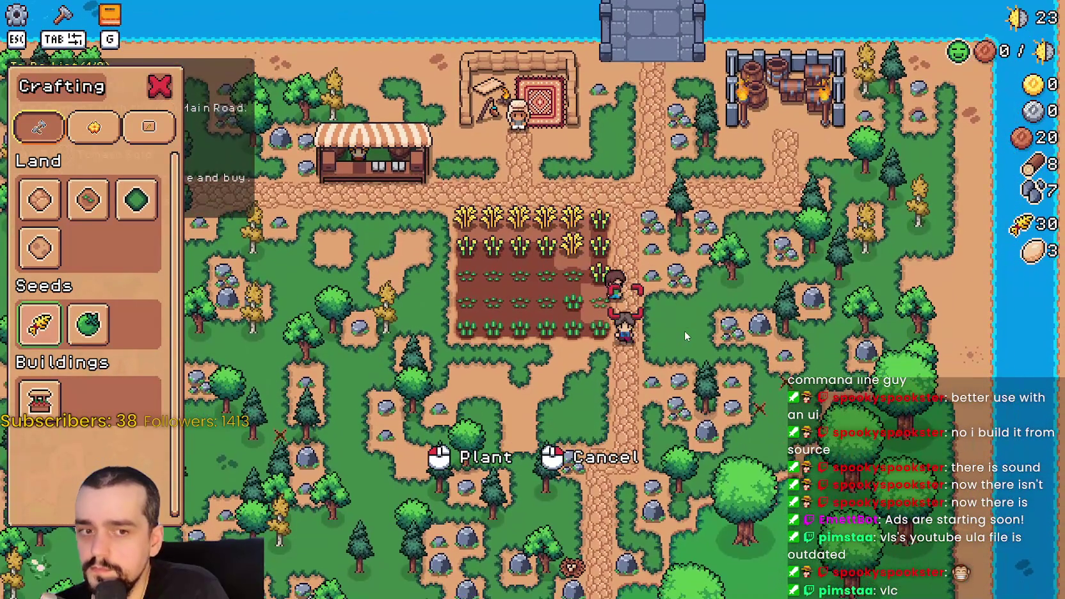
pyautogui.press('w')
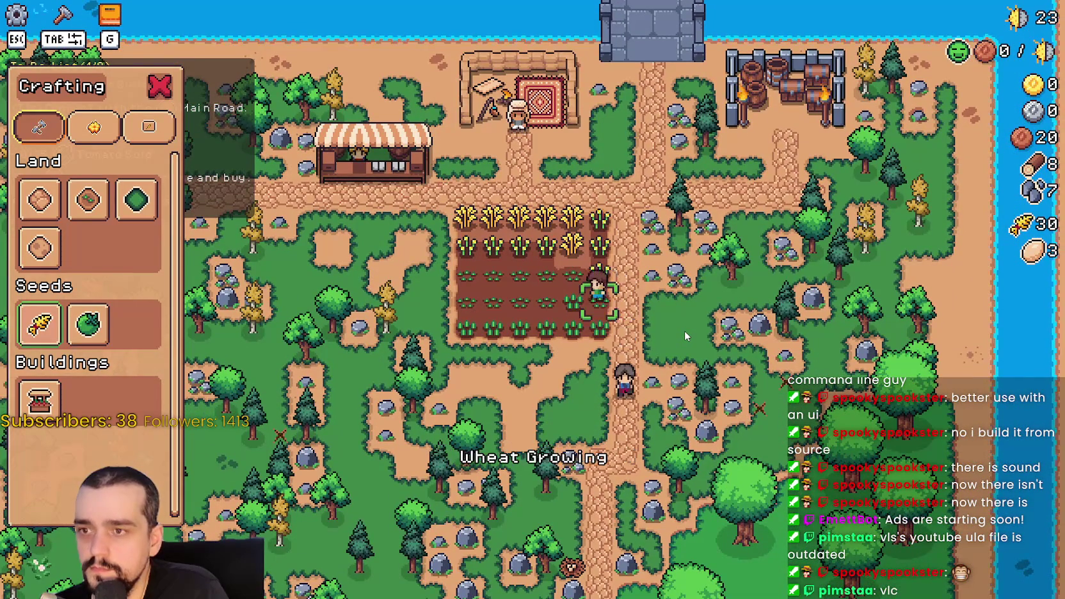
pyautogui.press('a')
pyautogui.click(684, 330)
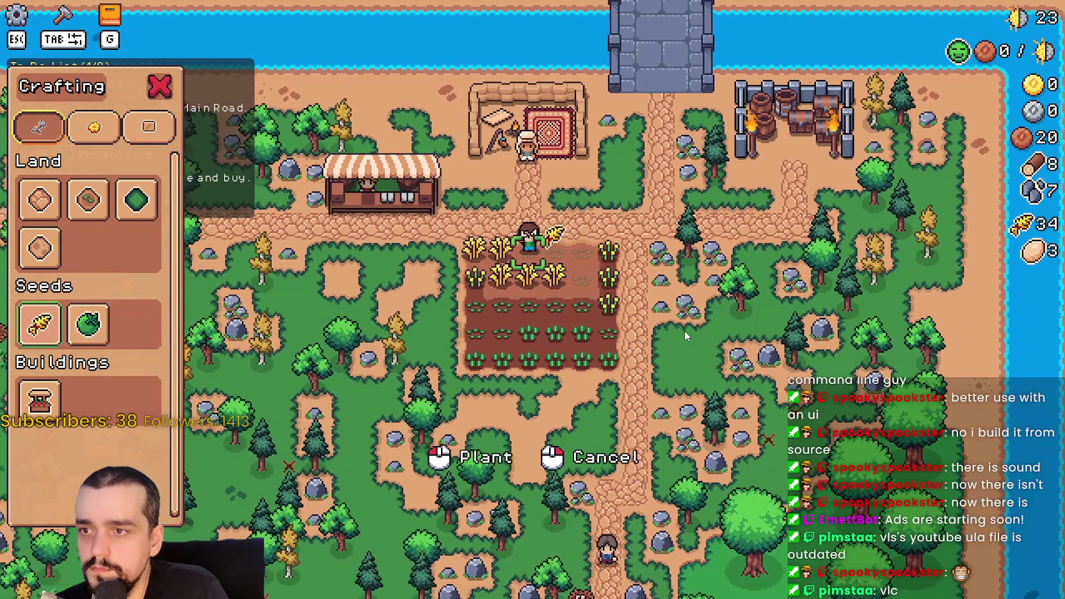
pyautogui.press('s')
pyautogui.click(684, 330)
pyautogui.press('w')
pyautogui.click(684, 330)
pyautogui.click(684, 330)
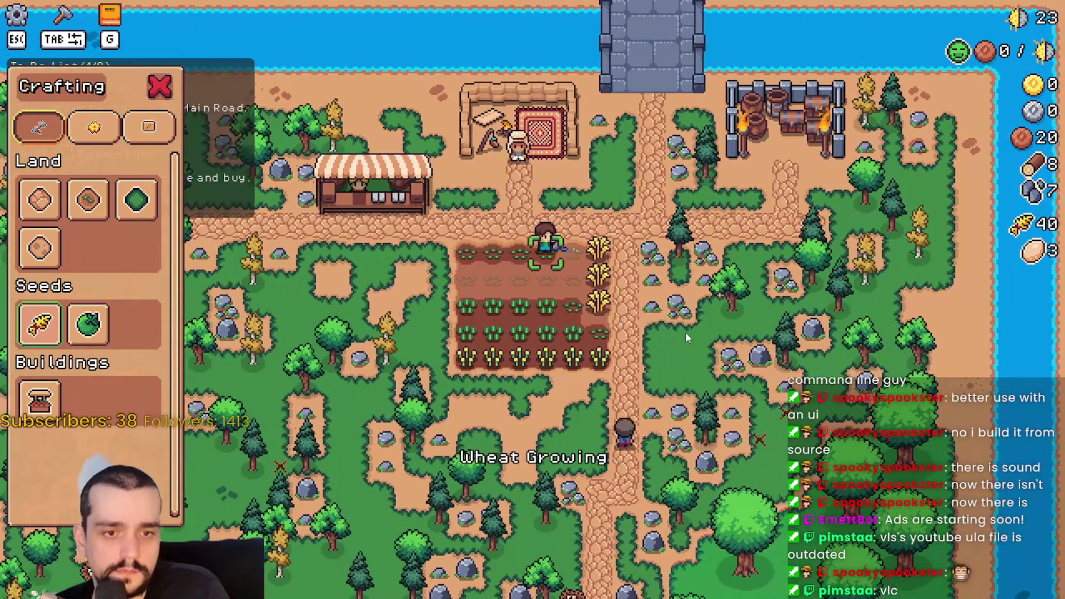
# Step: Replant the harvested tile with wheat and water the dry tiles nearby
pyautogui.press('d')
pyautogui.press('a')
pyautogui.press('s')
pyautogui.click(685, 331)
pyautogui.click(685, 330)
pyautogui.press('a')
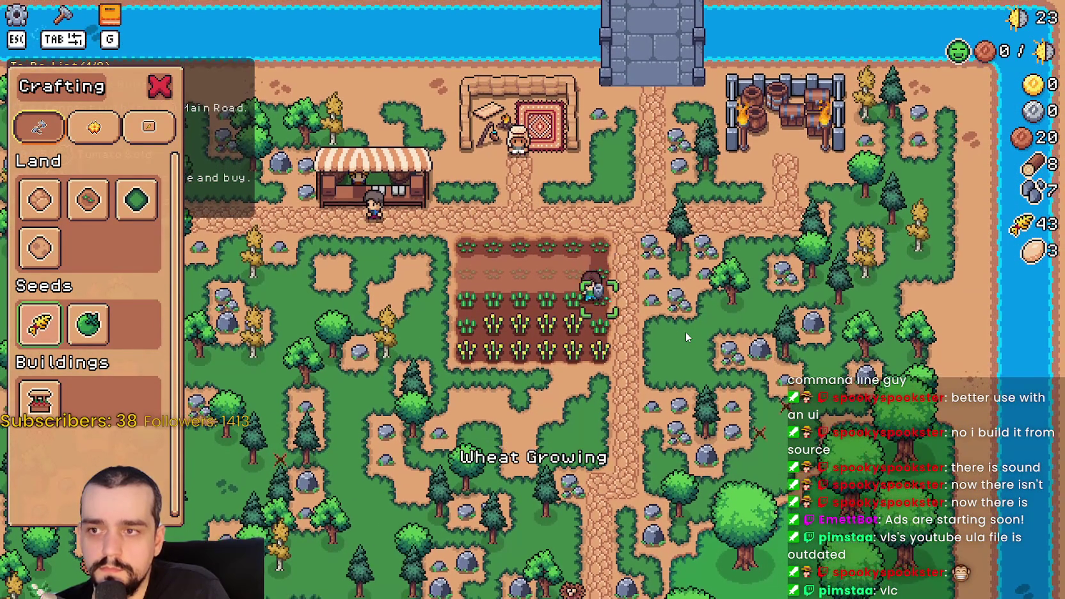
pyautogui.press('s')
pyautogui.press('a')
pyautogui.click(685, 331)
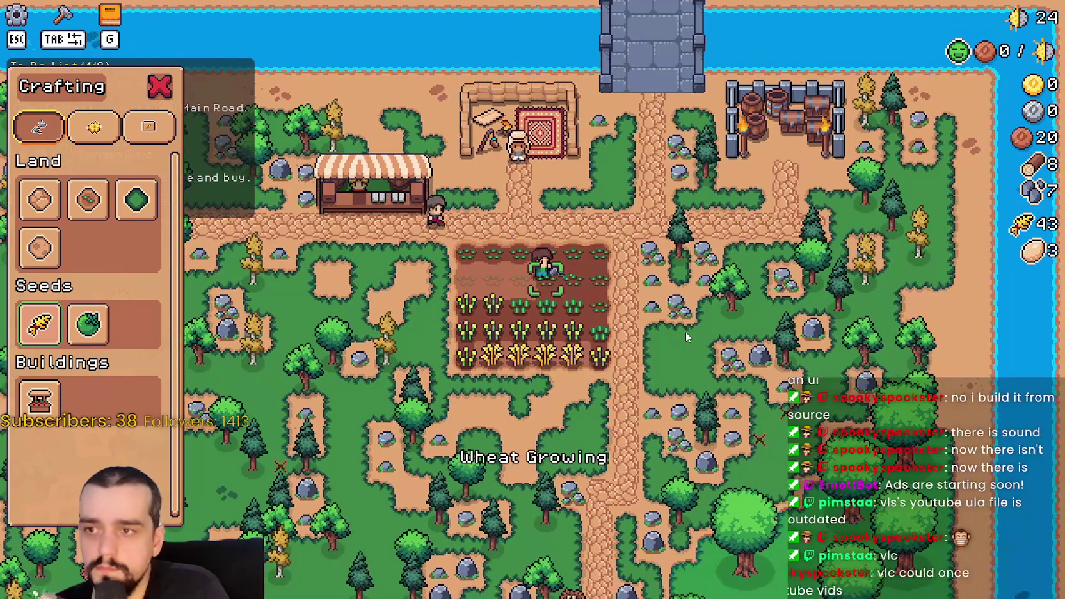
pyautogui.press('a')
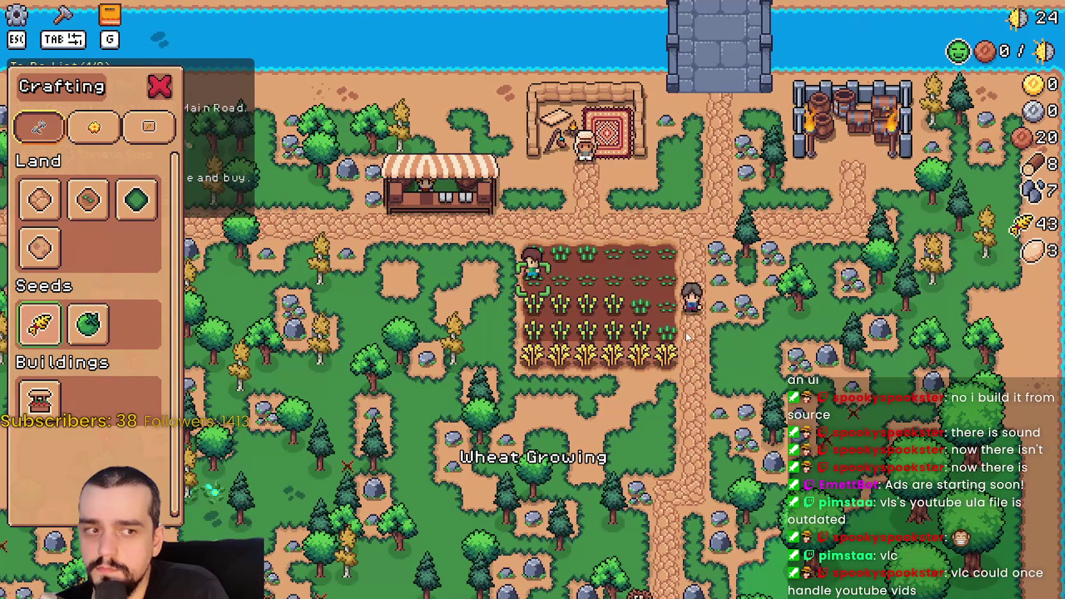
# Step: Harvest the remaining ripe wheat across the lower rows
pyautogui.press('a')
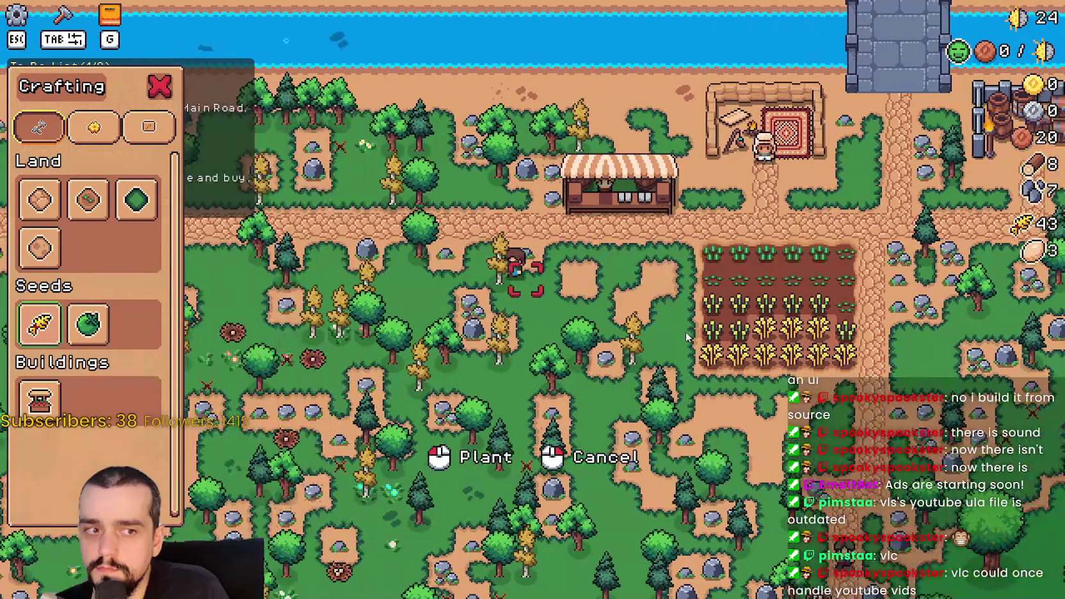
pyautogui.press('d')
pyautogui.press('s')
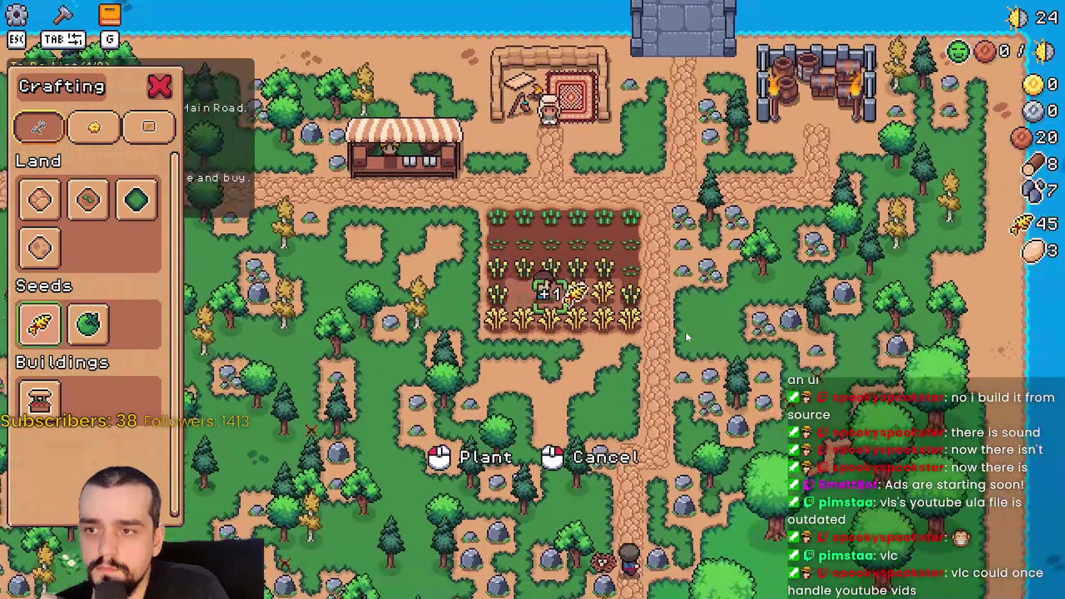
pyautogui.press('a')
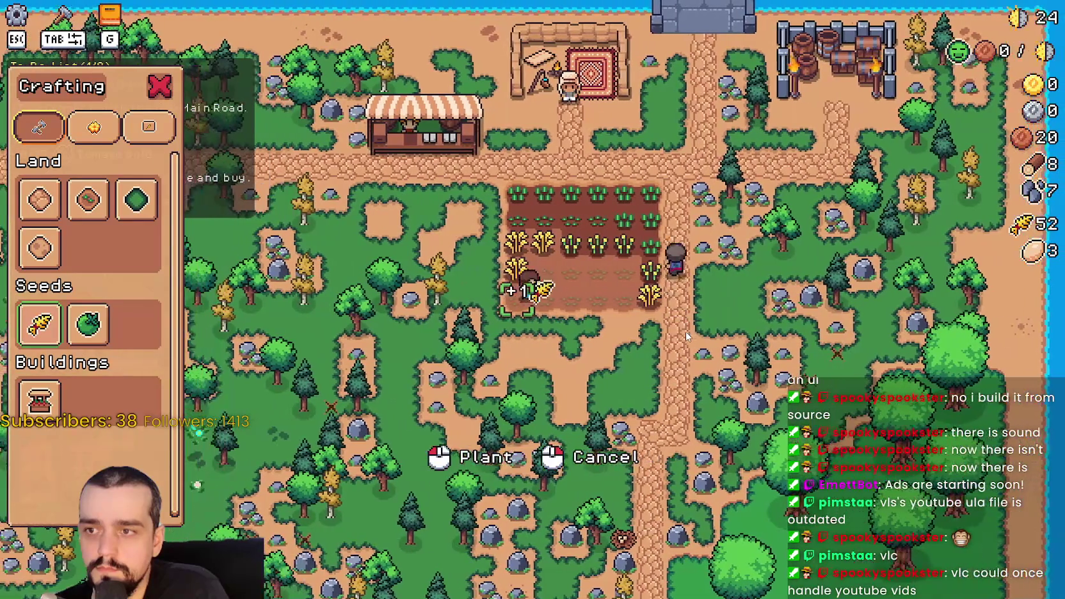
pyautogui.press('w')
pyautogui.press('d')
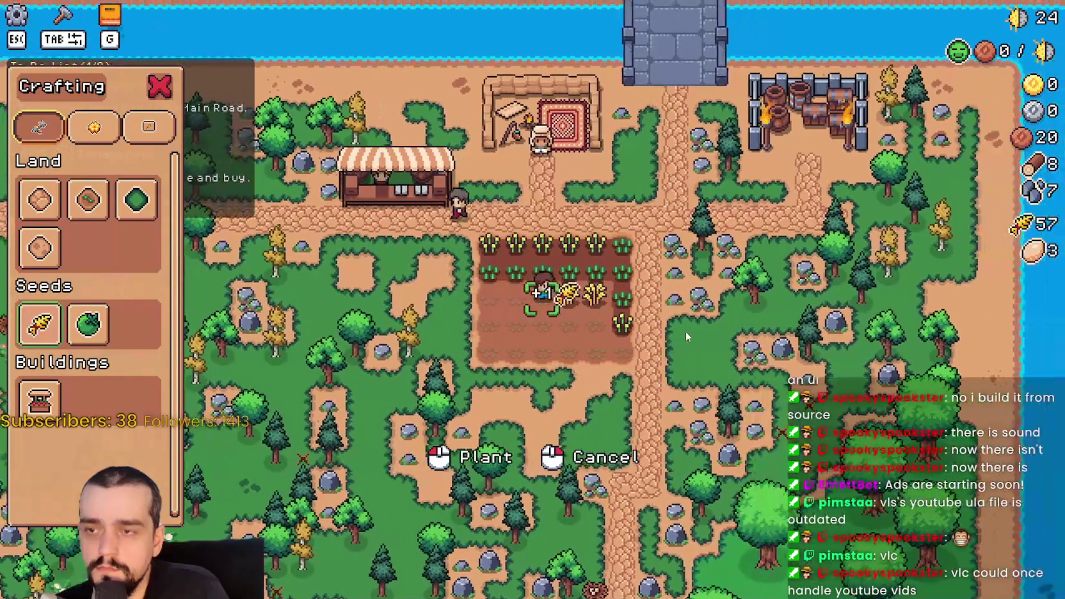
pyautogui.press('d')
pyautogui.press('s')
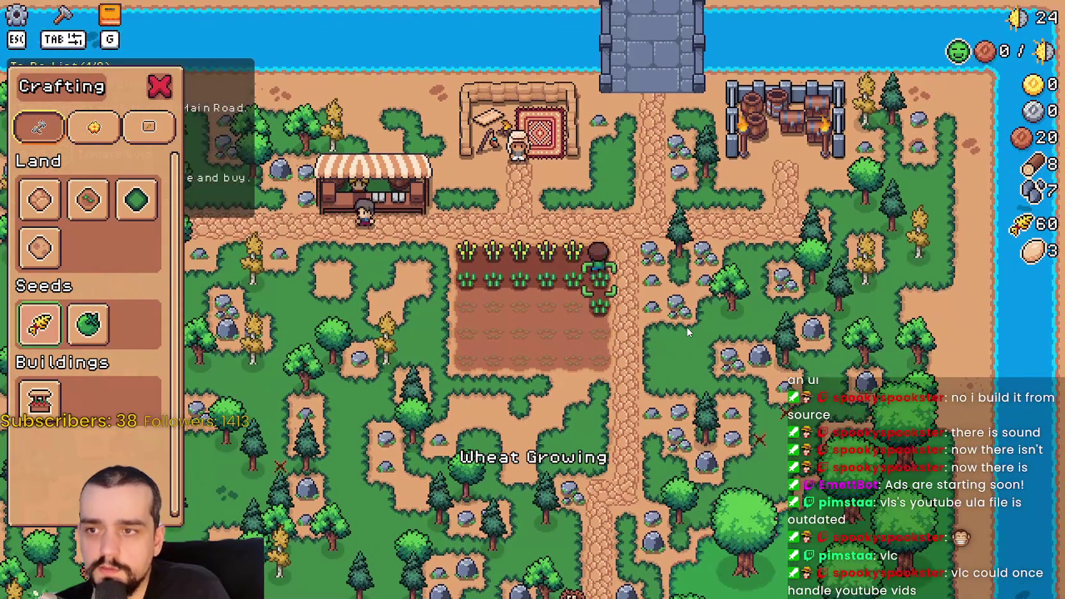
pyautogui.press('a')
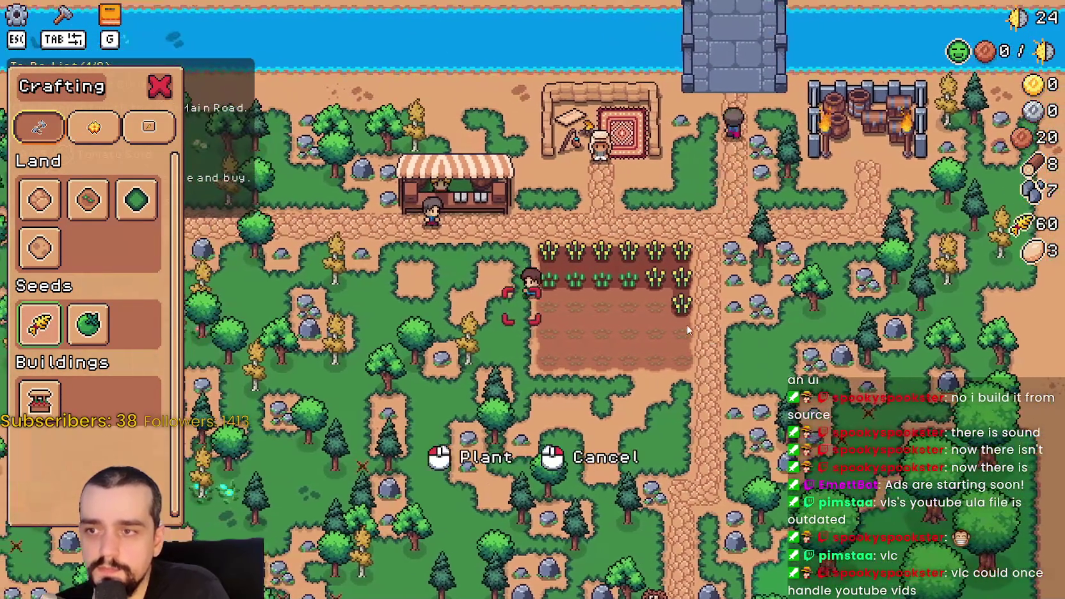
# Step: Plant wheat sprouts across the emptied third, fourth and fifth rows
pyautogui.click(687, 329)
pyautogui.press('d')
pyautogui.click(678, 320)
pyautogui.click(668, 313)
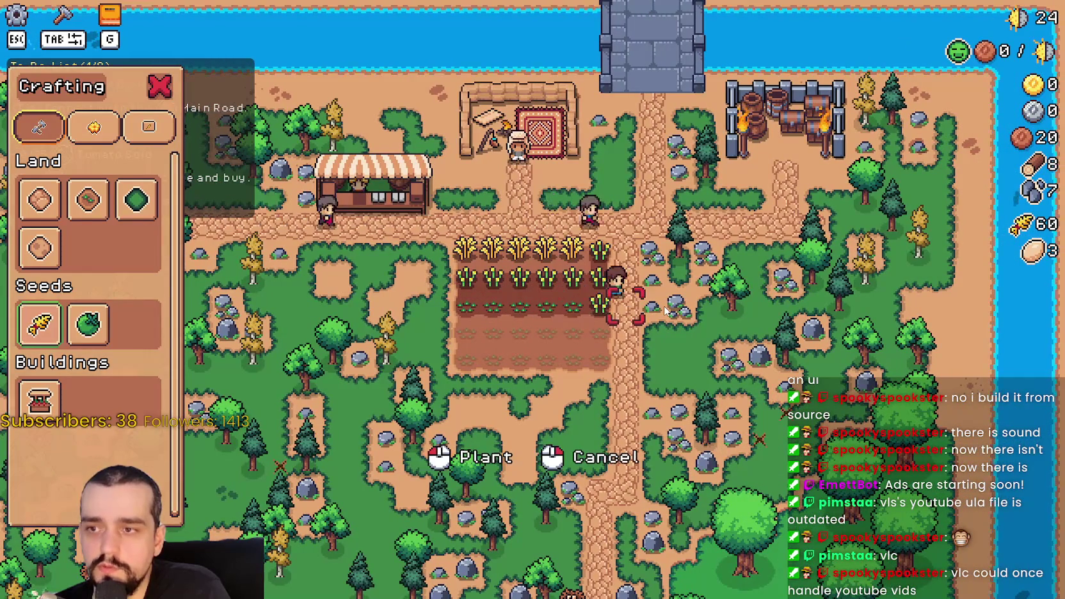
pyautogui.press('s')
pyautogui.click(664, 307)
pyautogui.press('a')
pyautogui.click(672, 308)
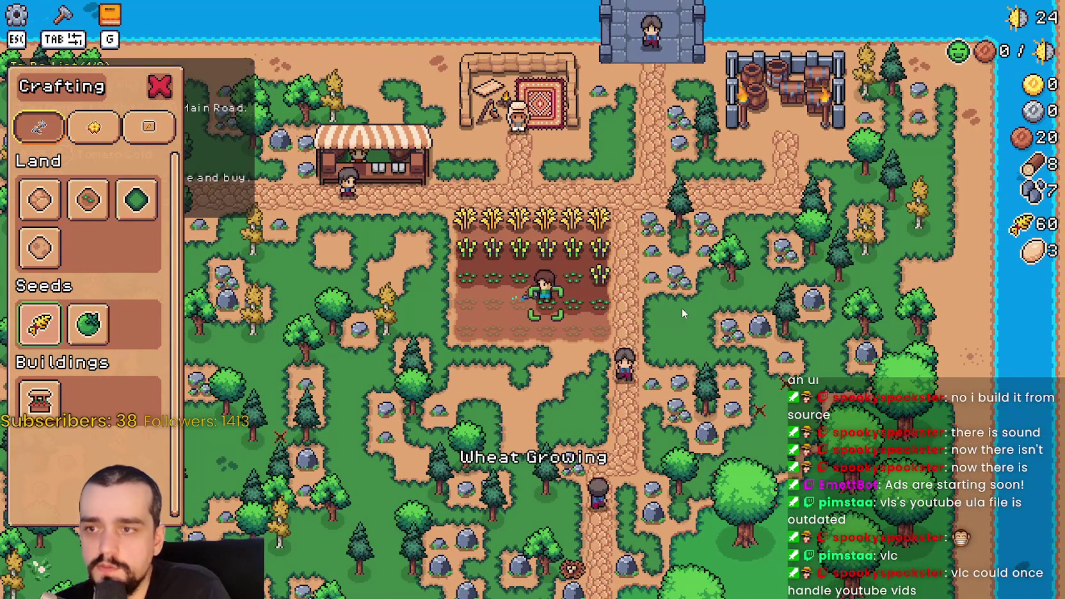
pyautogui.click(682, 307)
pyautogui.press('s')
pyautogui.press('a')
pyautogui.click(639, 333)
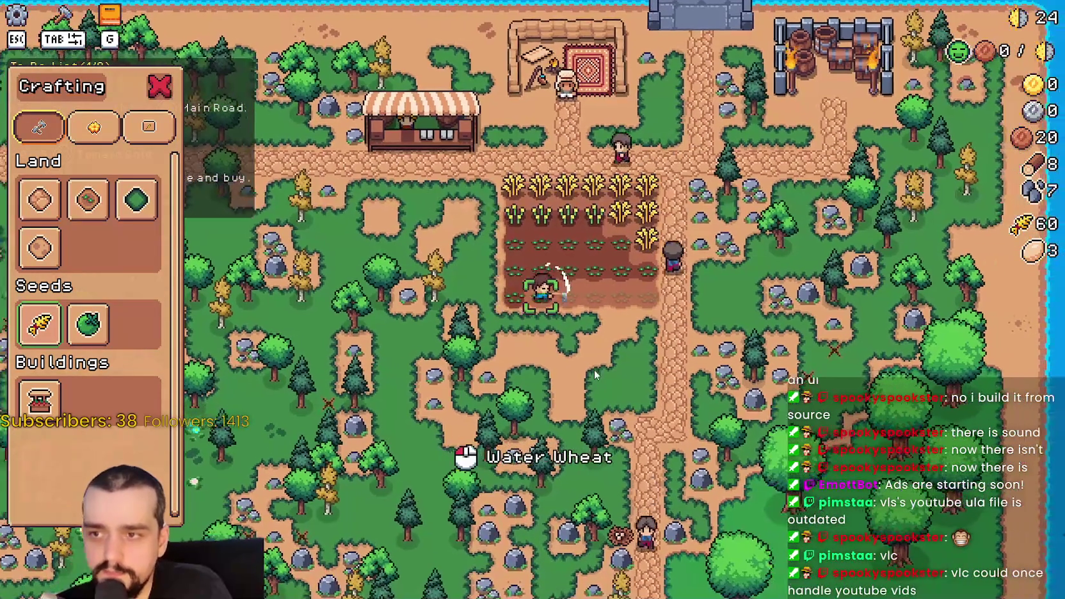
pyautogui.click(607, 355)
# Step: Harvest the last ripe wheat to reach 73, then open the Market's sell window
pyautogui.press('d')
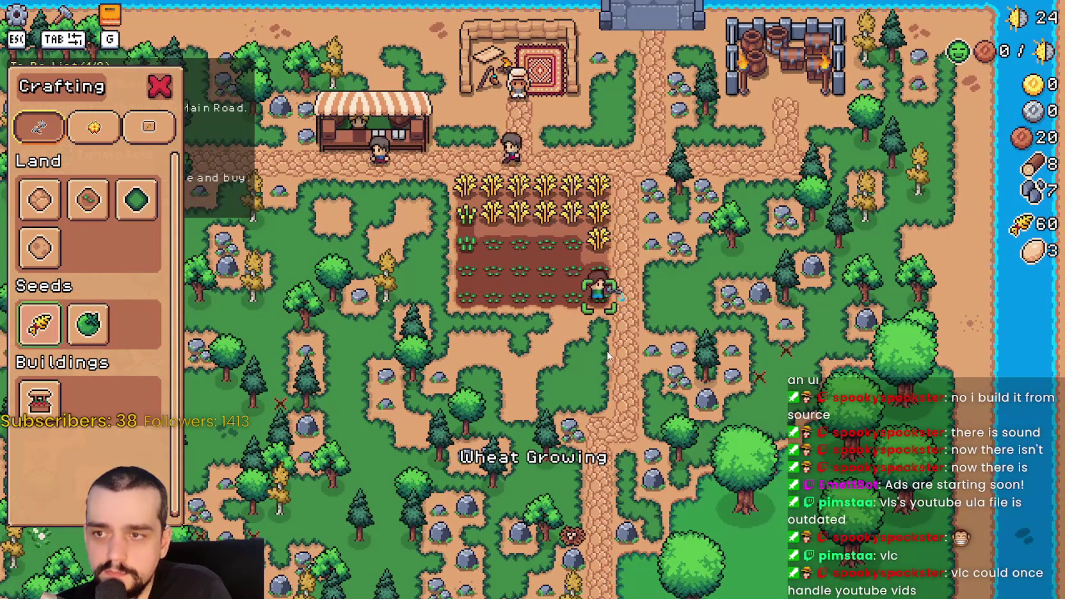
pyautogui.press('w')
pyautogui.click(607, 356)
pyautogui.click(606, 351)
pyautogui.press('a')
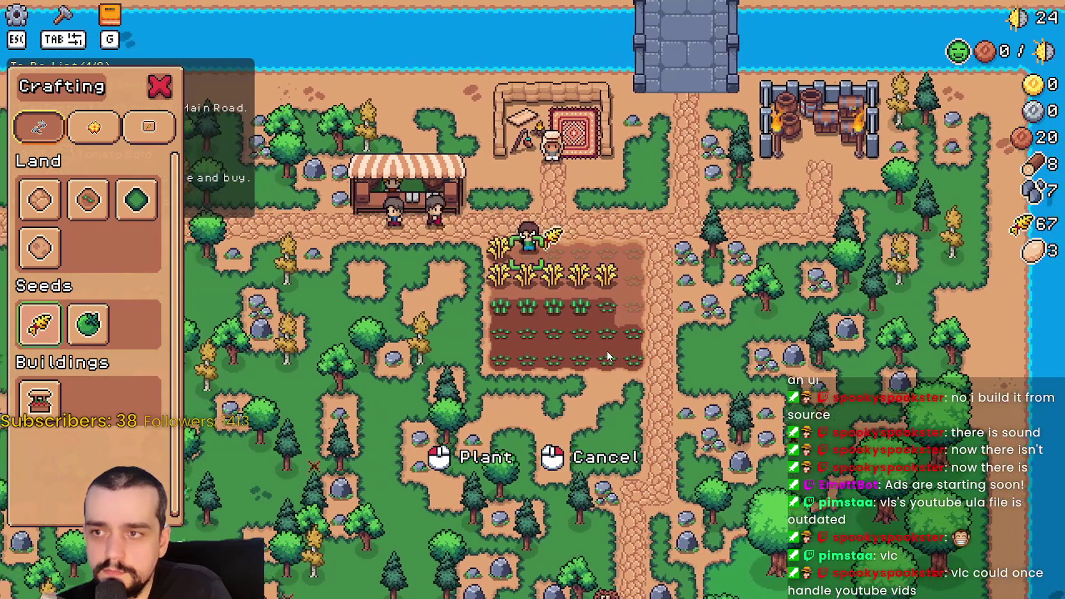
pyautogui.press('d')
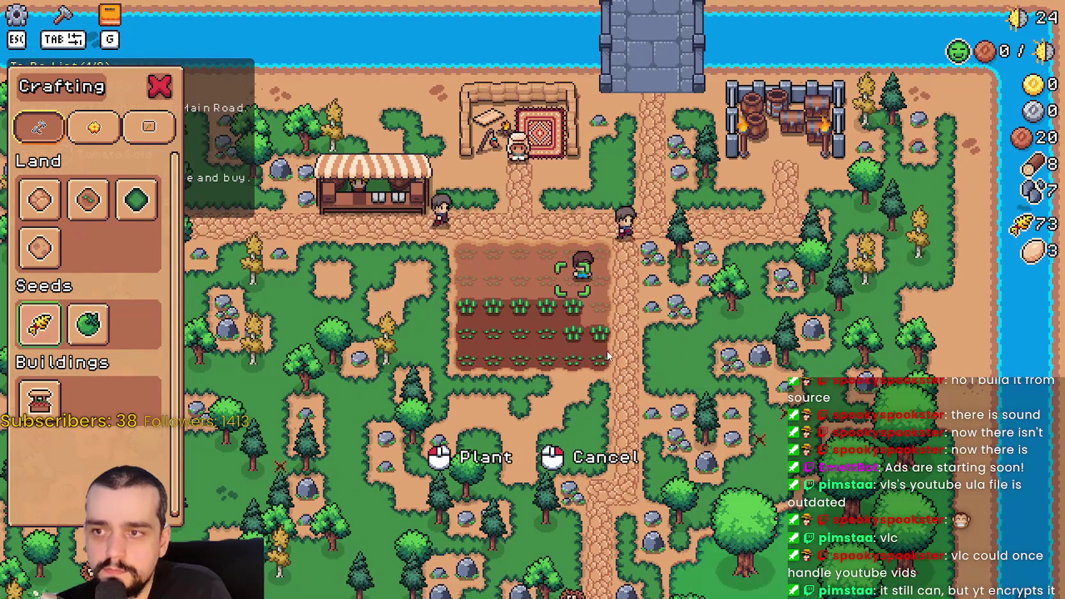
pyautogui.press('s')
pyautogui.press('d')
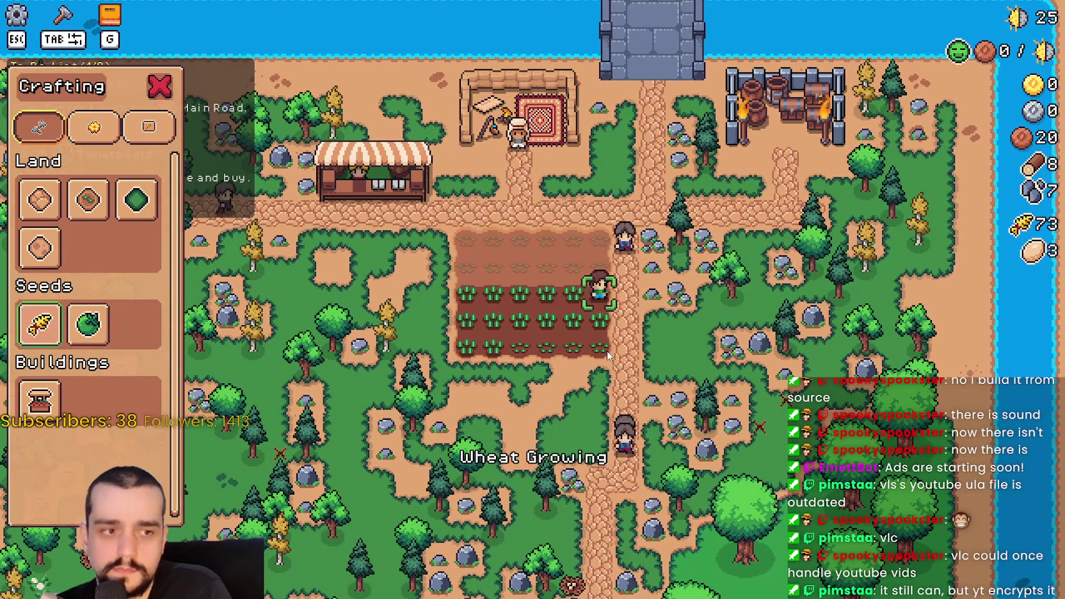
pyautogui.press('a')
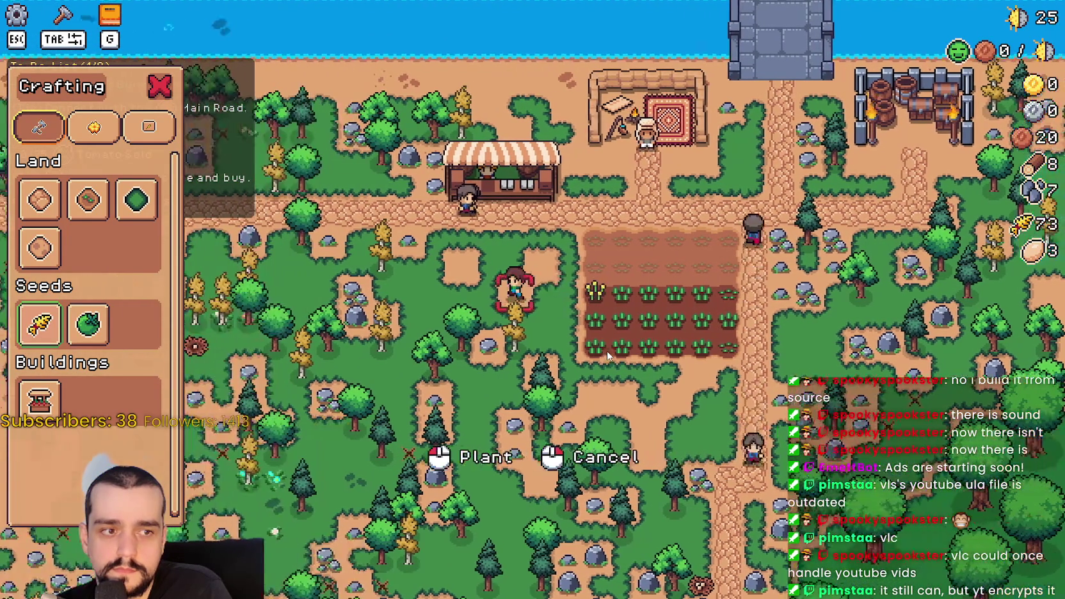
pyautogui.press('w')
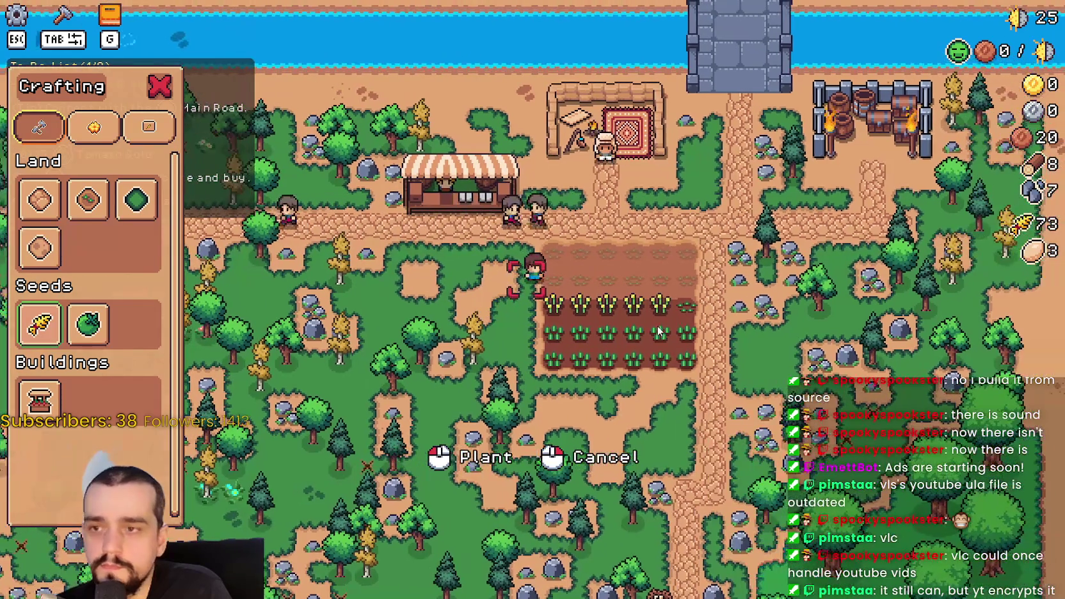
pyautogui.press('Tab')
# Step: Put one wheat up for sale at the Market, close it, and select the dirt tile
pyautogui.press('e')
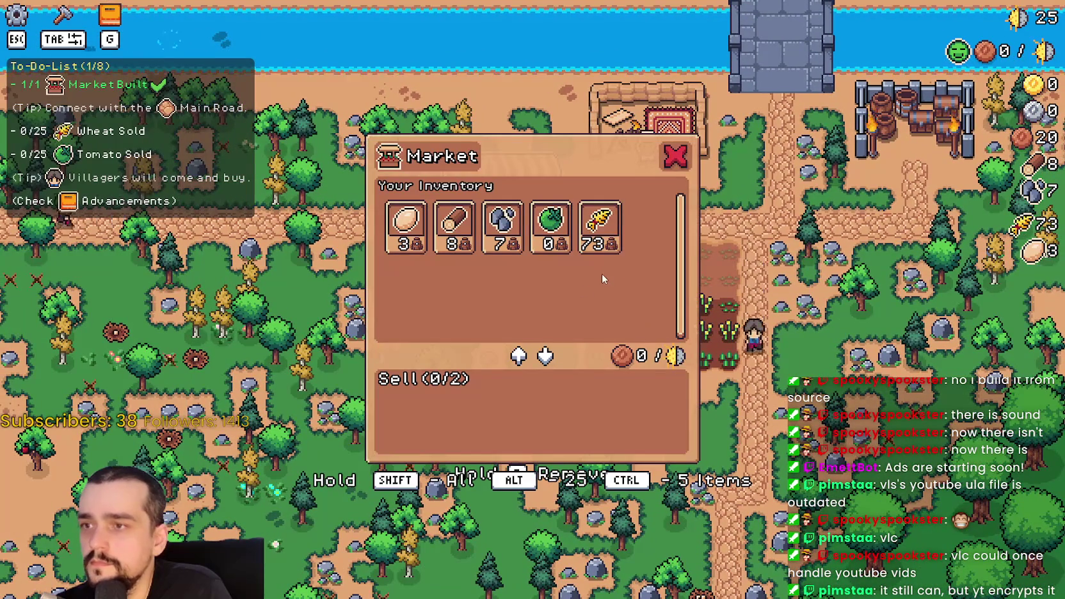
pyautogui.click(599, 227)
pyautogui.press('Tab')
pyautogui.click(88, 199)
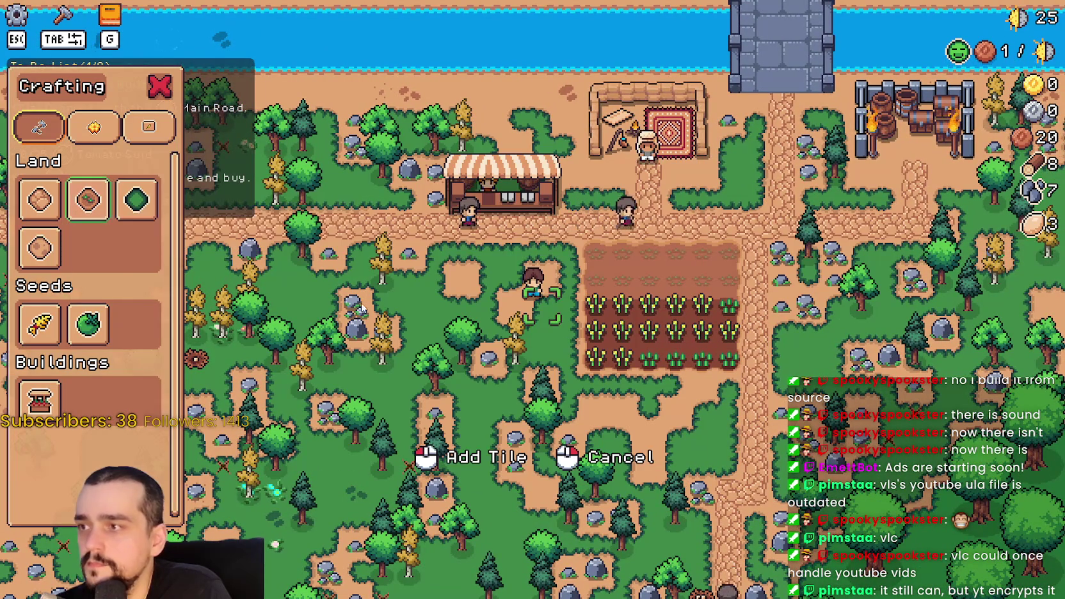
# Step: Lay dirt tiles south, west, north and east to outline a square plot
pyautogui.press('s')
pyautogui.click(607, 369)
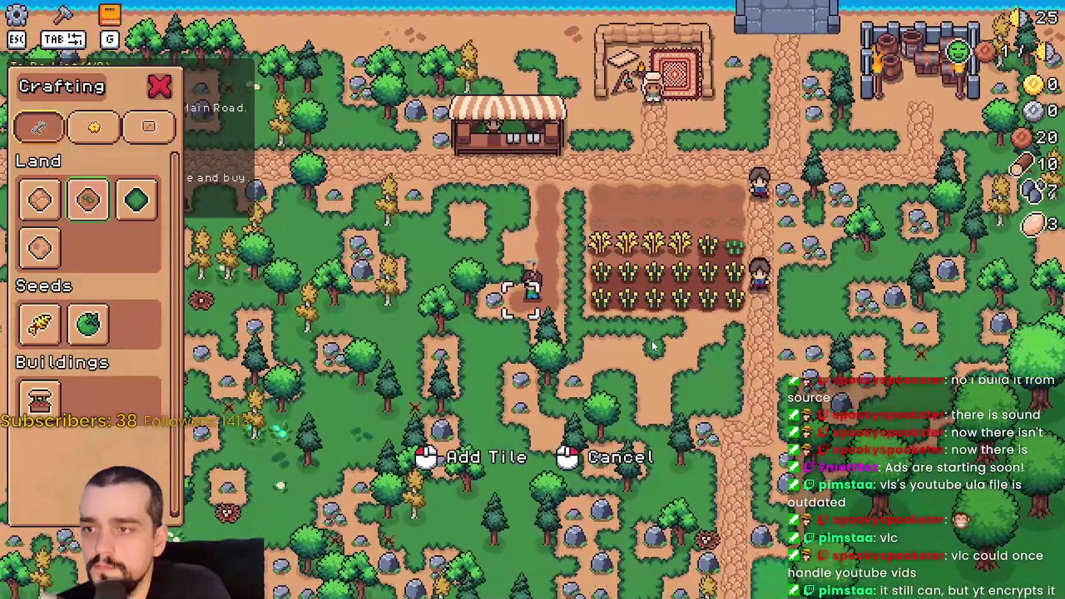
pyautogui.press('a')
pyautogui.click(652, 345)
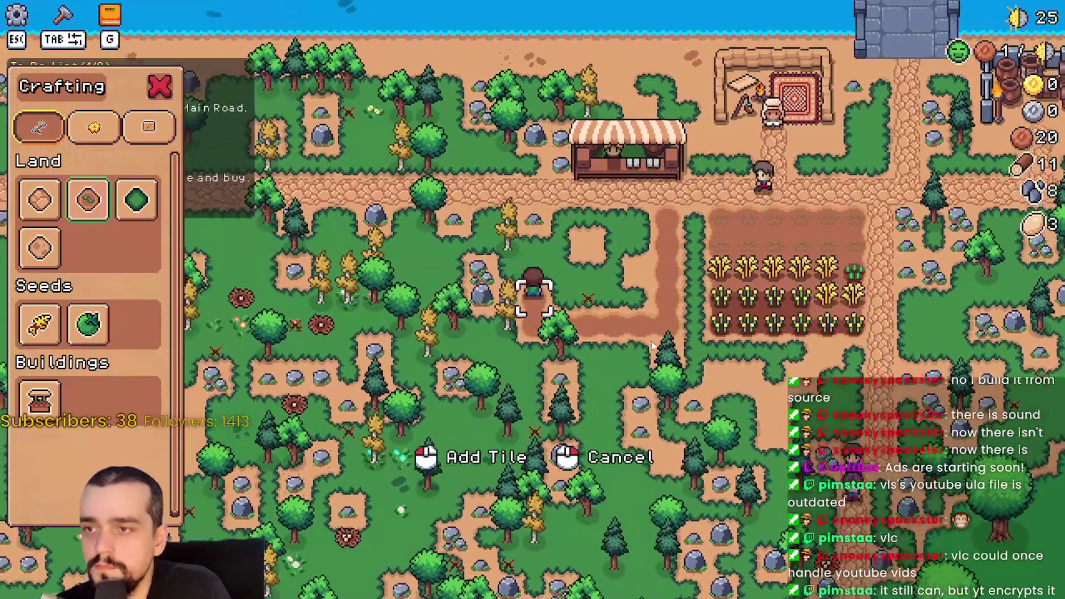
pyautogui.press('w')
pyautogui.click(651, 345)
pyautogui.press('d')
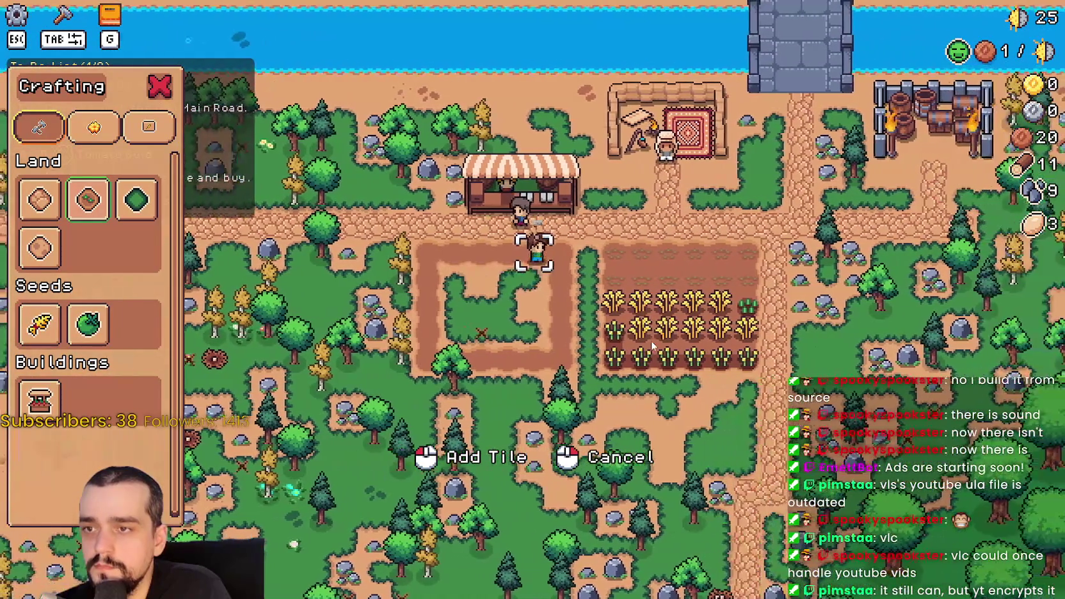
# Step: Fill the grass inside the plot outline with dirt
pyautogui.press('a')
pyautogui.click(651, 345)
pyautogui.press('s')
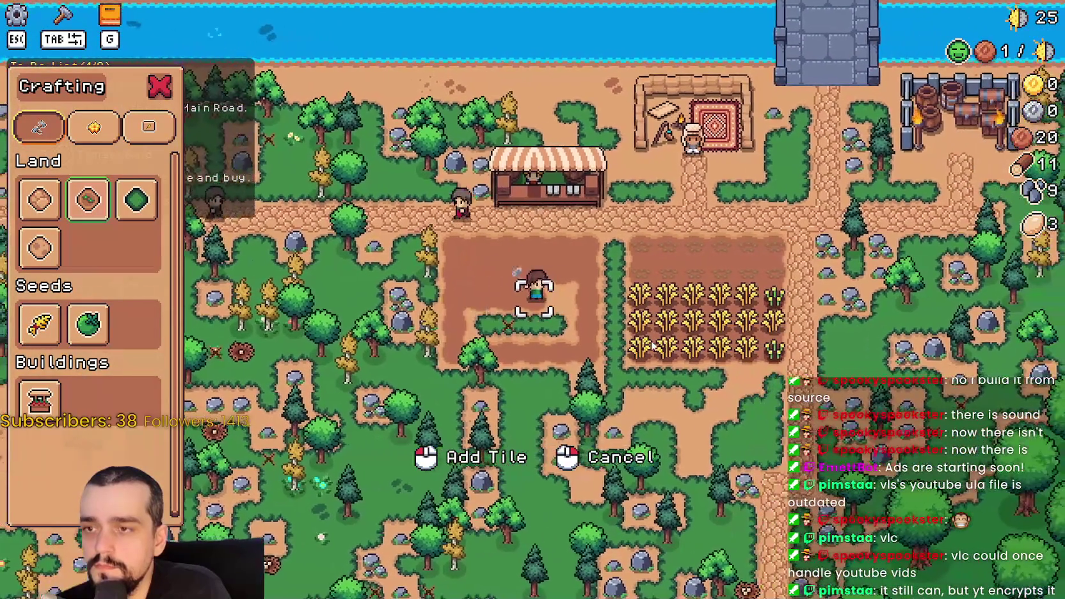
pyautogui.press('s')
pyautogui.click(651, 346)
pyautogui.press('a')
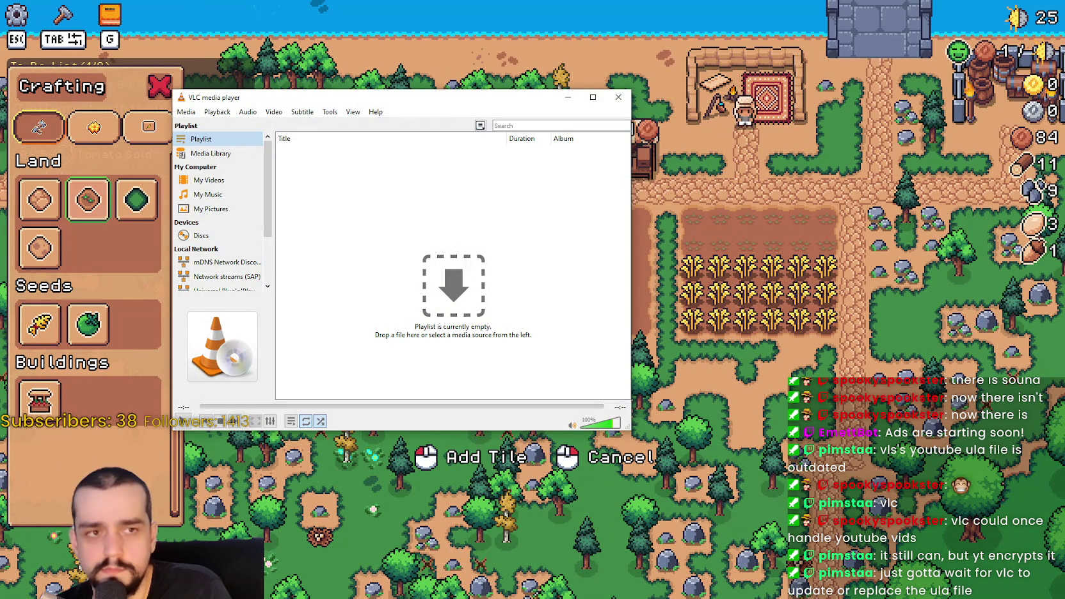
# Step: Try playing the pre-filled network stream address, then enlarge the VLC window
pyautogui.click(186, 111)
pyautogui.click(225, 173)
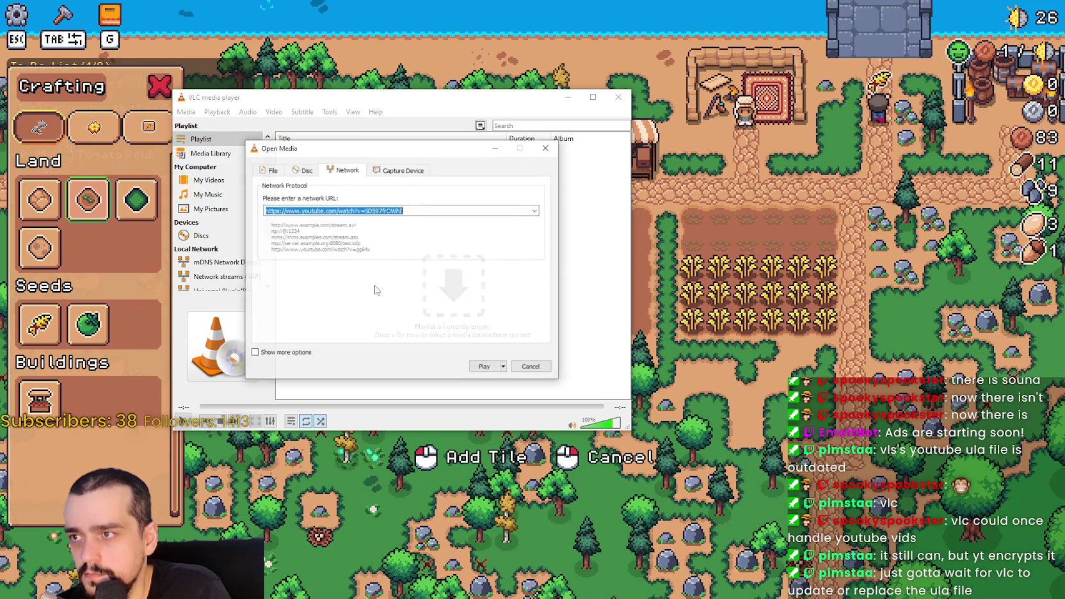
pyautogui.click(496, 370)
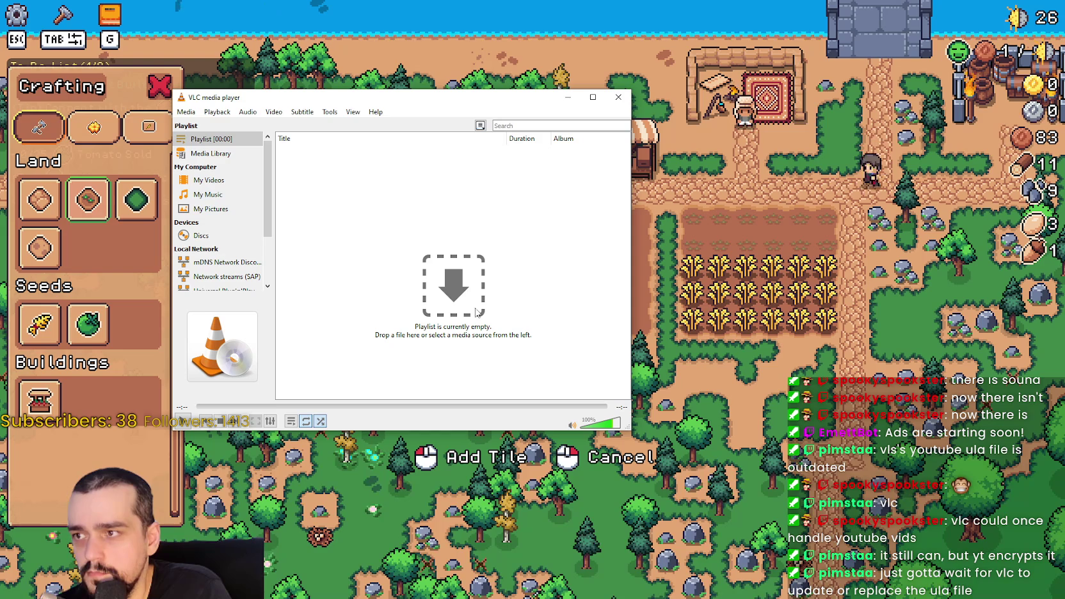
pyautogui.moveTo(625, 425); pyautogui.dragTo(818, 457)
# Step: Reopen Open Network Stream, check the DirectShow capture device settings, then cancel
pyautogui.click(186, 111)
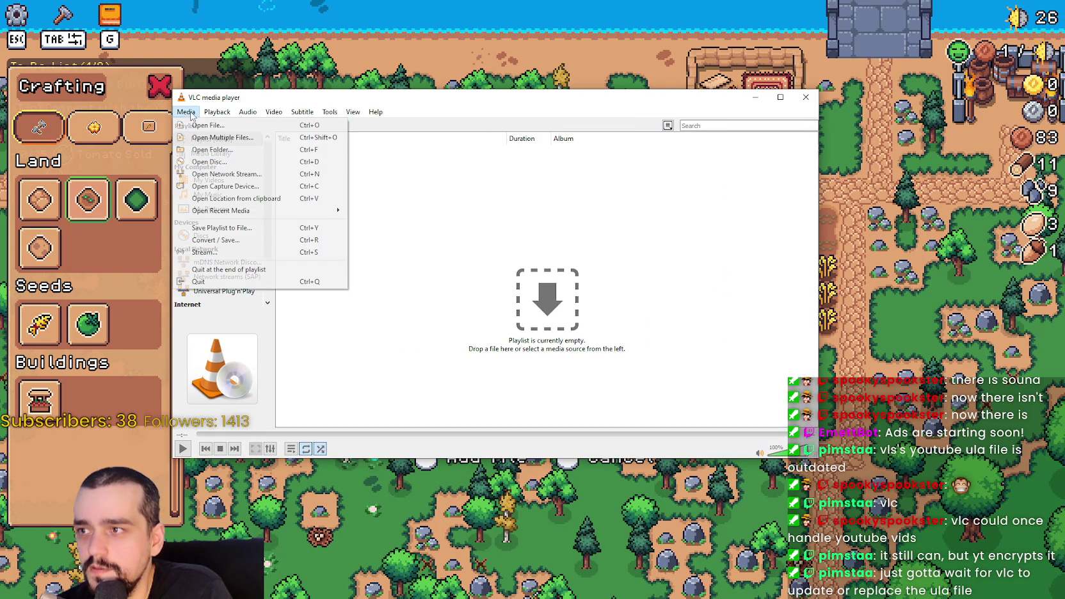
pyautogui.click(233, 174)
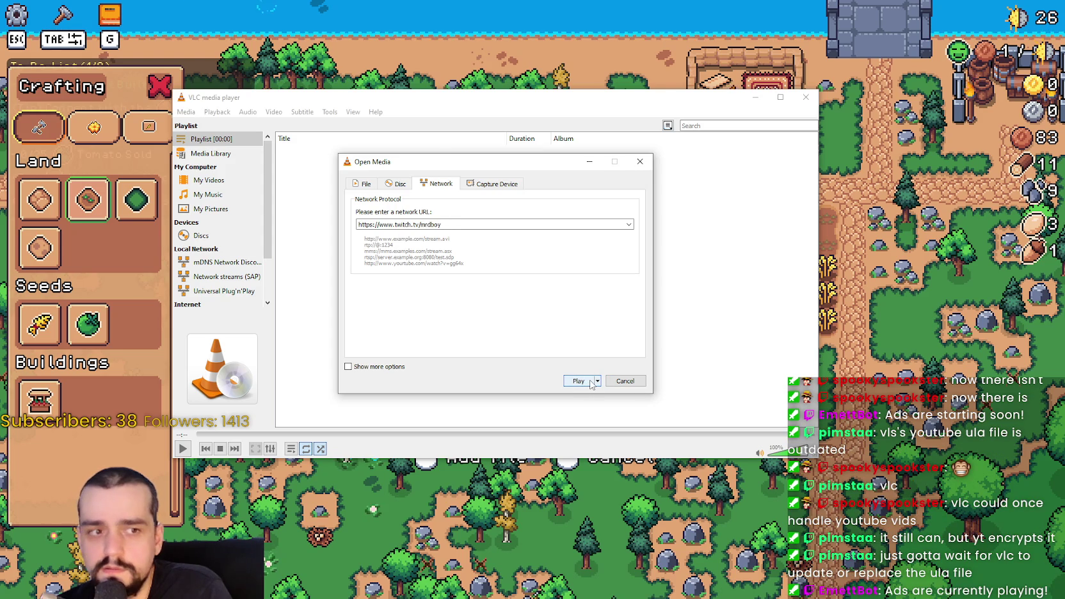
pyautogui.click(469, 184)
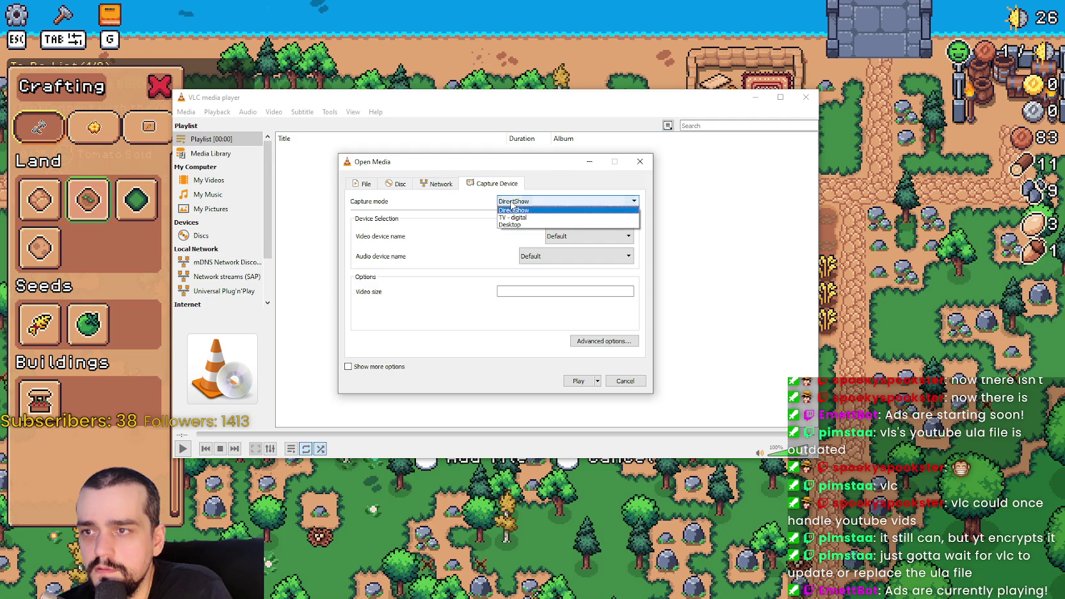
pyautogui.click(512, 208)
pyautogui.click(448, 183)
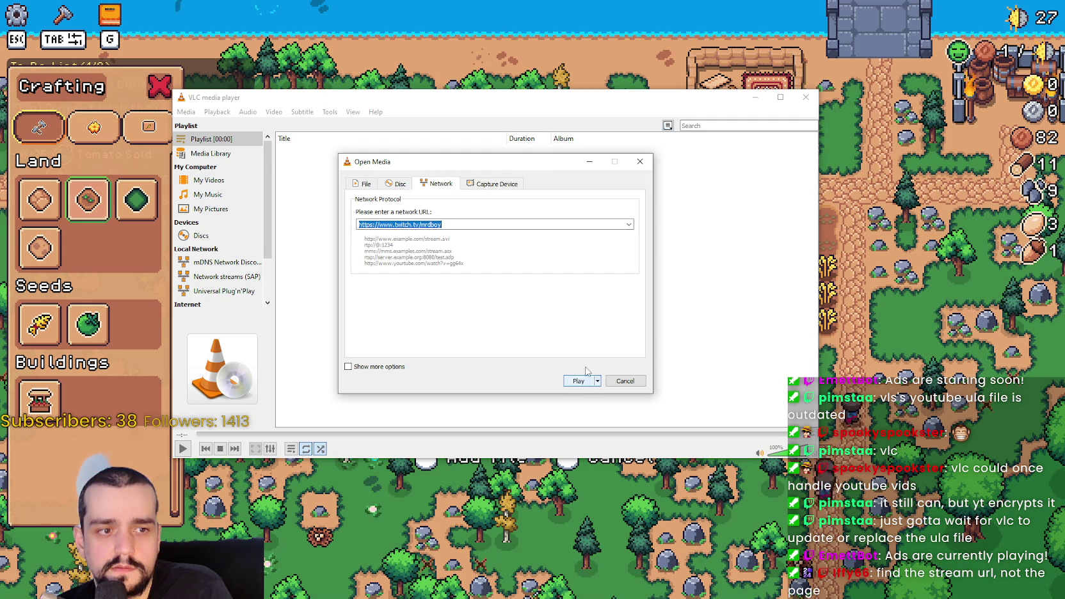
pyautogui.click(643, 380)
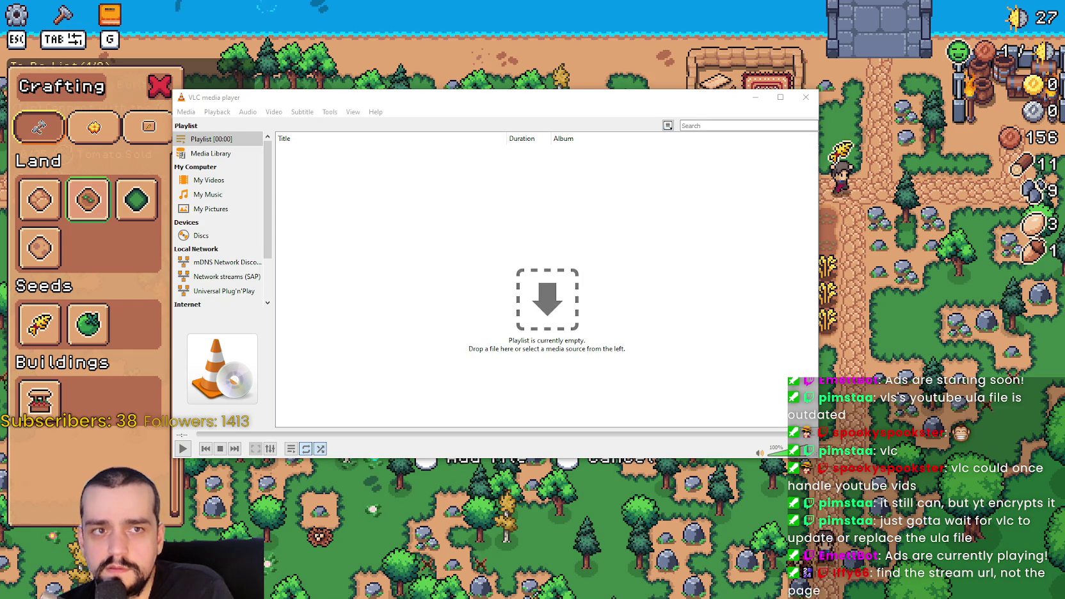
# Step: Reopen Open Network Stream and play the entered Twitch channel address
pyautogui.click(185, 112)
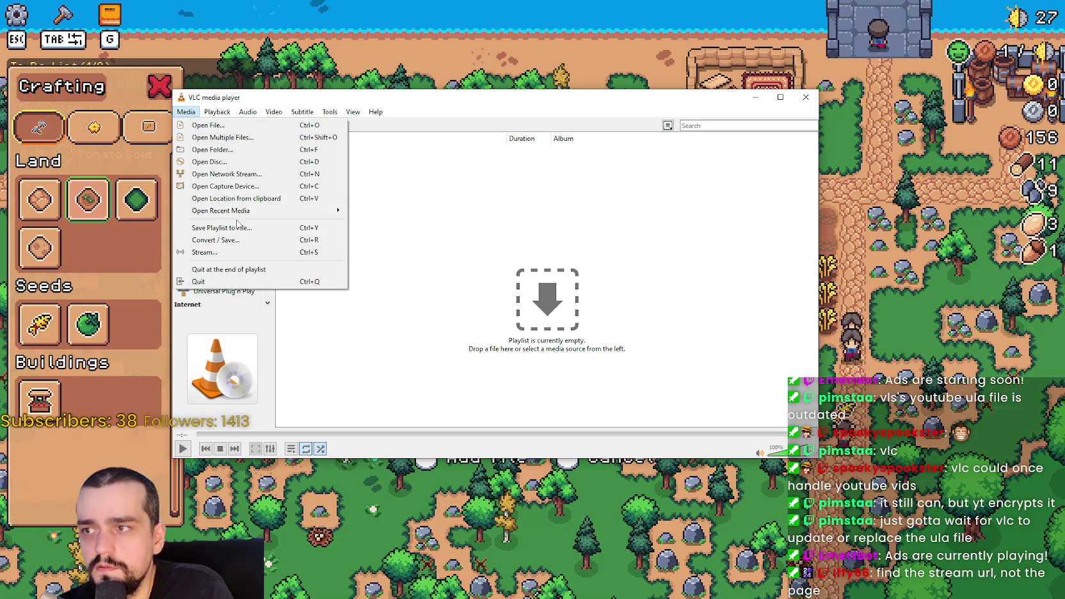
pyautogui.click(246, 174)
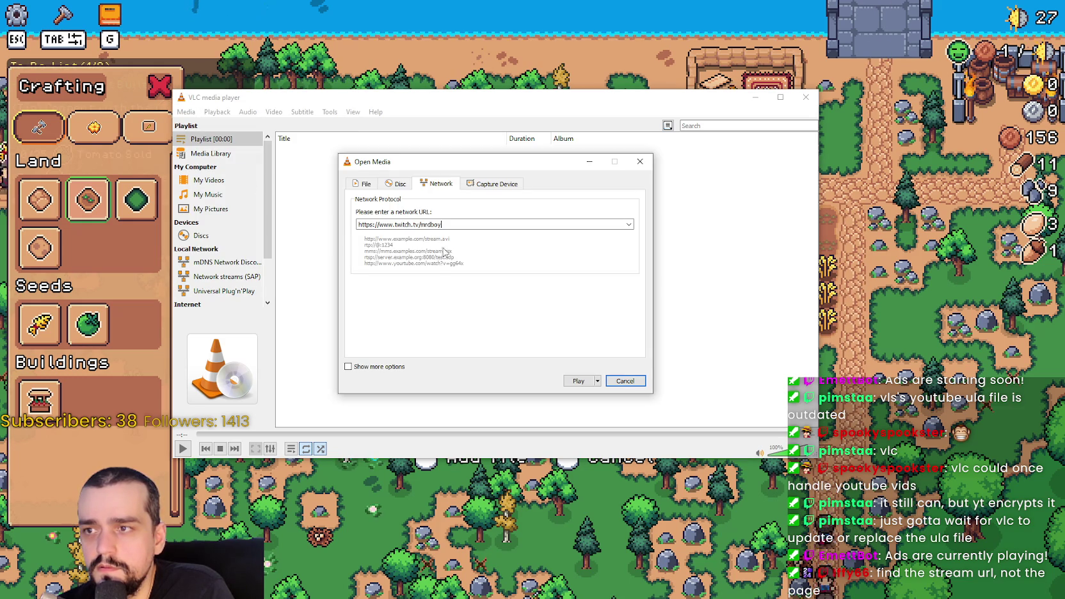
pyautogui.click(587, 382)
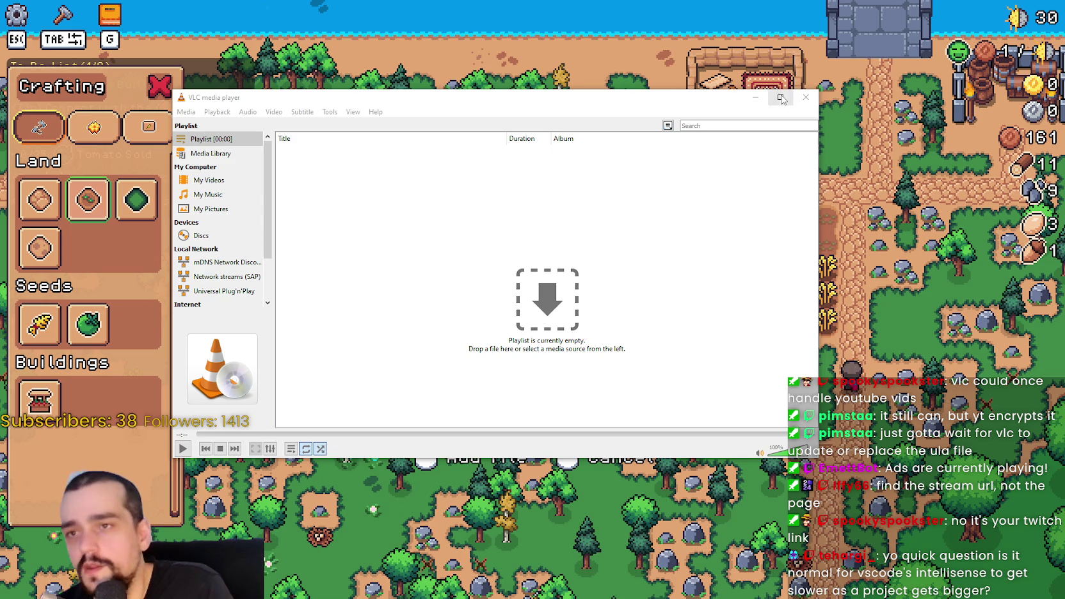
# Step: Close the empty VLC player window to return to the game
pyautogui.click(806, 97)
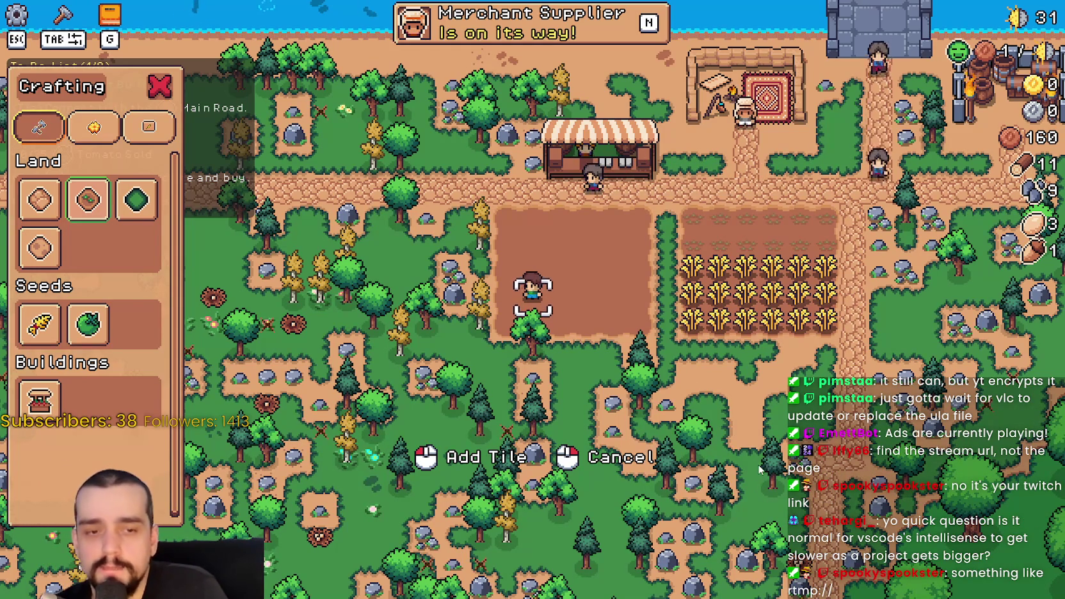
# Step: Chop the trees beside the shop and along the north treeline
pyautogui.hotkey('w', 'a')
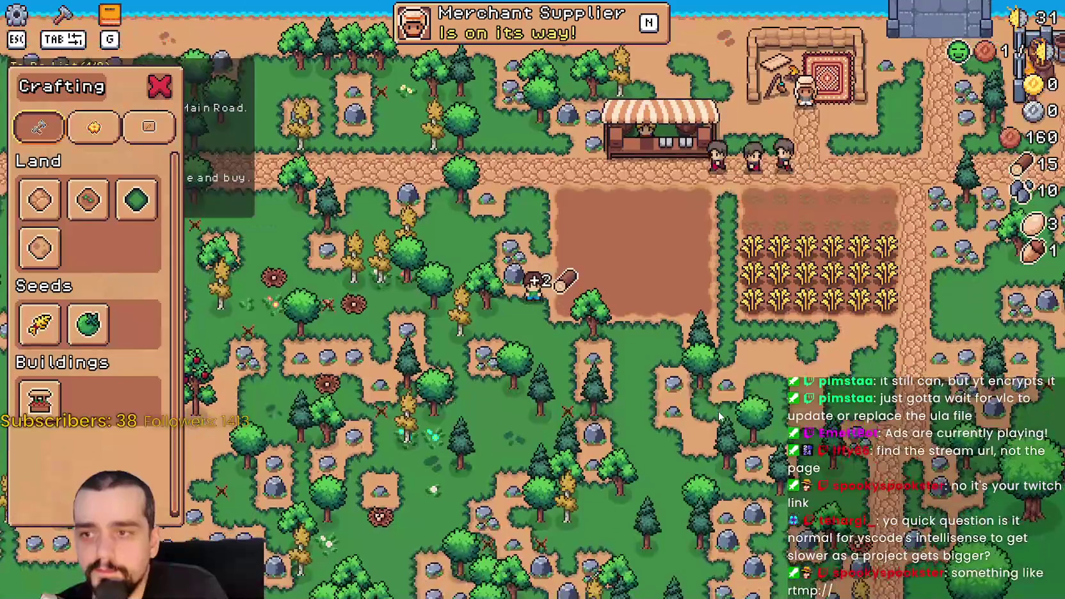
pyautogui.press('w')
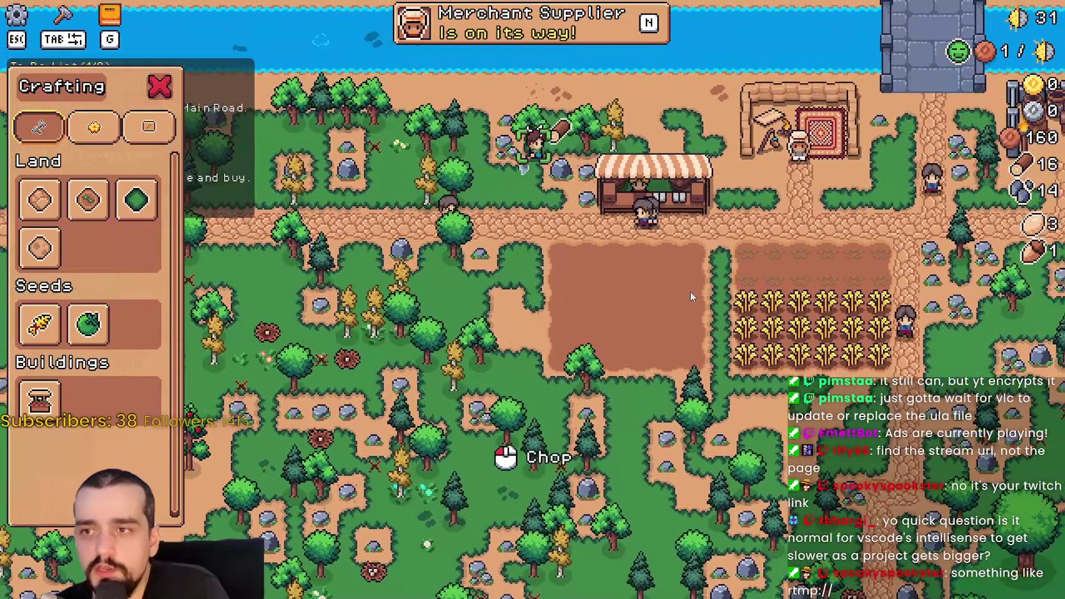
pyautogui.click(689, 296)
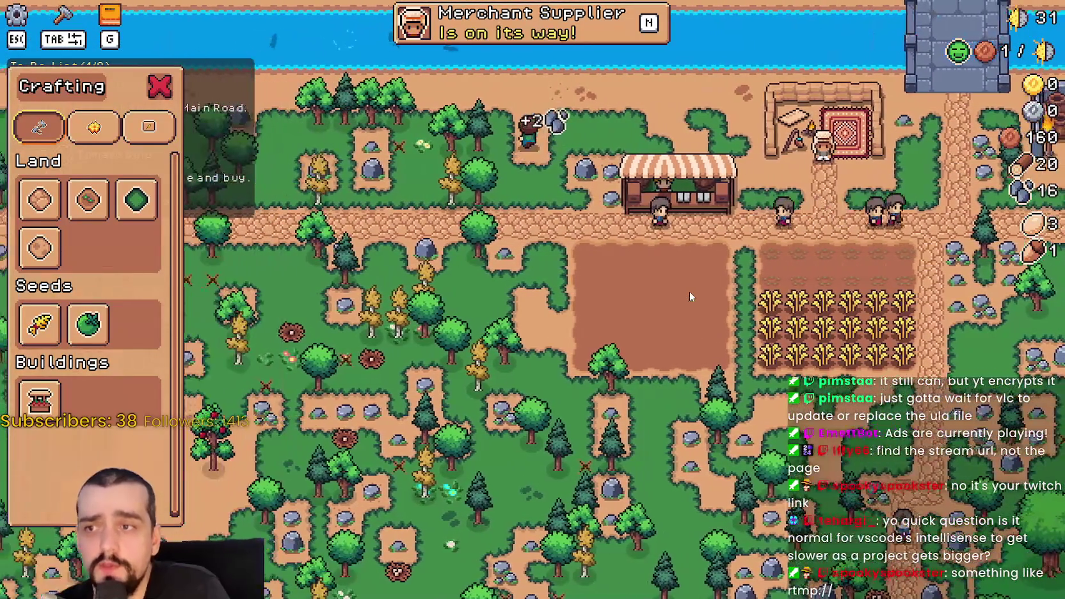
pyautogui.press('d')
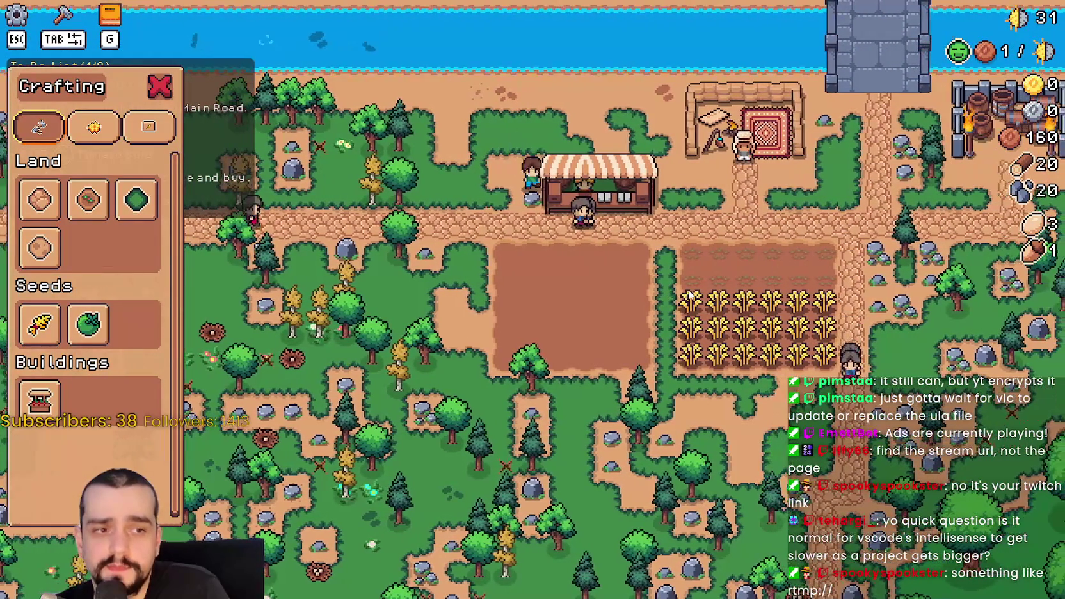
pyautogui.press('a')
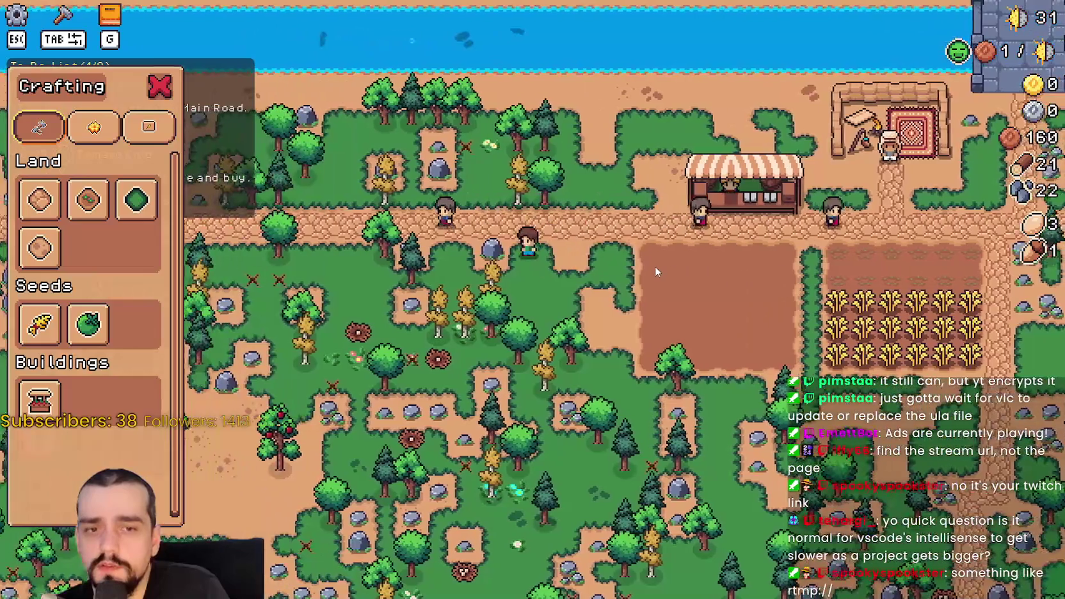
pyautogui.press('w')
pyautogui.press('a')
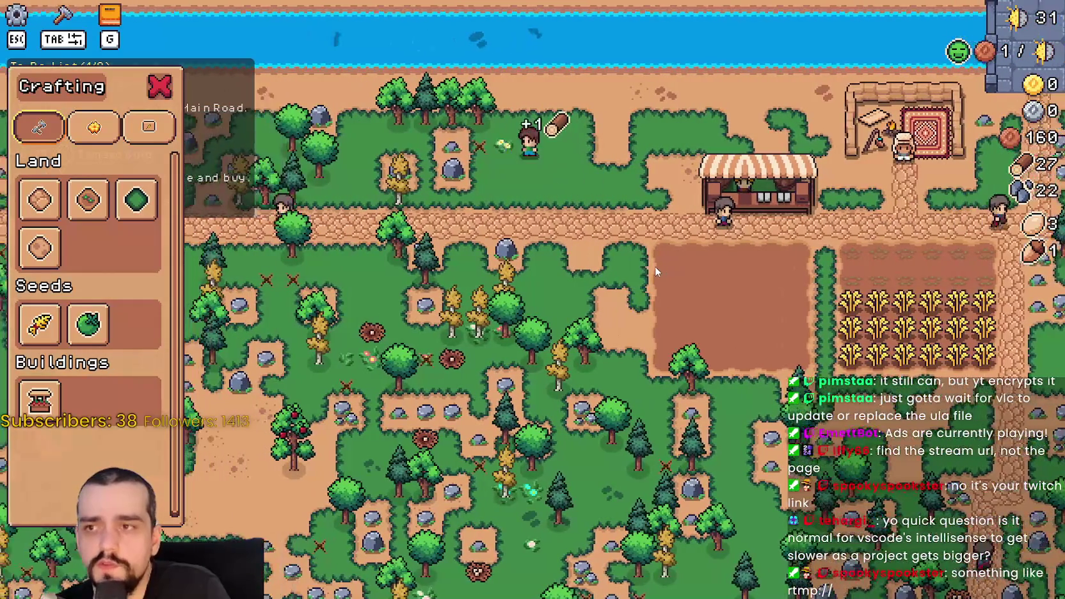
pyautogui.press('w')
pyautogui.press('d')
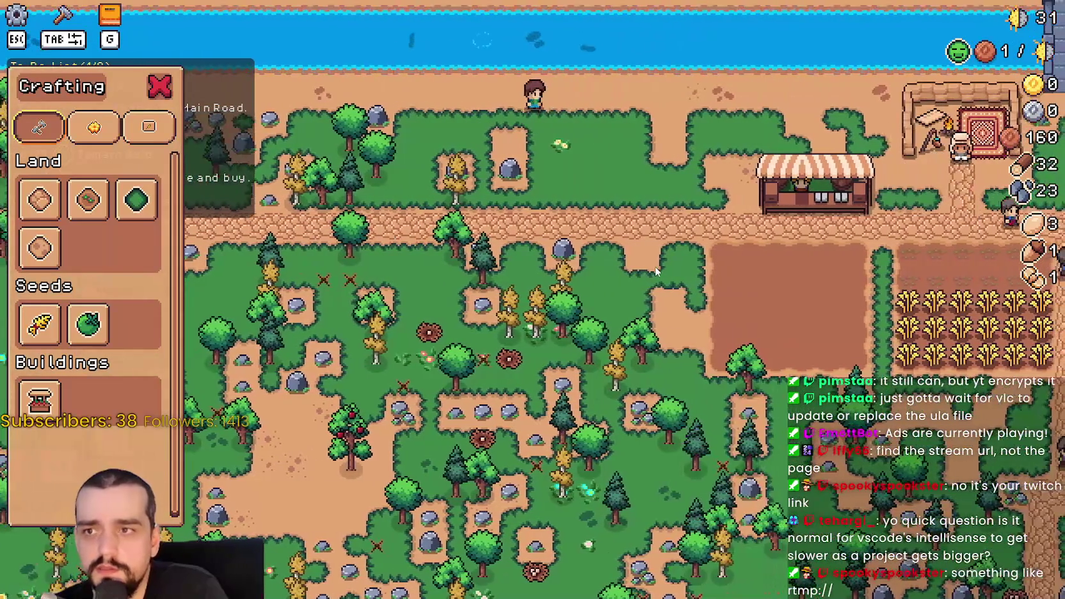
# Step: Gather wood and stone along the riverbank to 38 wood and 31 stone, then close Crafting
pyautogui.press('d')
pyautogui.press('w')
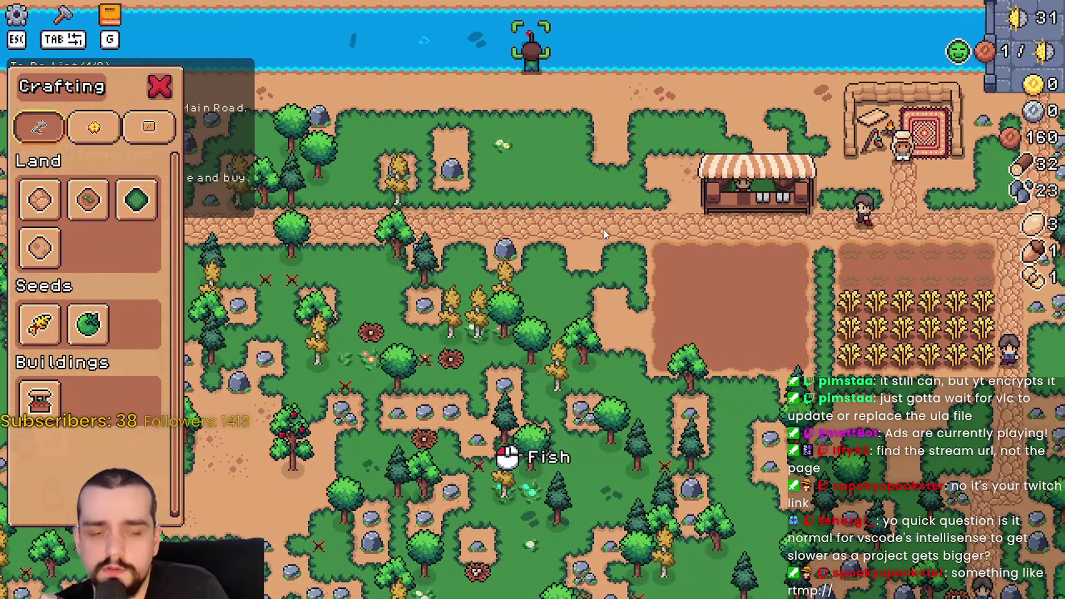
pyautogui.press('a')
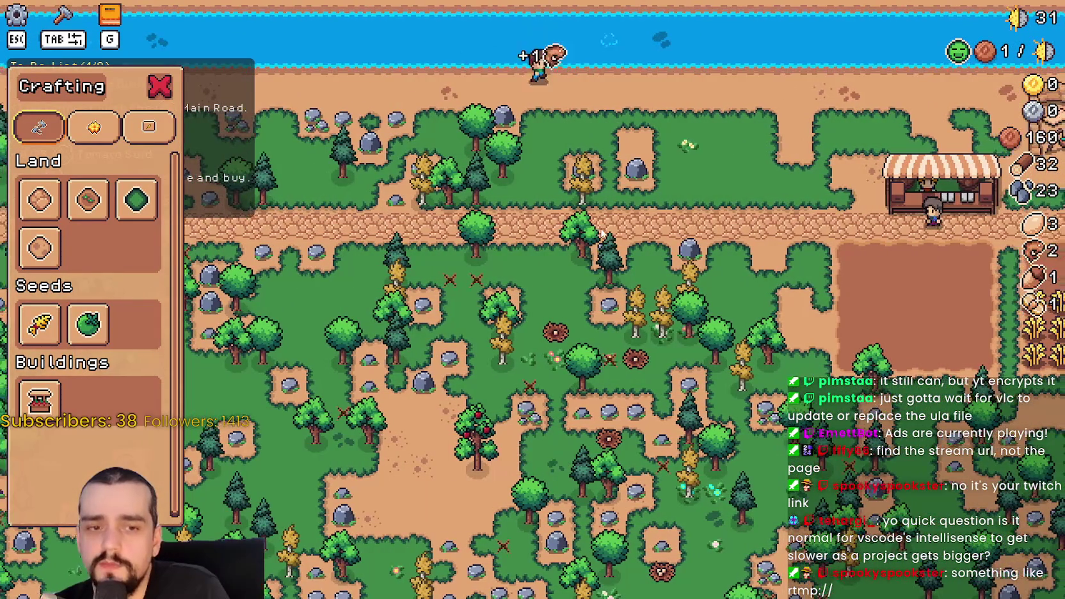
pyautogui.press('s')
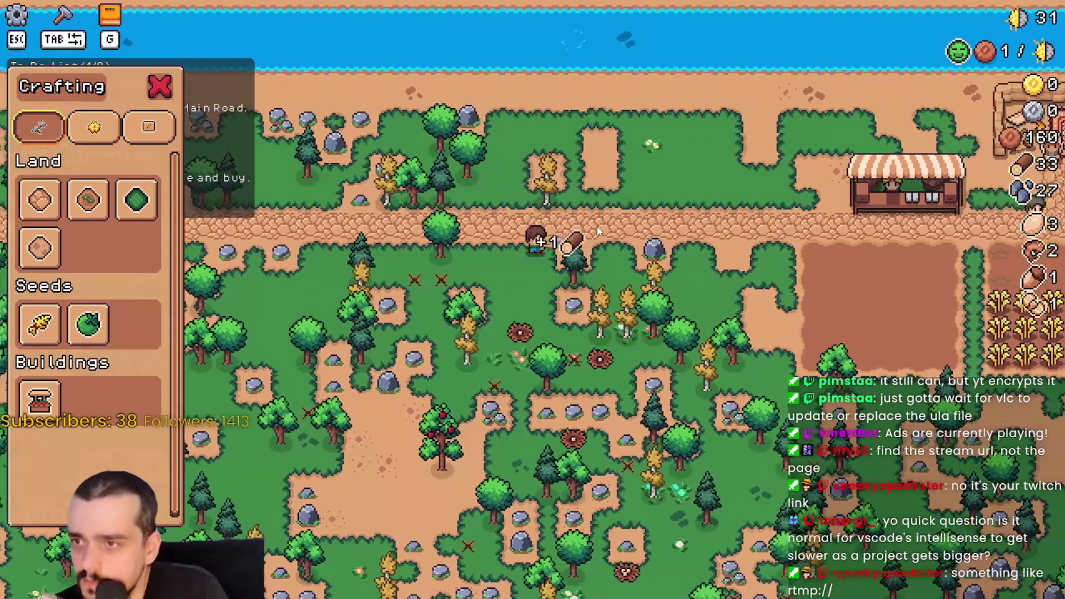
pyautogui.press('d')
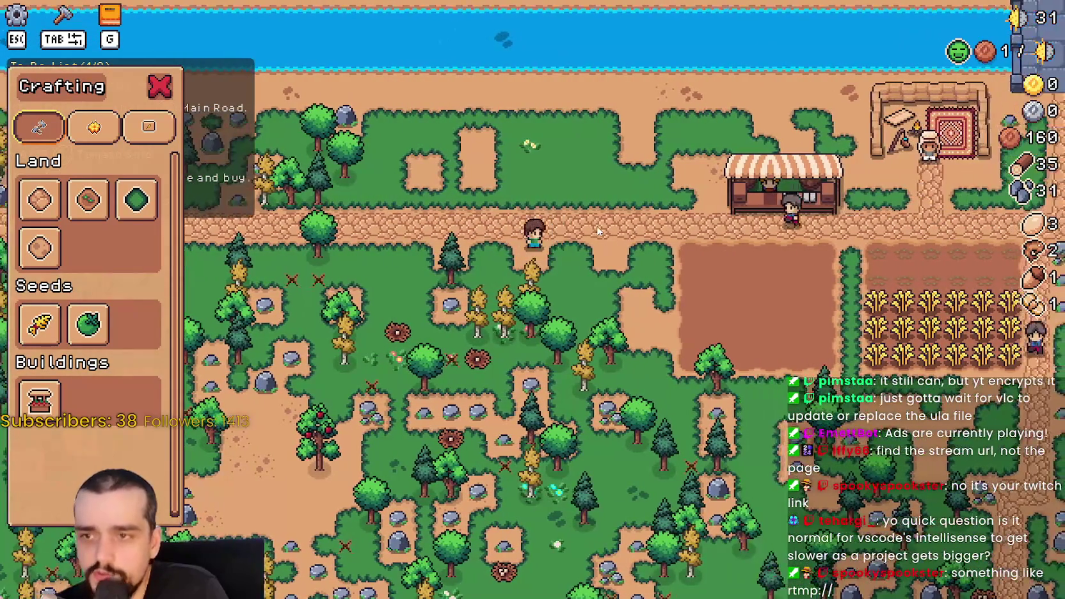
pyautogui.press('s')
pyautogui.press('d')
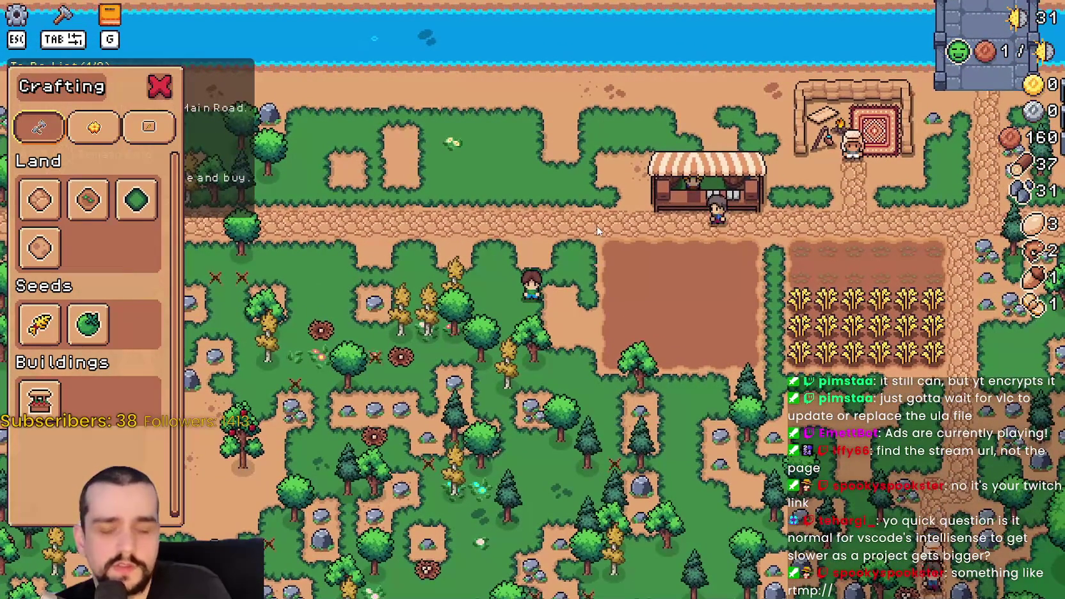
pyautogui.press('d')
pyautogui.press('s')
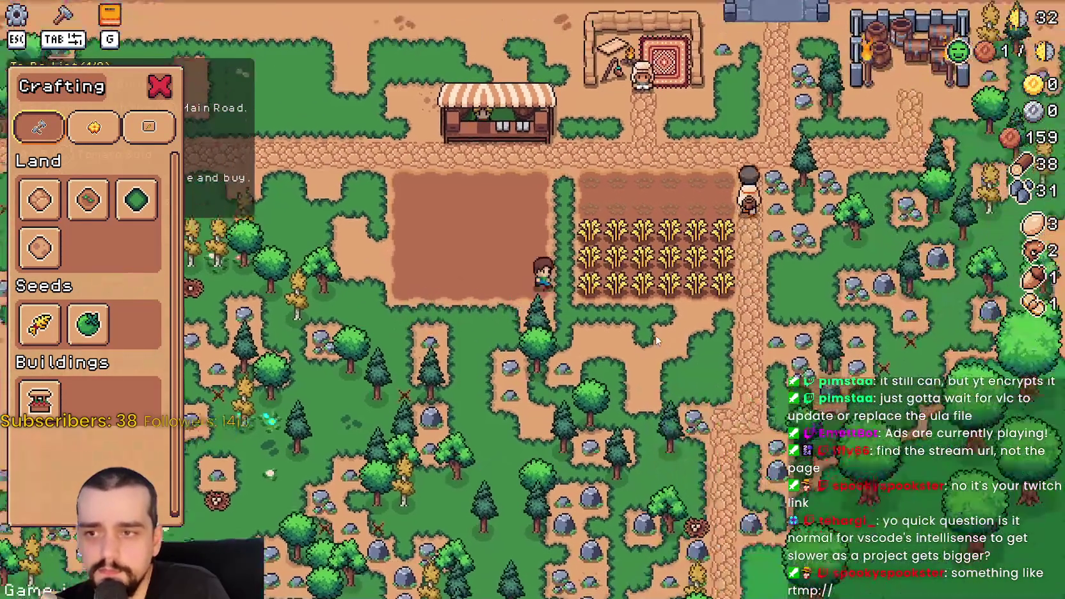
pyautogui.press('Tab')
# Step: Harvest all the wheat rows in the wheat field
pyautogui.press('d')
pyautogui.press('w')
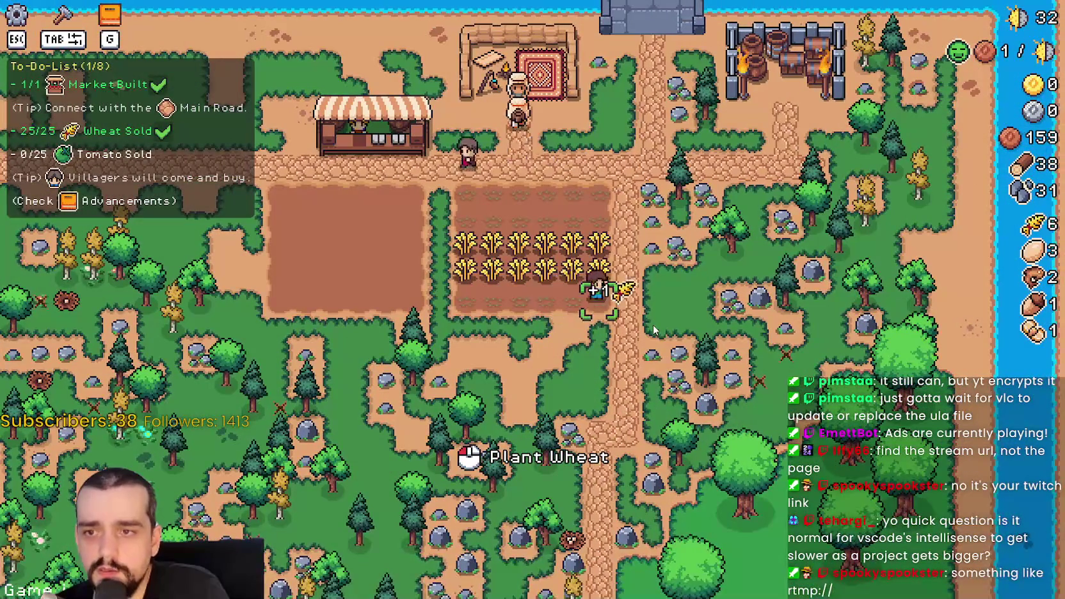
pyautogui.press('a')
pyautogui.press('w')
pyautogui.press('d')
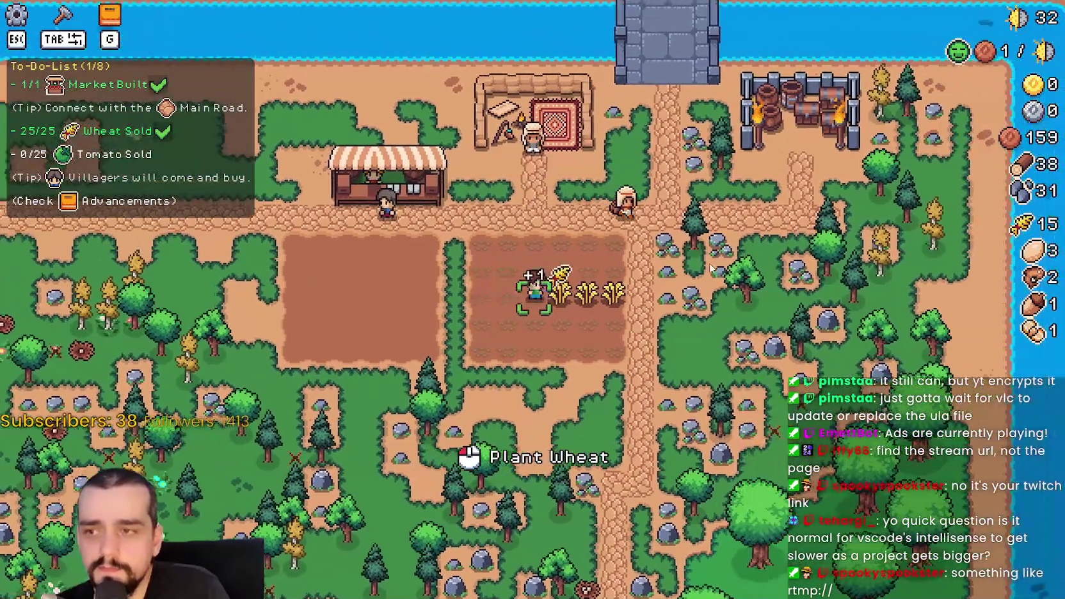
pyautogui.press('d')
# Step: Plant and water green tomato seeds in columns across the left plot, then close Crafting
pyautogui.press('a')
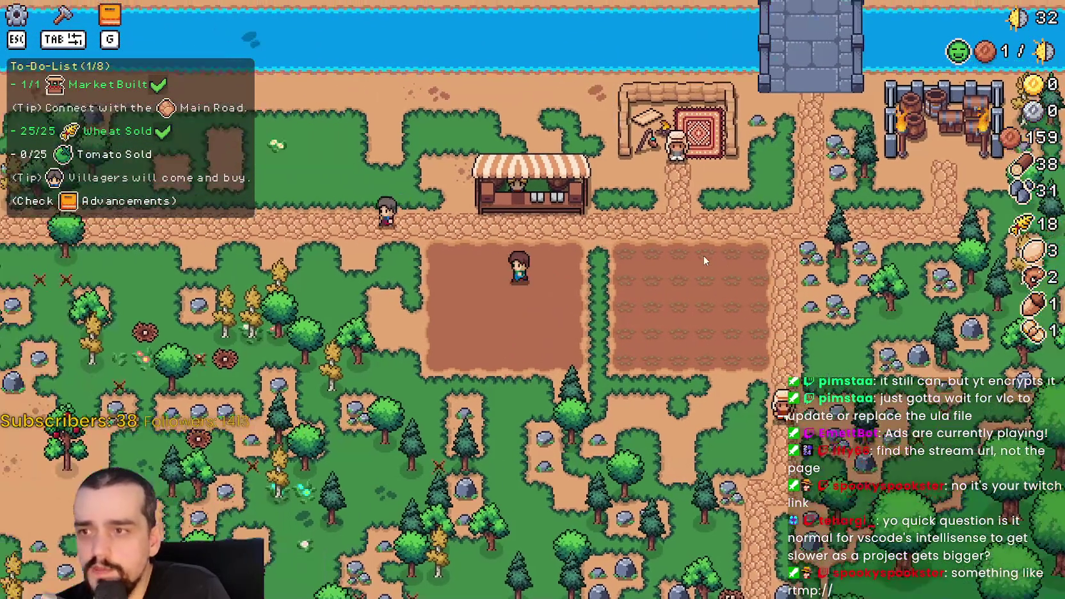
pyautogui.press('Tab')
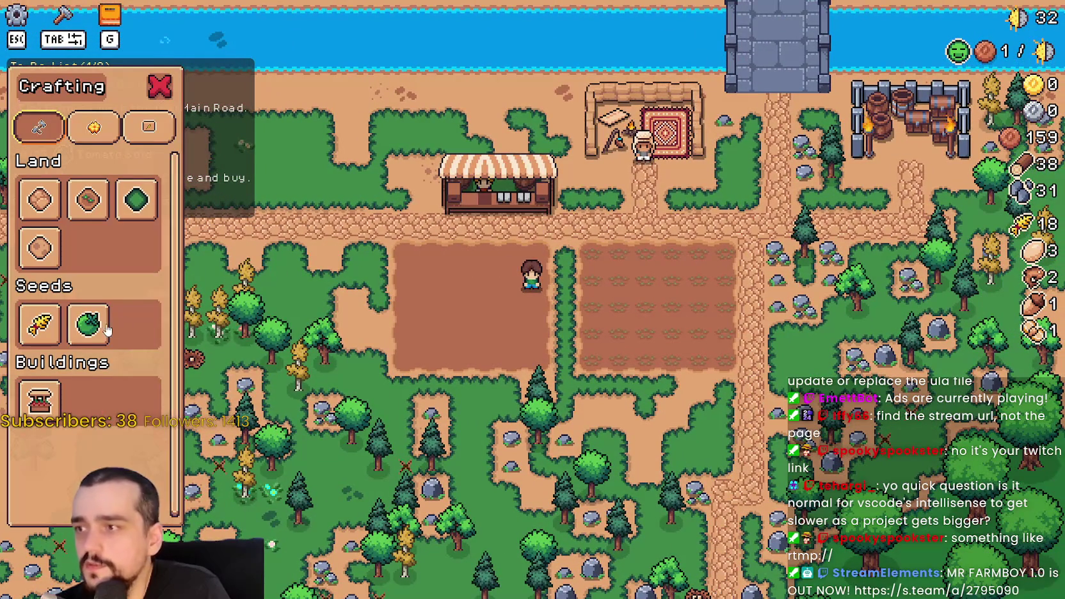
pyautogui.click(103, 330)
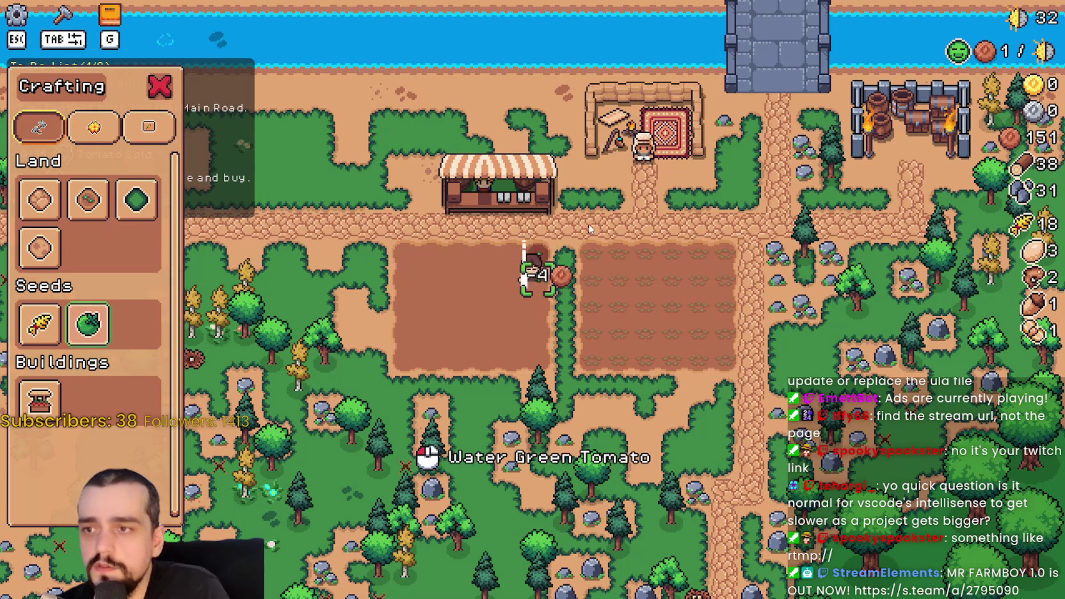
pyautogui.press('s')
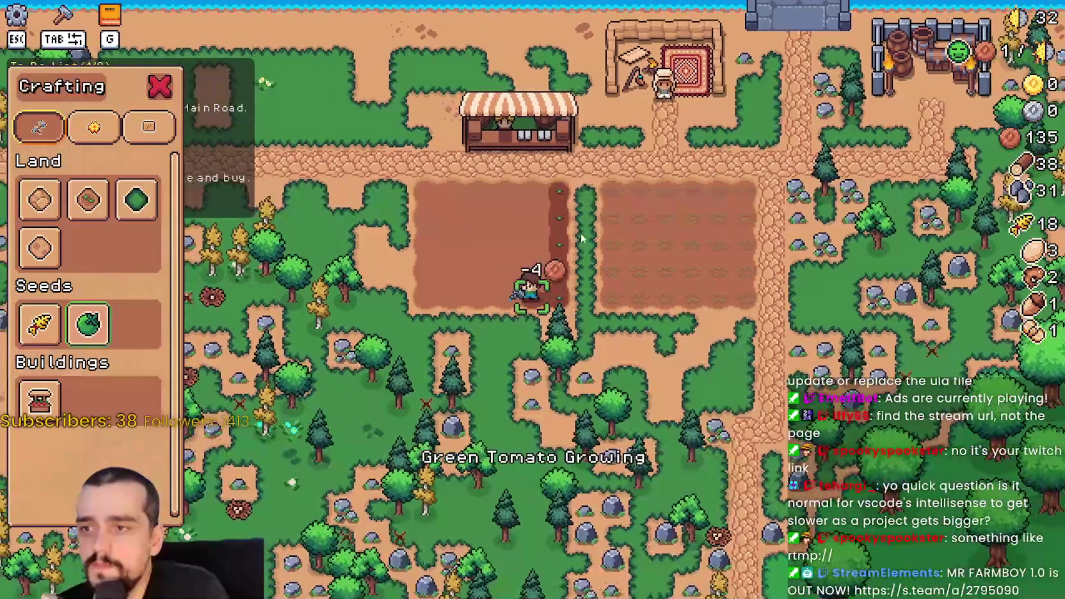
pyautogui.press('w')
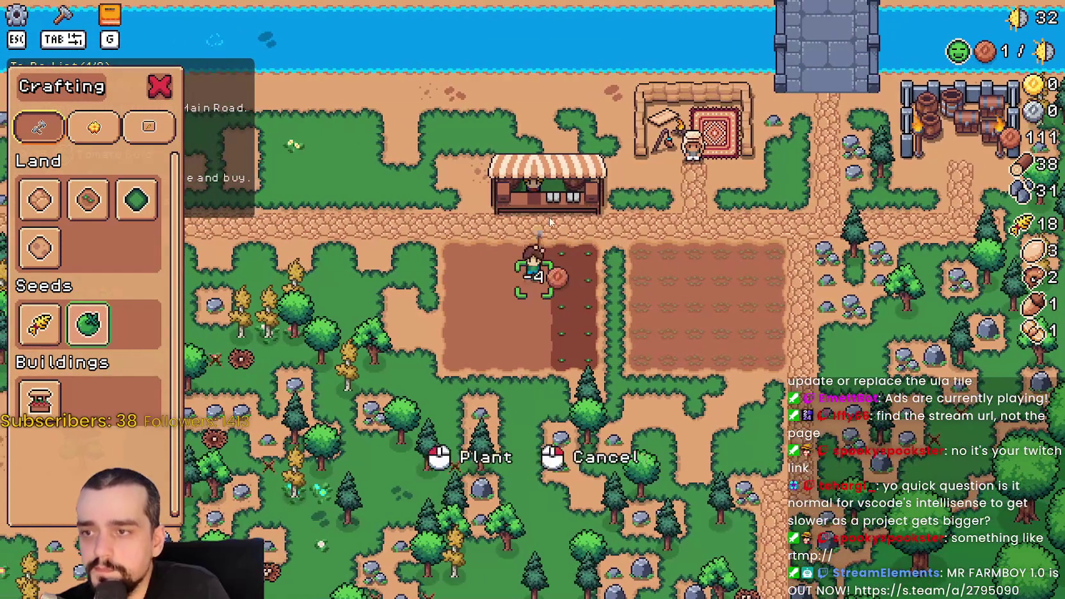
pyautogui.press('s')
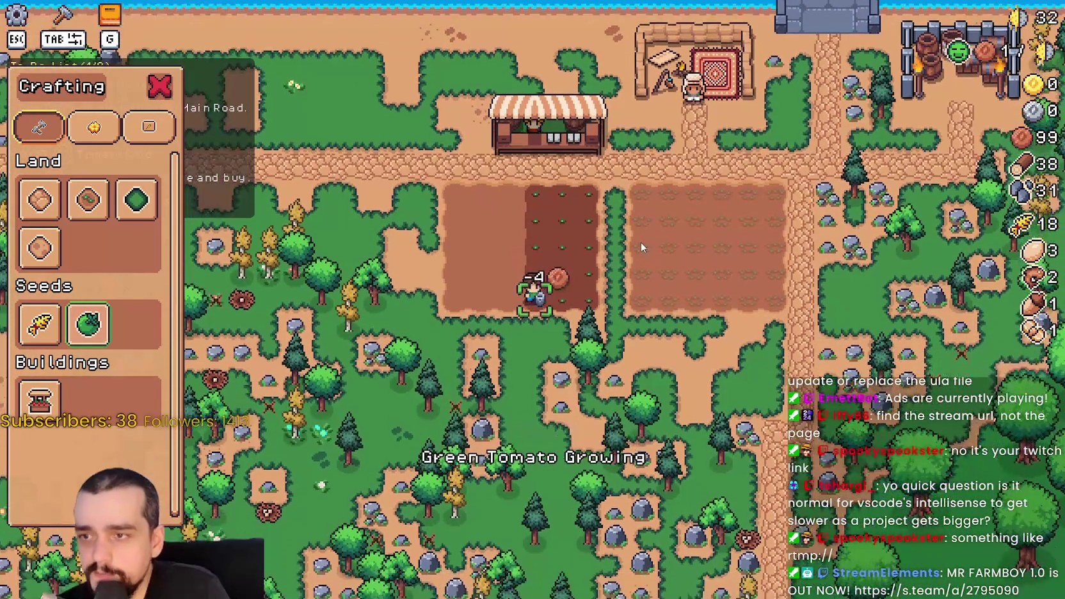
pyautogui.press('w')
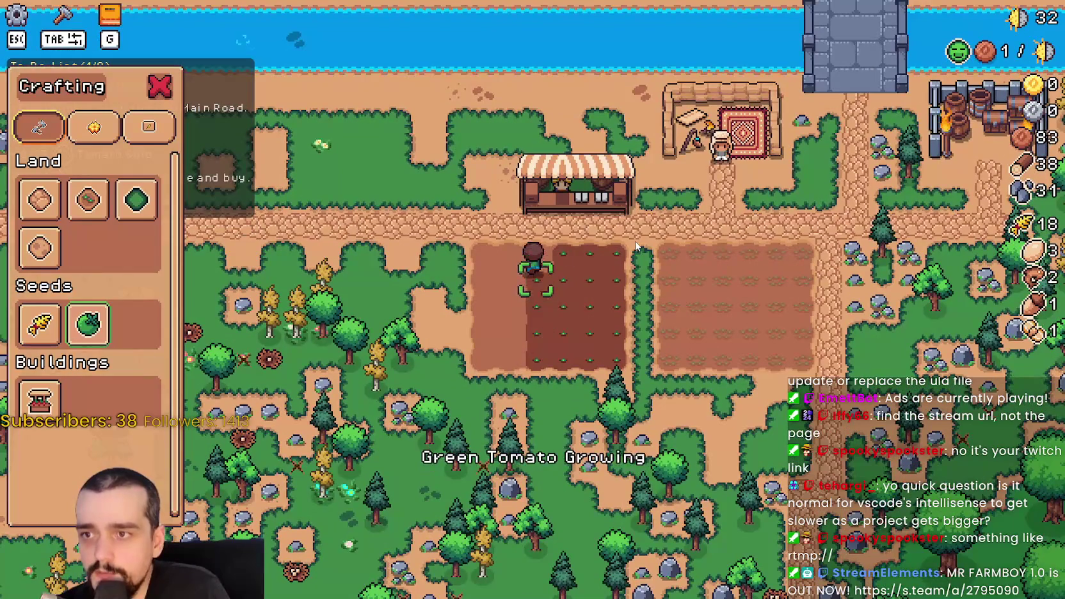
pyautogui.press('s')
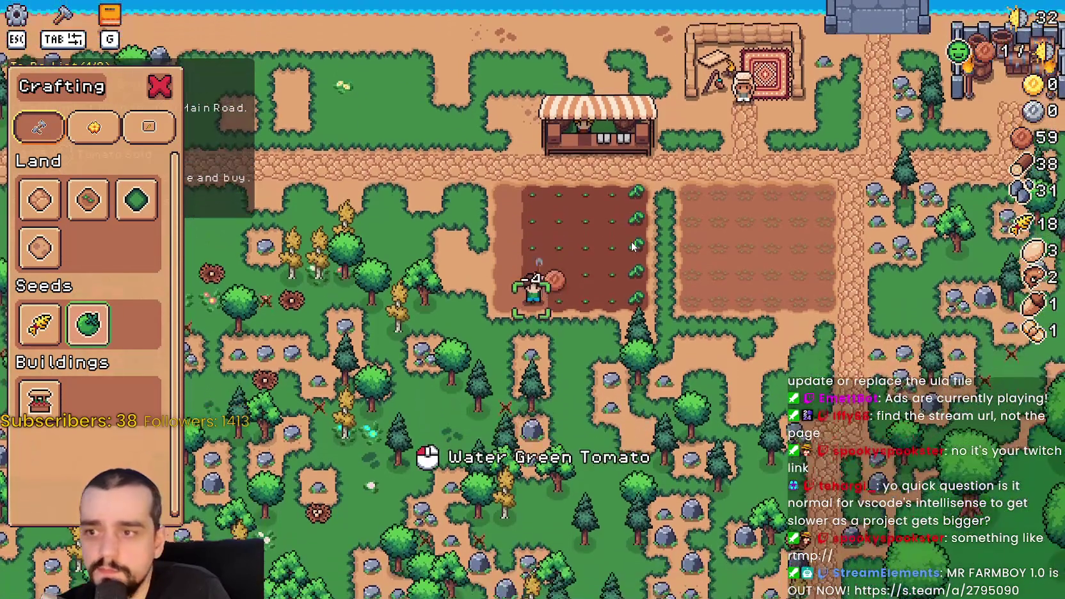
pyautogui.press('w')
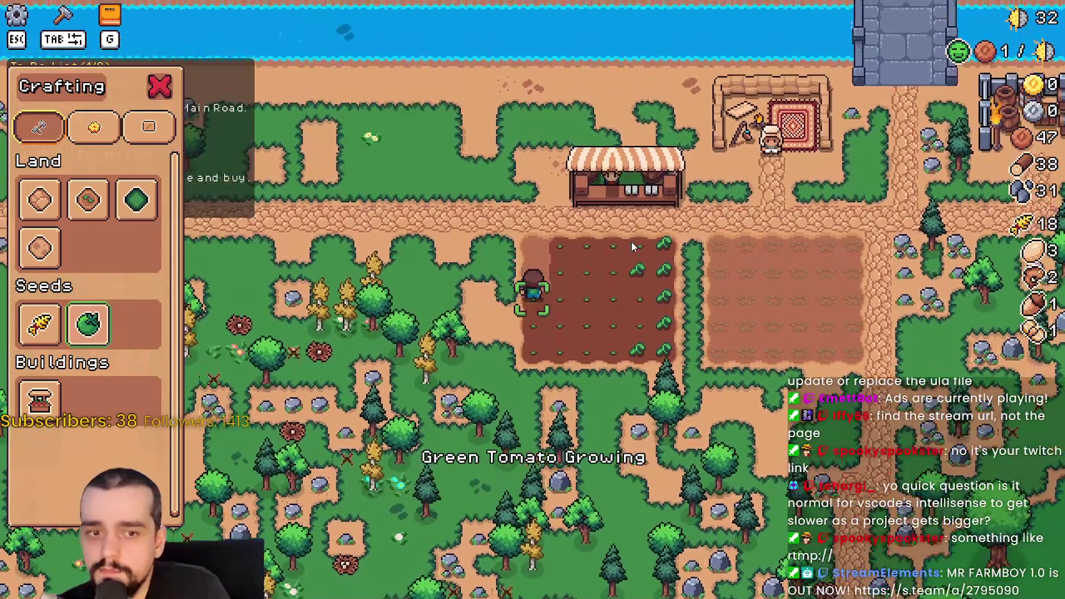
pyautogui.press('a')
pyautogui.press('Tab')
# Step: Check the inventory at the market stall, then head back to the tomatoes
pyautogui.press('d')
pyautogui.press('w')
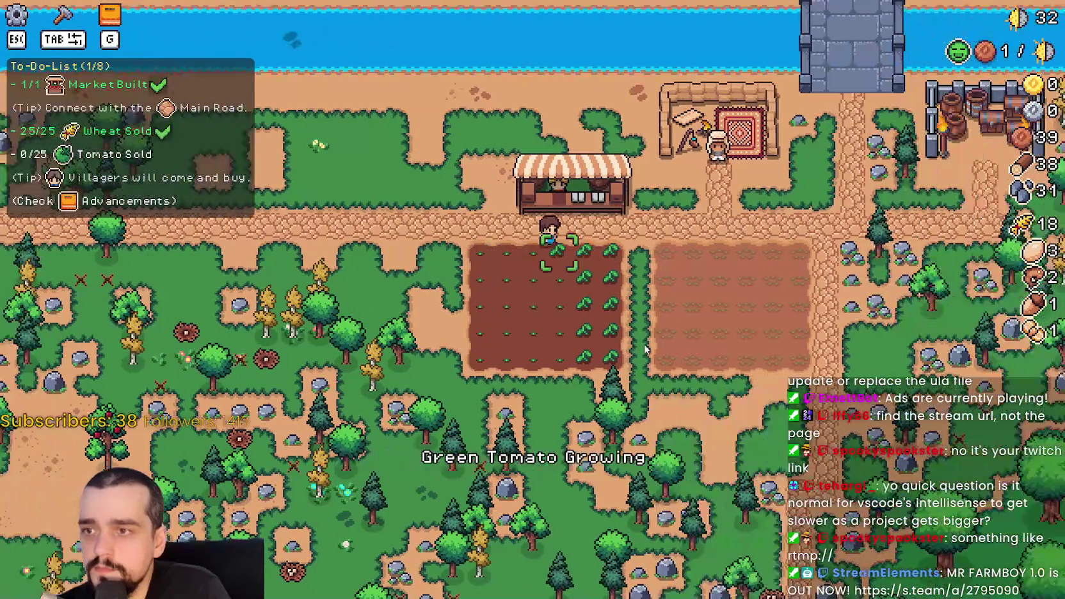
pyautogui.press('a')
pyautogui.press('e')
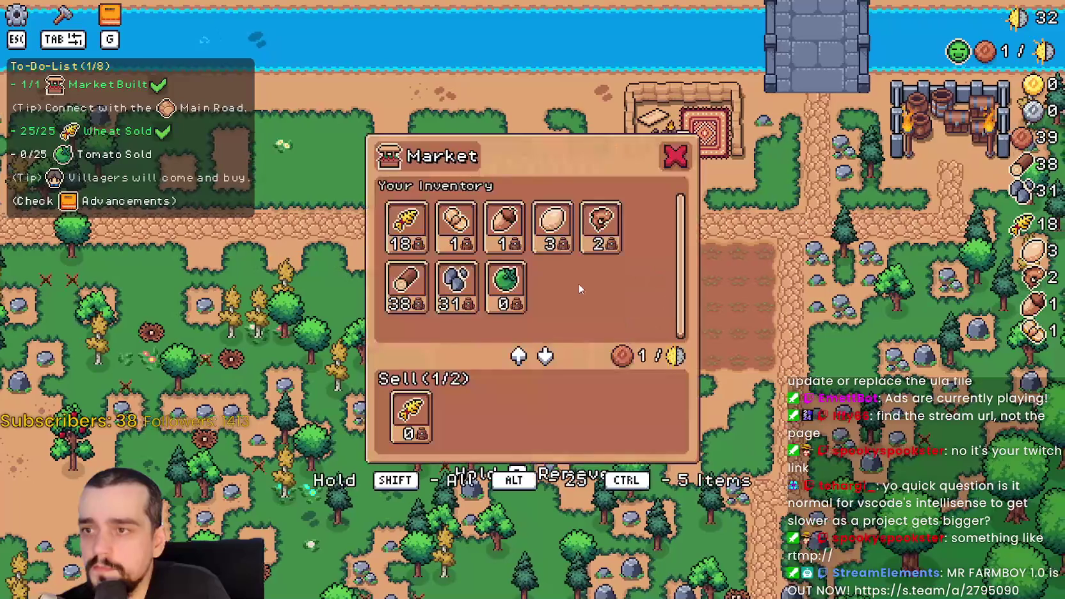
pyautogui.press('e')
pyautogui.press('a')
pyautogui.press('s')
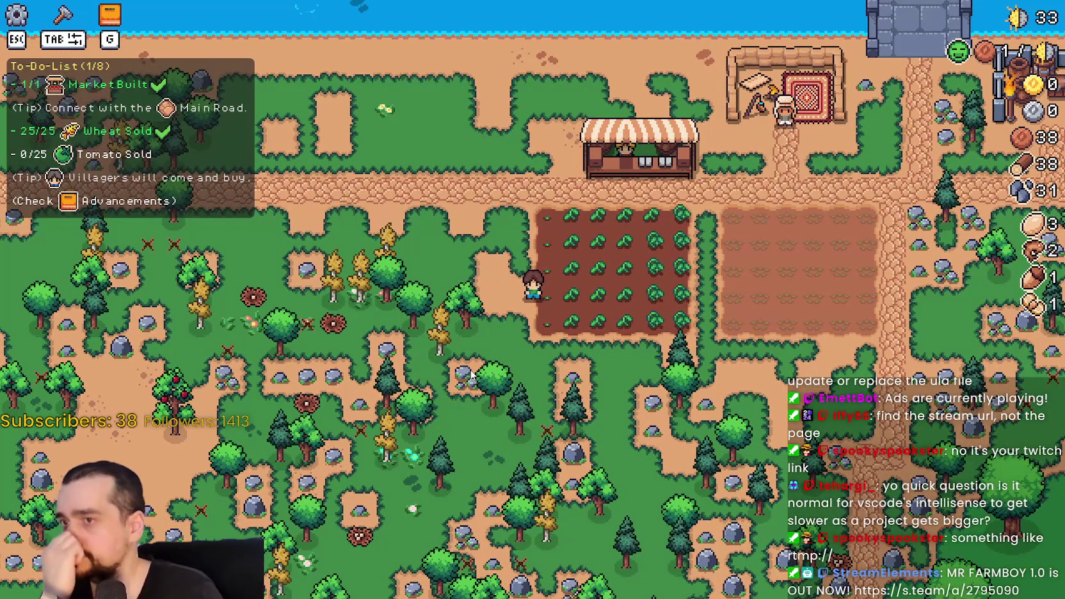
# Step: Harvest the tomatoes in the right-hand columns of the plot
pyautogui.press('d')
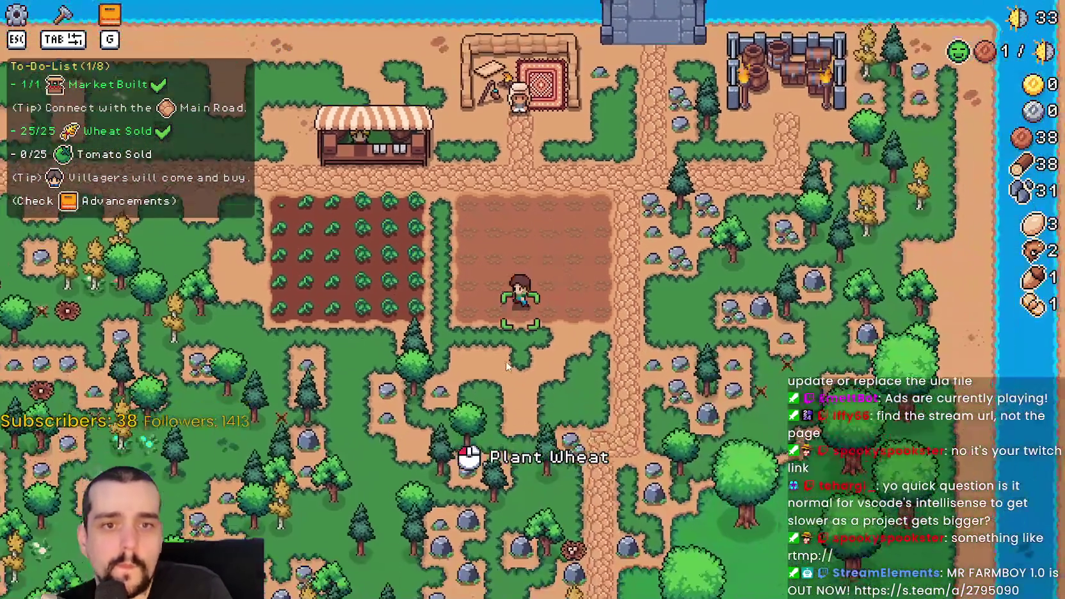
pyautogui.press('a')
pyautogui.press('d')
pyautogui.press('w')
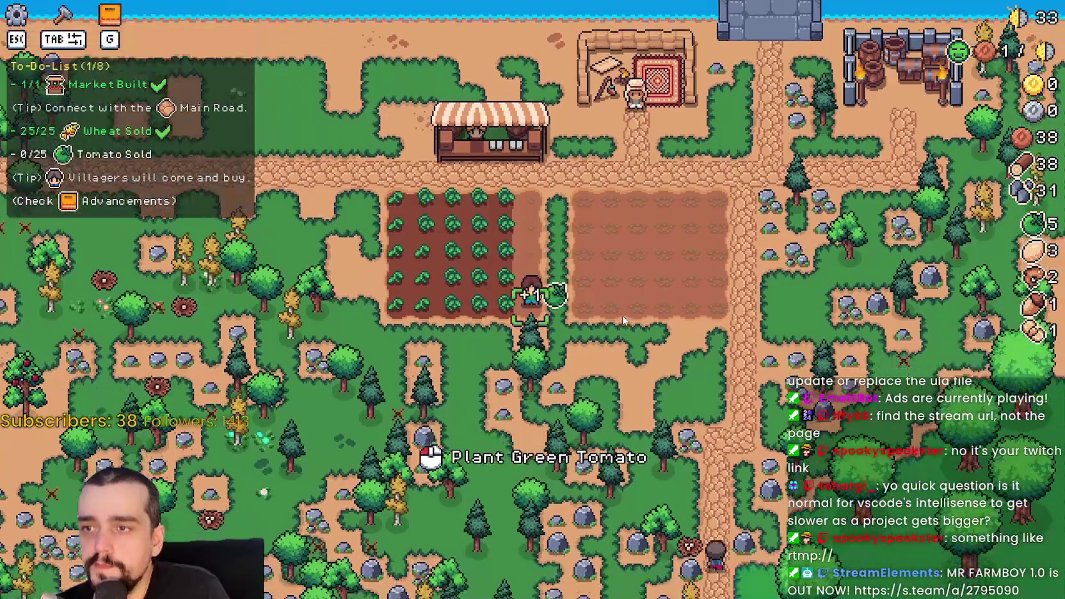
pyautogui.press('w')
pyautogui.press('a')
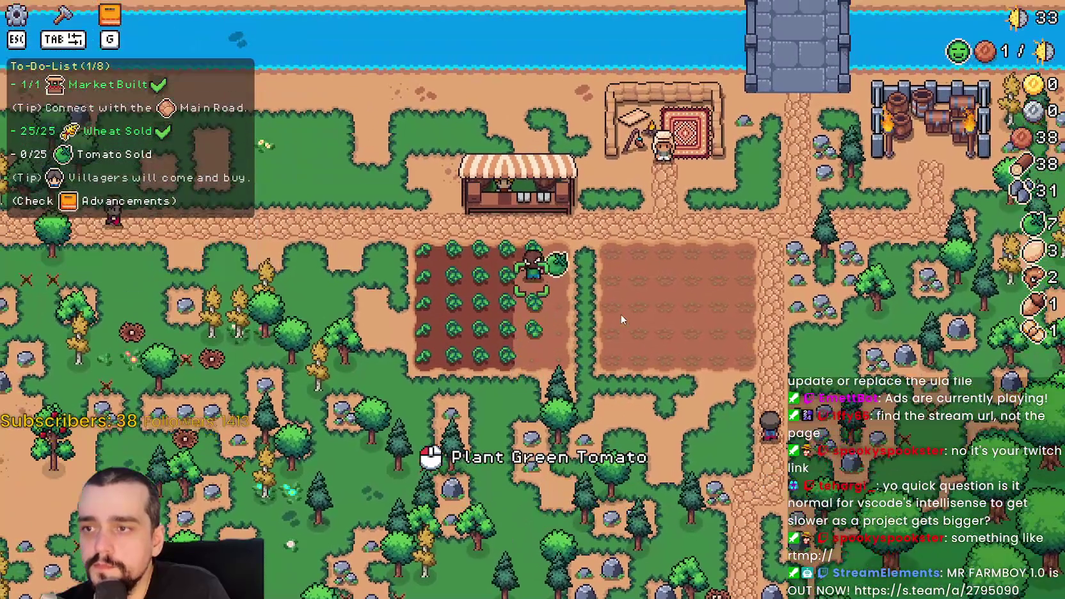
pyautogui.press('s')
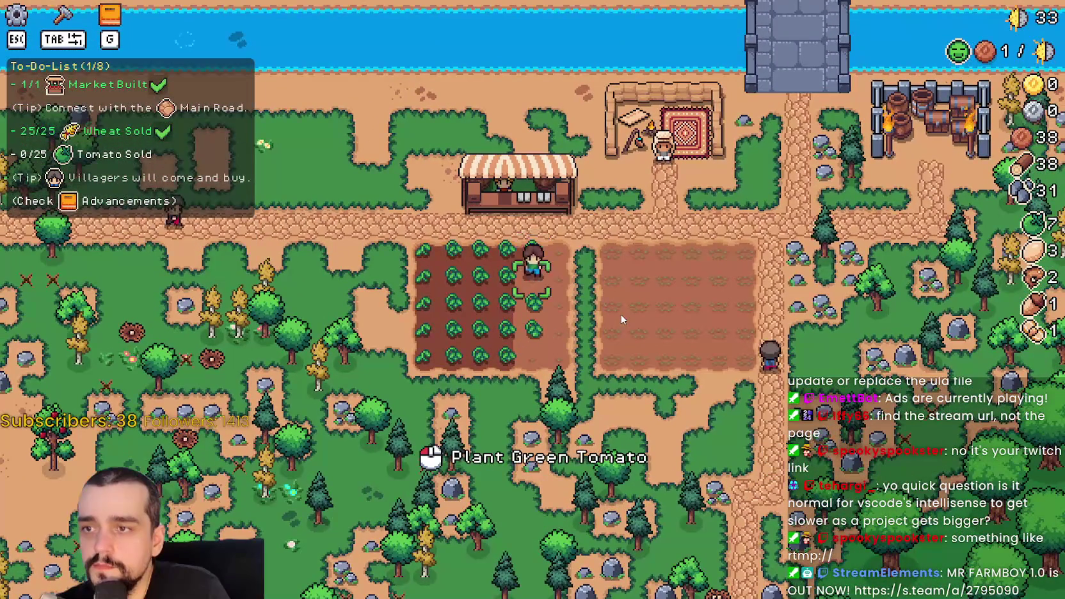
pyautogui.press('w')
pyautogui.press('a')
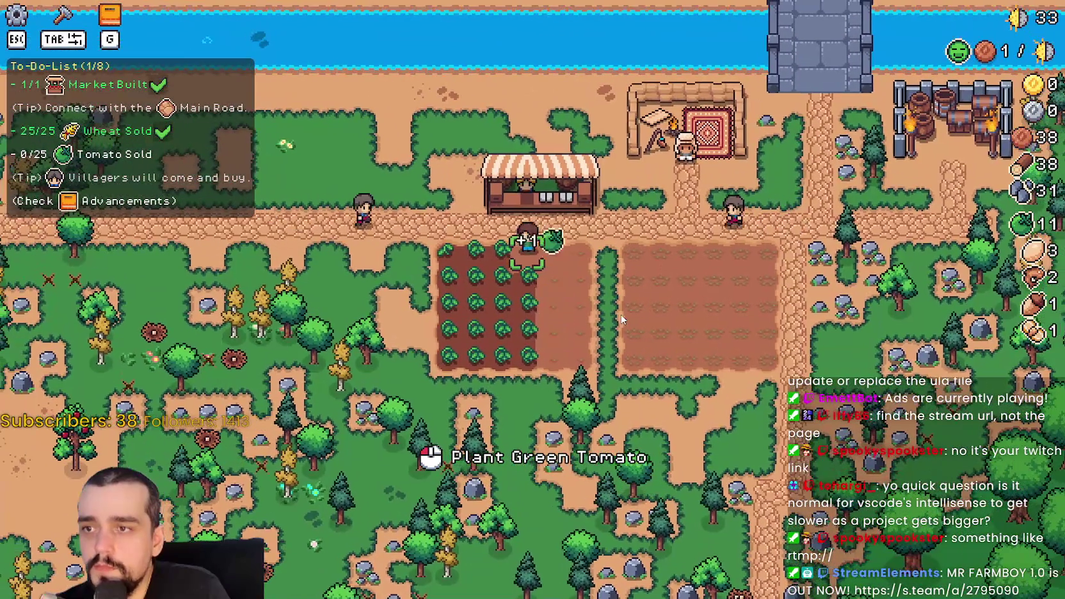
# Step: Harvest the middle and remaining tomato columns up to the top-left tile
pyautogui.press('s')
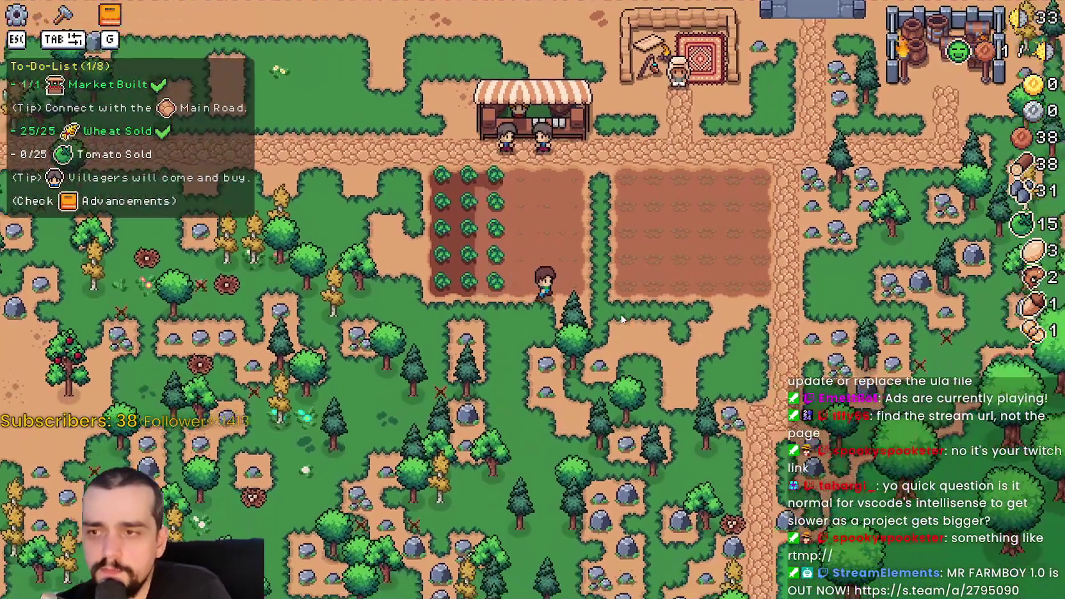
pyautogui.press('w')
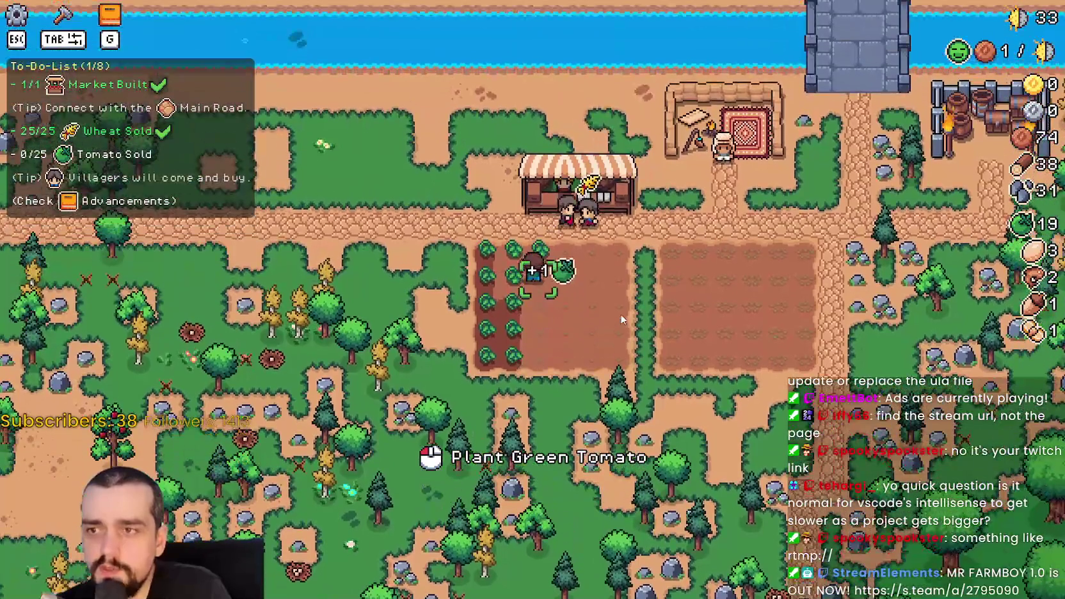
pyautogui.press('a')
pyautogui.press('s')
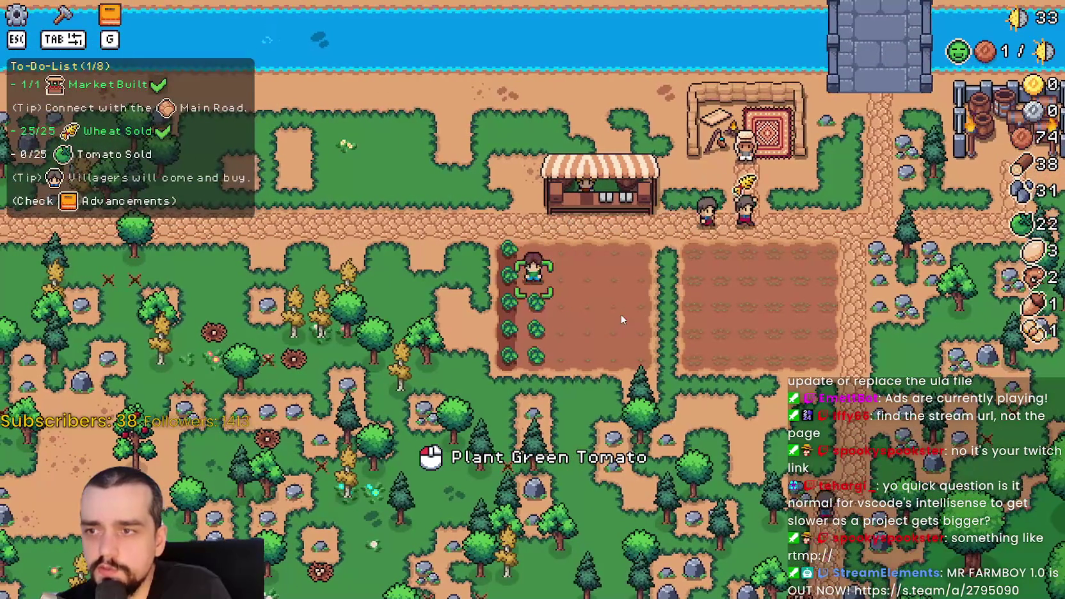
pyautogui.press('a')
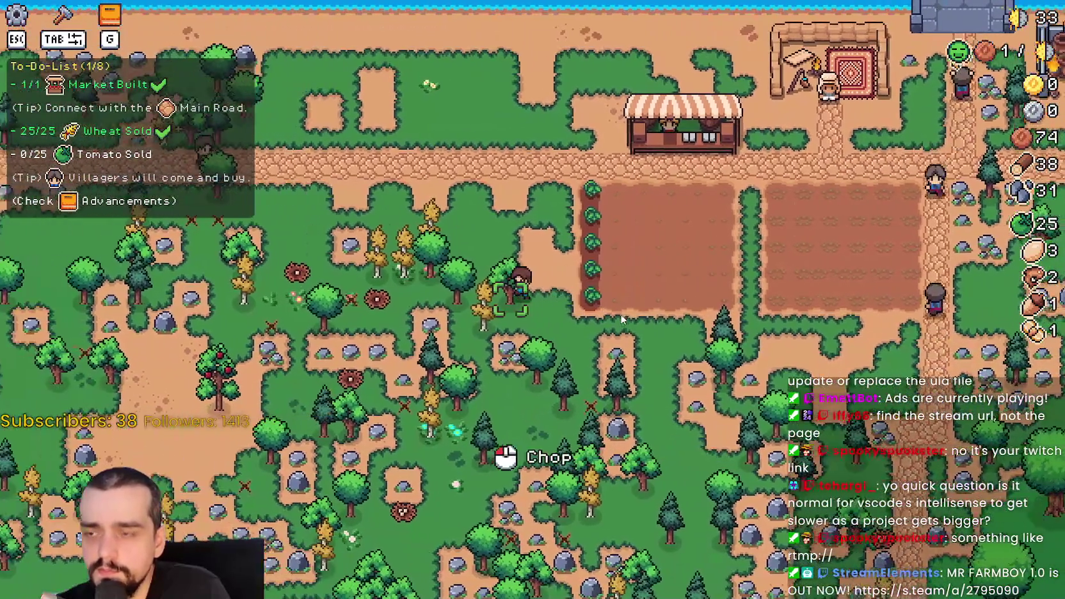
pyautogui.press('d')
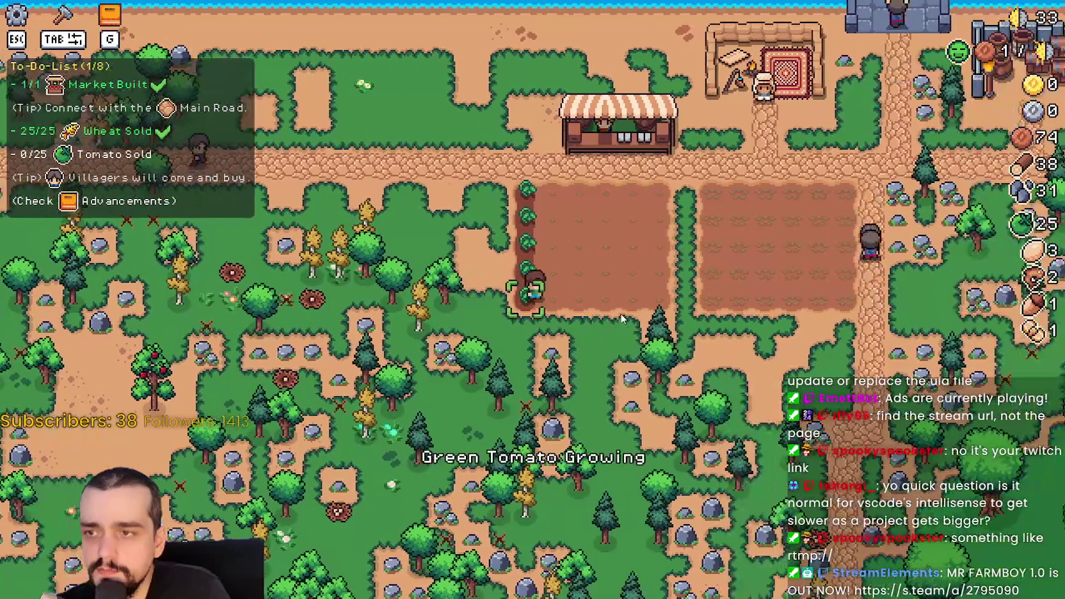
pyautogui.press('a')
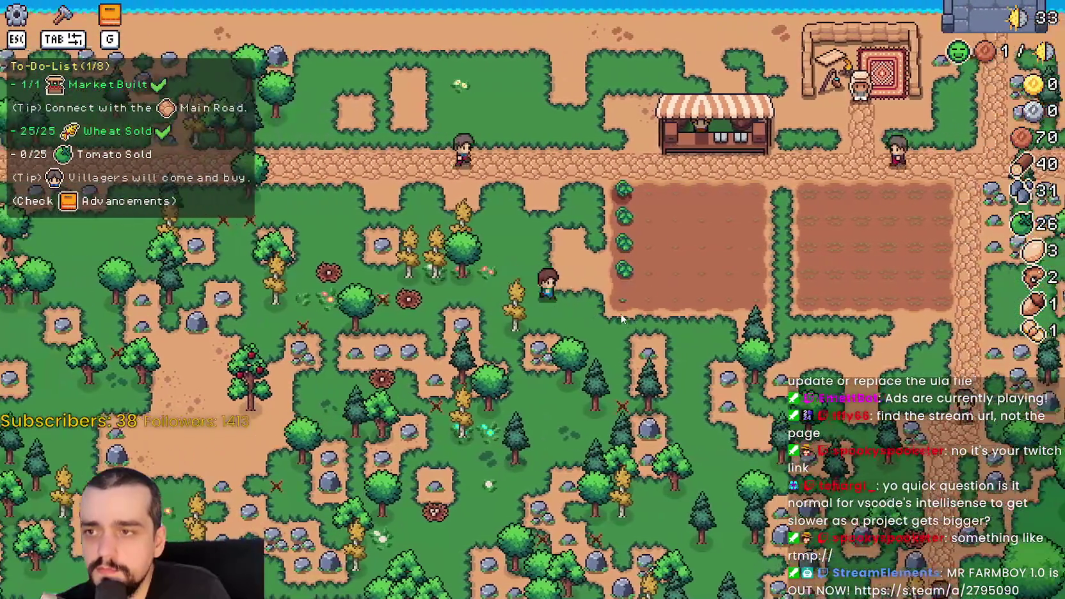
pyautogui.press('d')
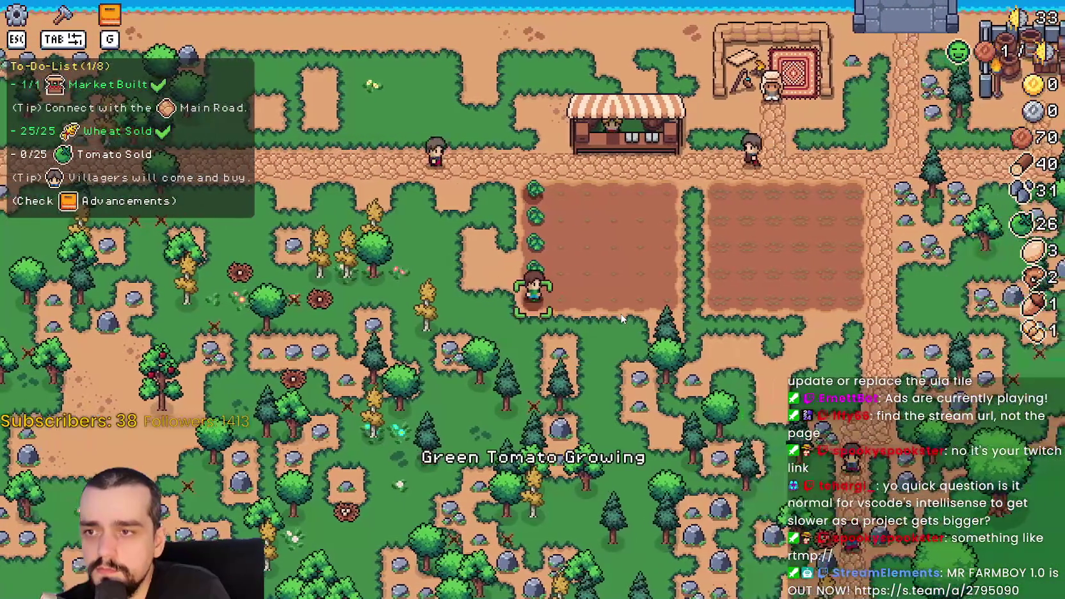
pyautogui.press('w')
pyautogui.press('a')
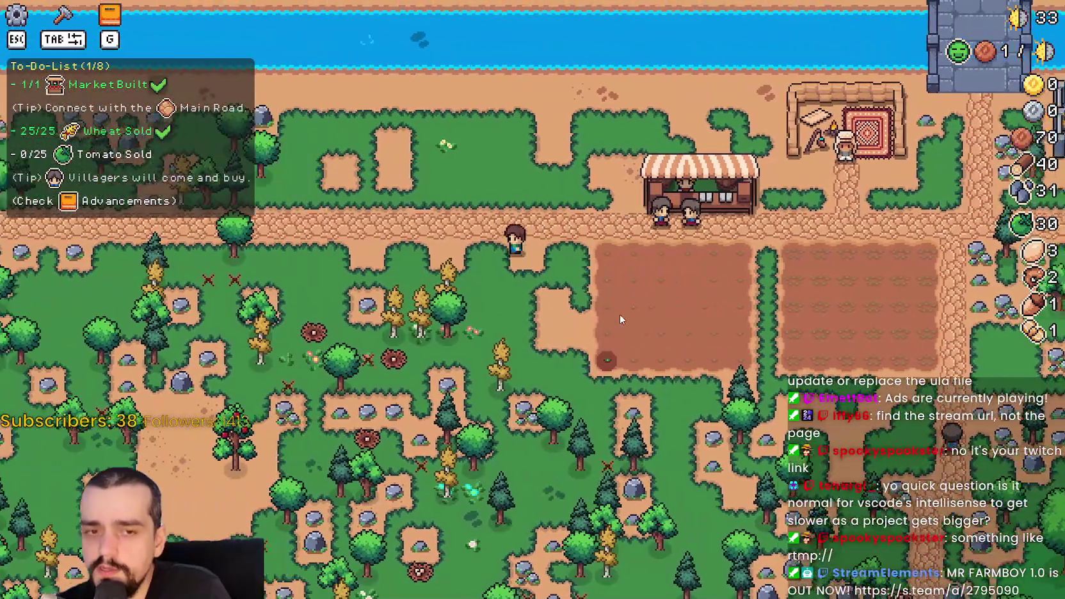
pyautogui.press('d')
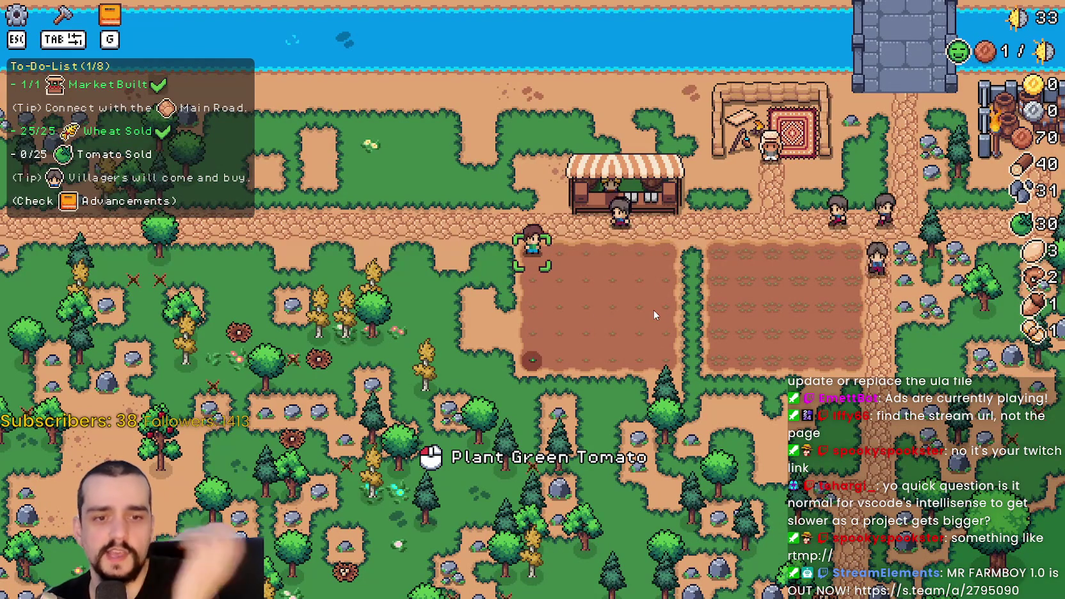
# Step: Plant one Green Tomato seed and visit the market while villagers buy tomatoes
pyautogui.press('a')
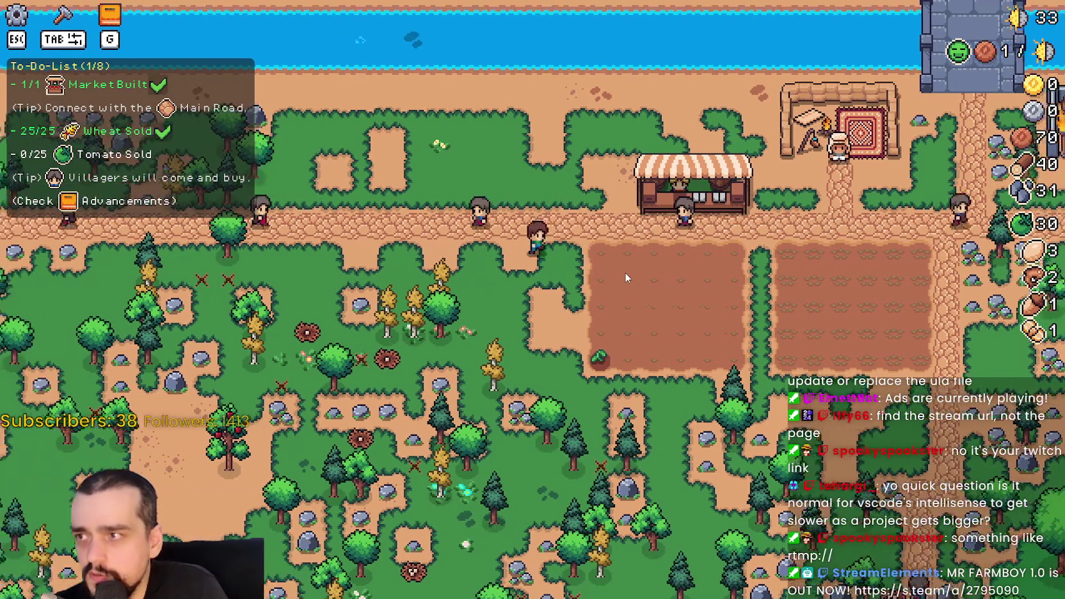
pyautogui.press('e')
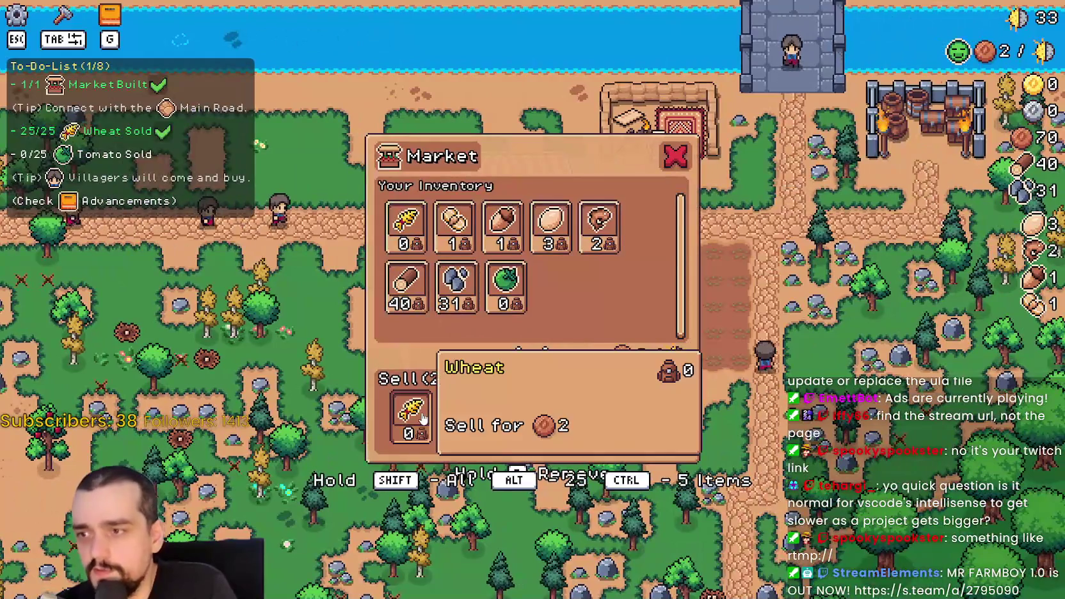
pyautogui.press('Escape')
pyautogui.press('a')
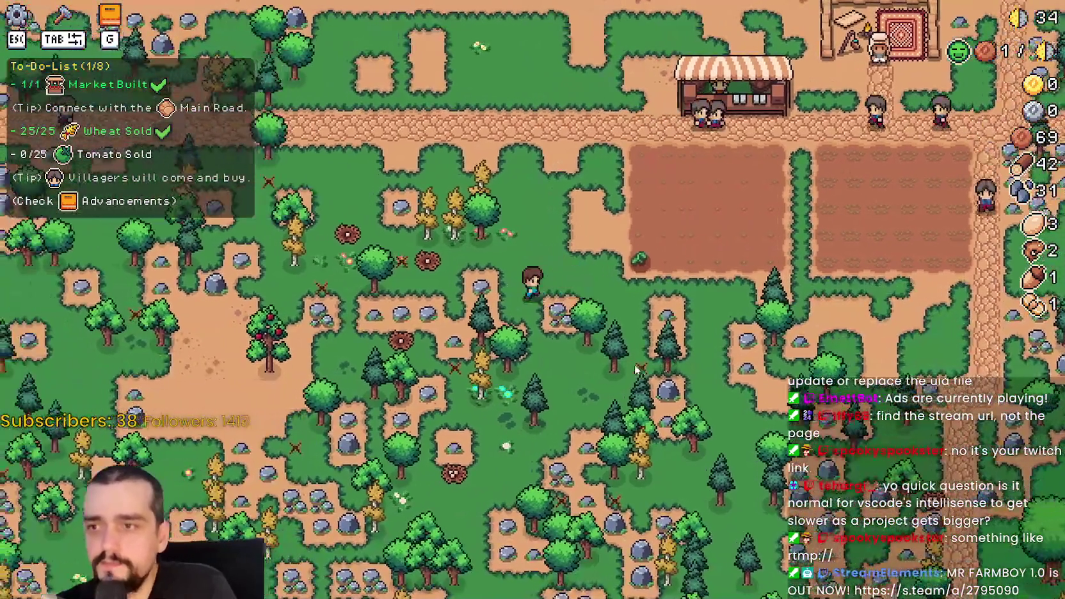
pyautogui.press('s')
pyautogui.press('d')
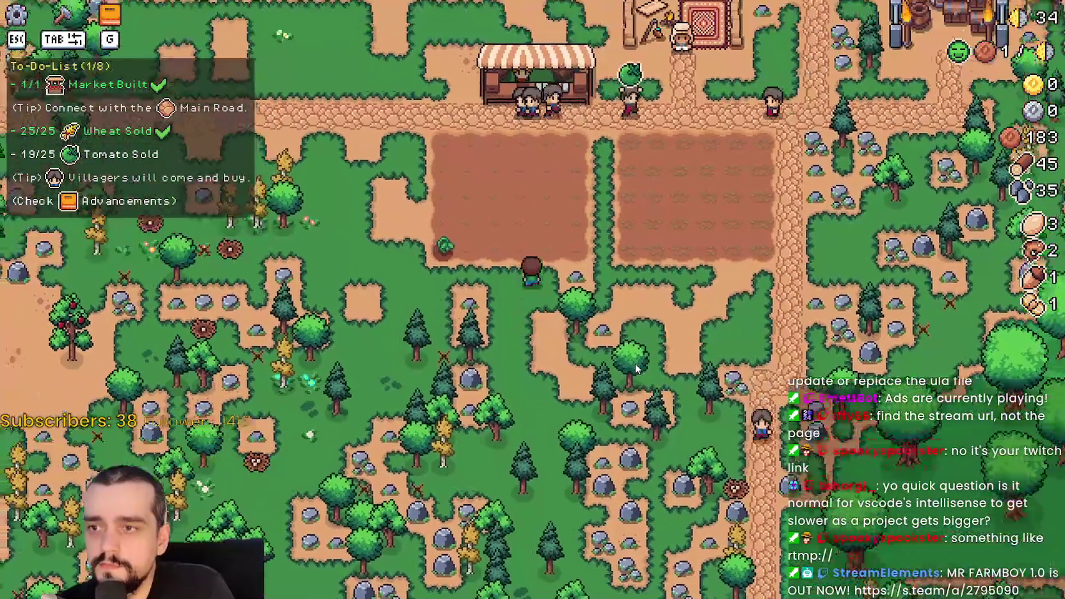
pyautogui.press('a')
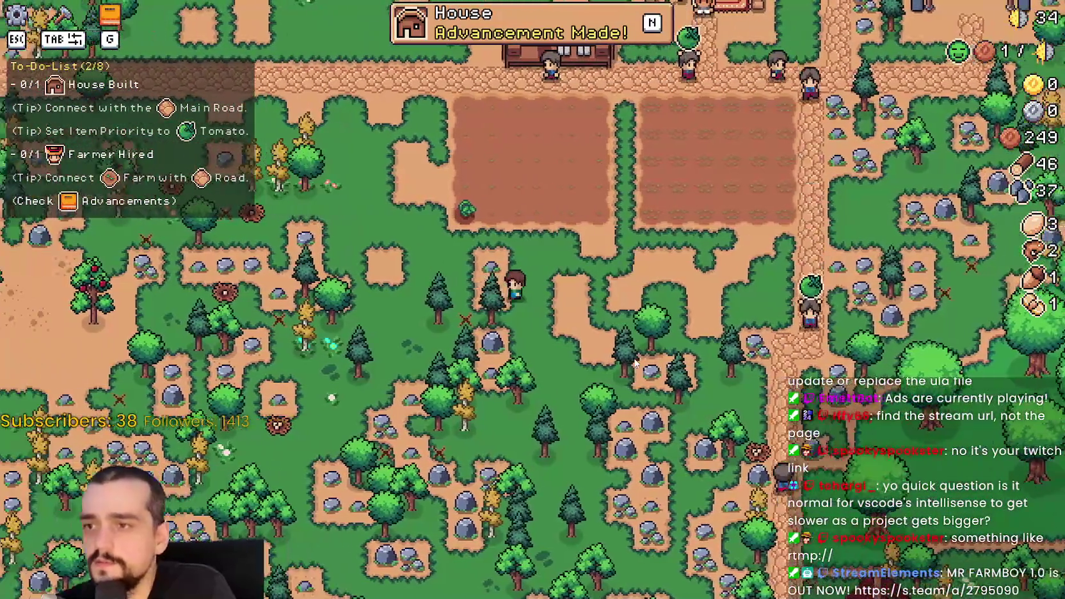
# Step: Select the House building, then review the Workers tab in Advancements
pyautogui.press('w')
pyautogui.press('Tab')
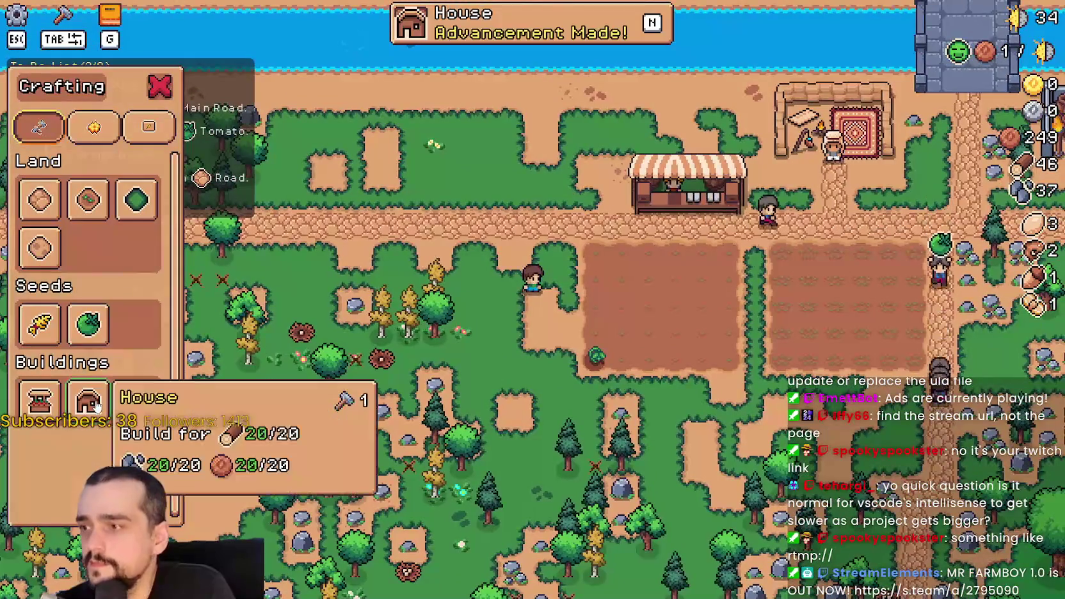
pyautogui.click(89, 400)
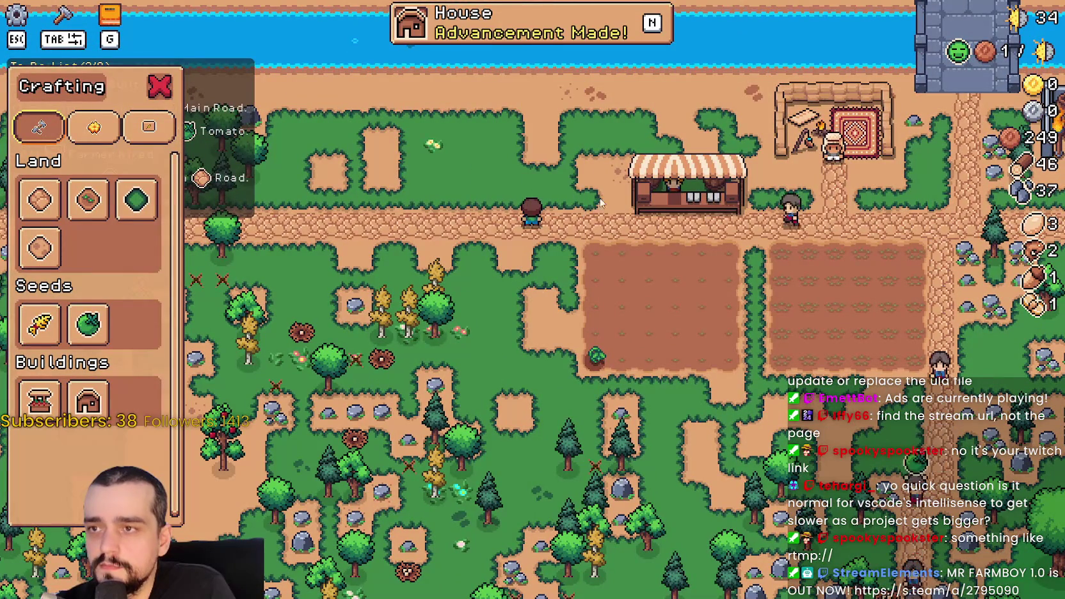
pyautogui.click(488, 24)
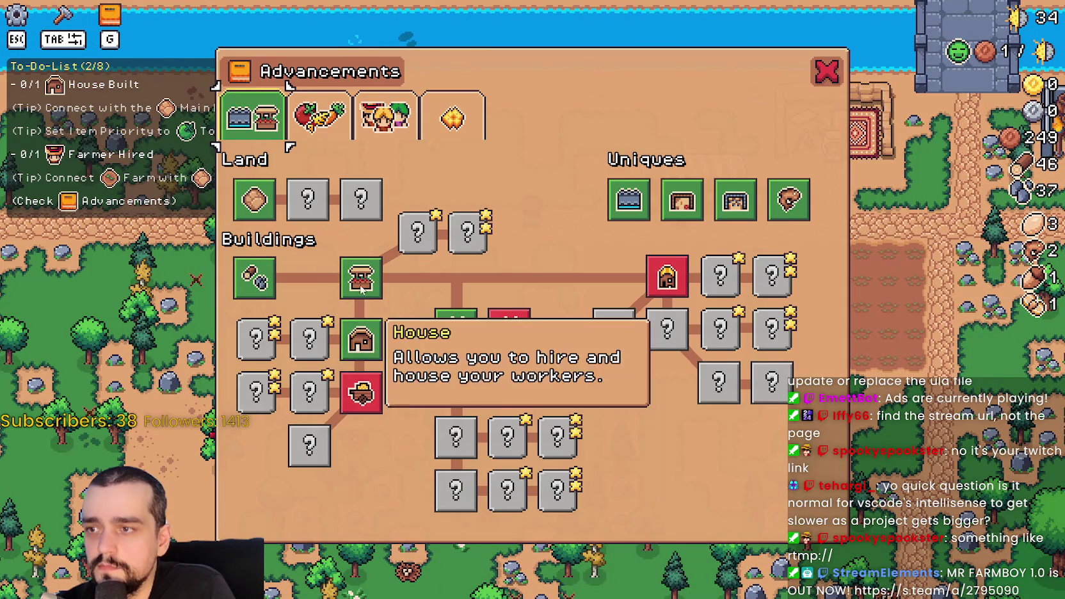
pyautogui.click(372, 96)
pyautogui.moveTo(277, 195)
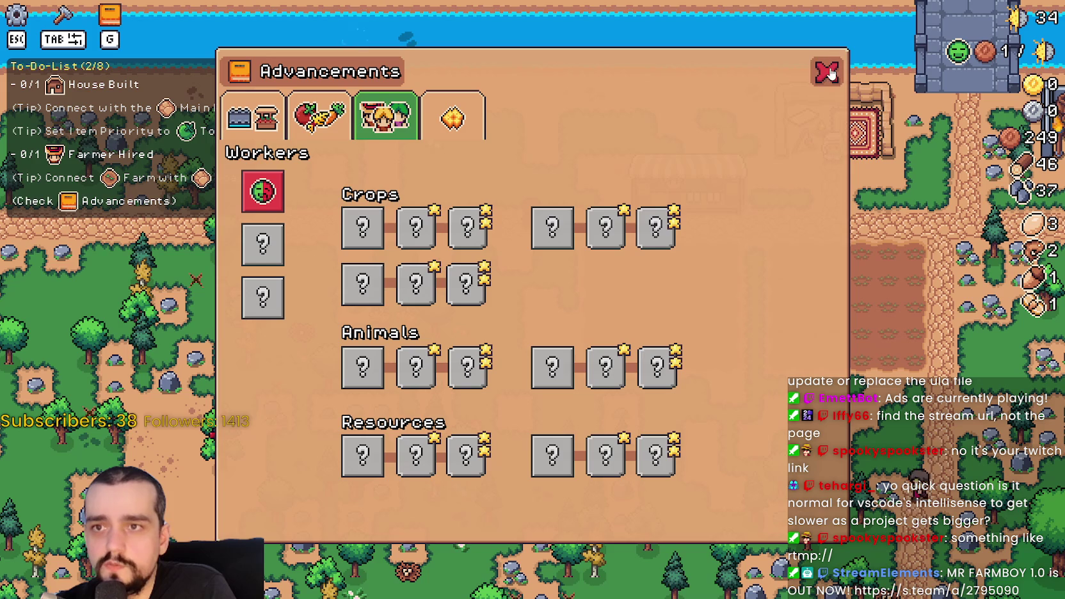
pyautogui.click(828, 72)
pyautogui.press('Tab')
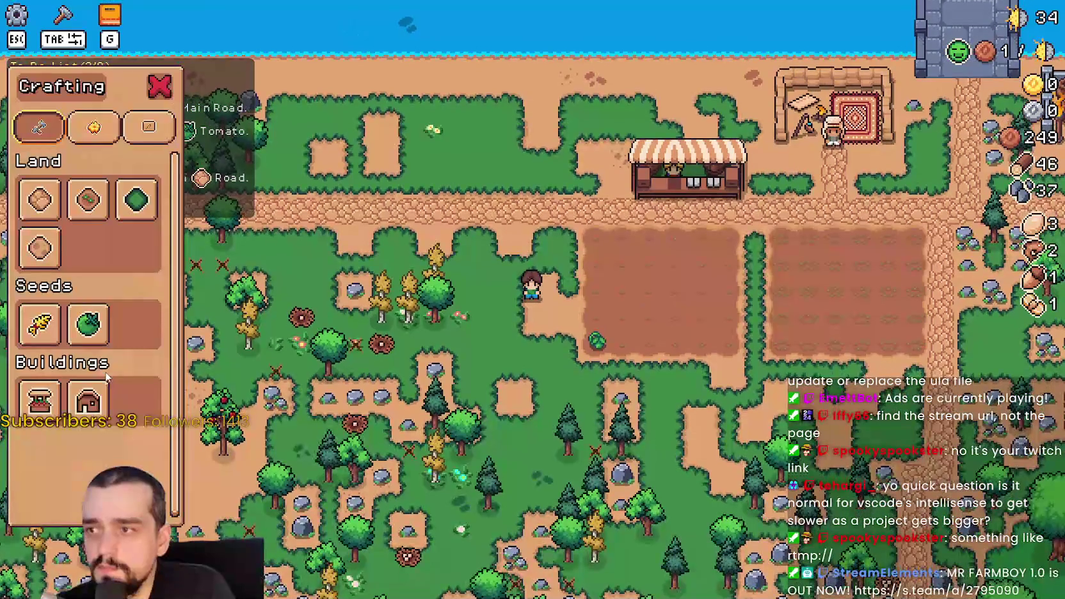
# Step: Build the house beside the market stall and open its hiring window
pyautogui.click(88, 400)
pyautogui.click(729, 364)
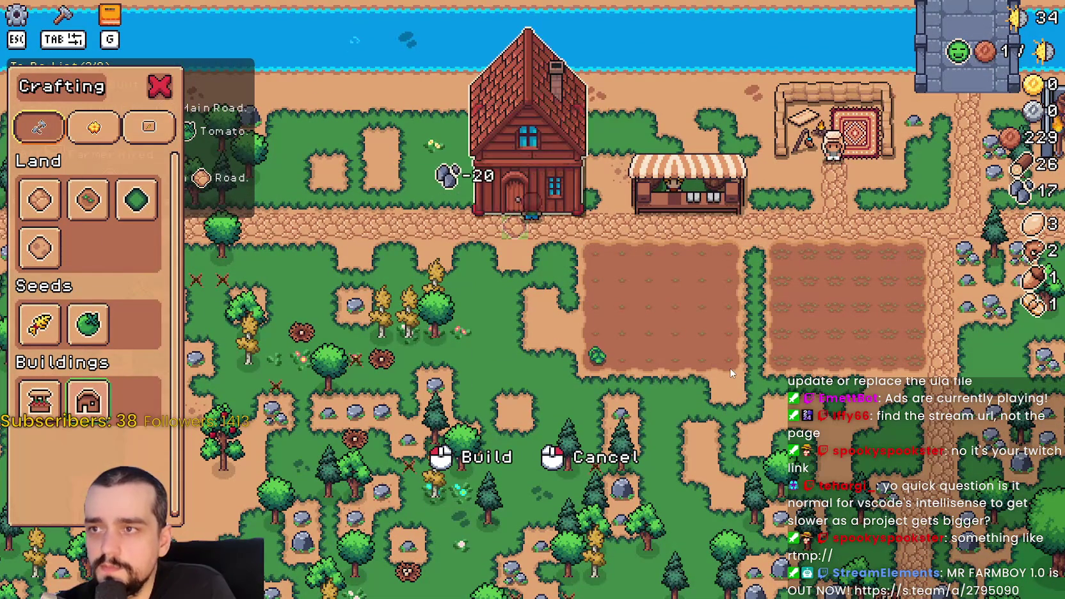
pyautogui.press('Tab')
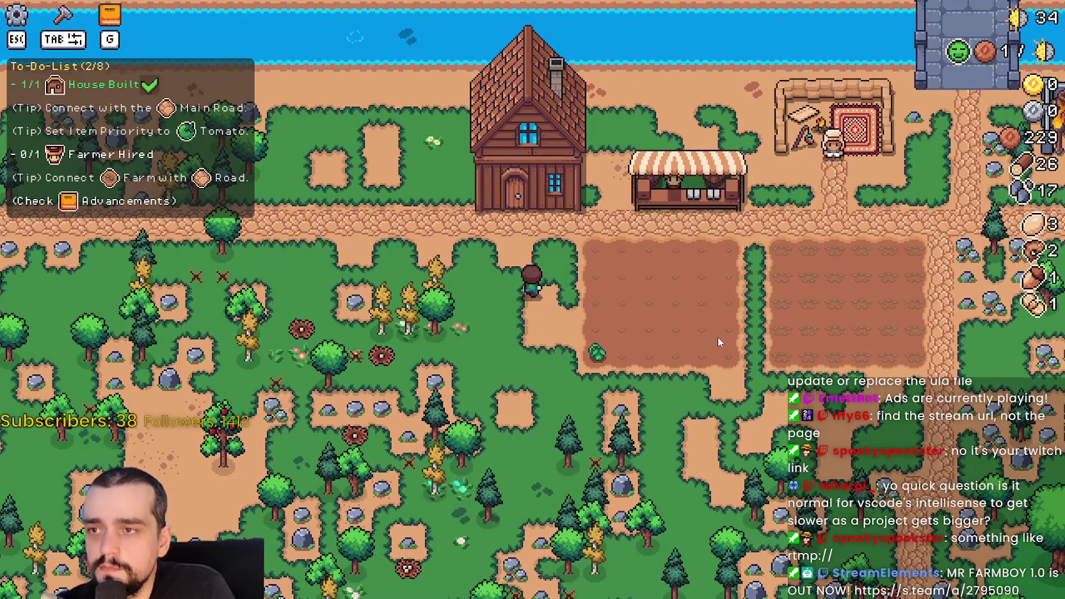
pyautogui.press('g')
pyautogui.press('g')
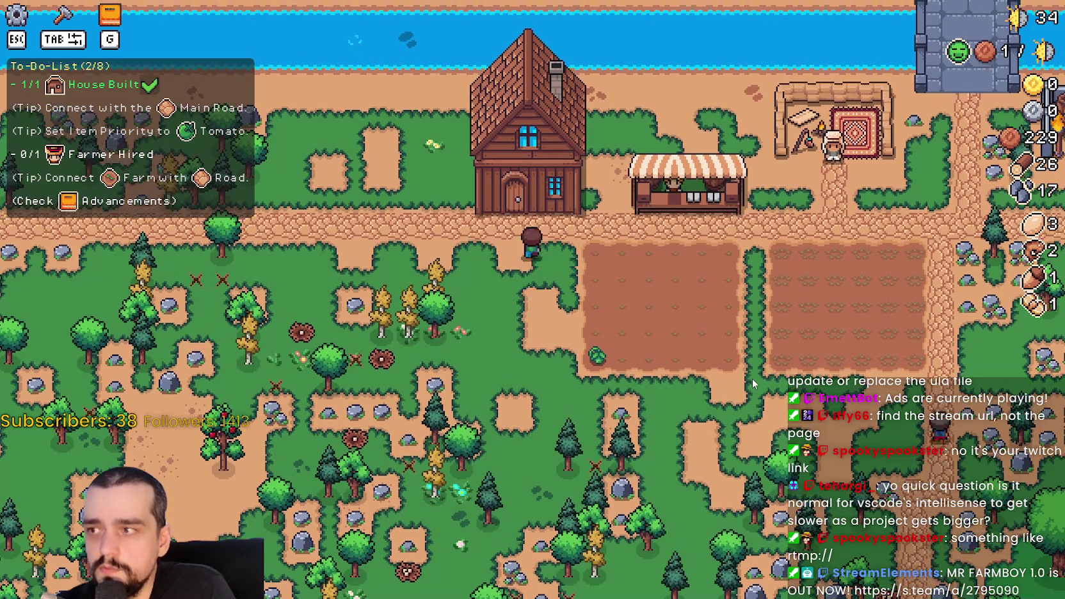
pyautogui.click(528, 166)
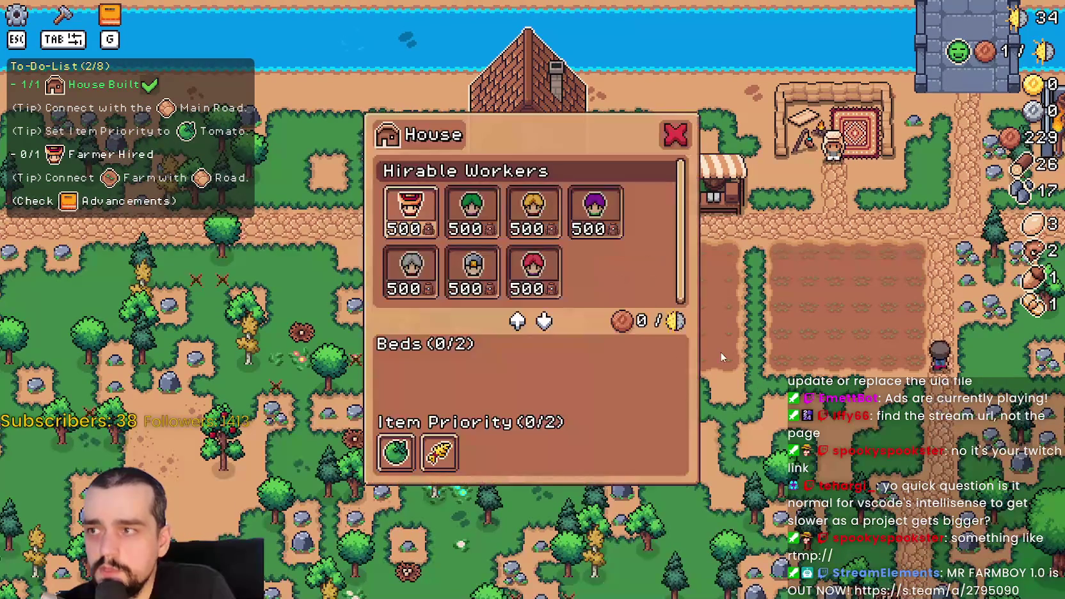
# Step: Hire the Farmer, view the Workers advancements, then Quit Game from the pause menu
pyautogui.click(411, 208)
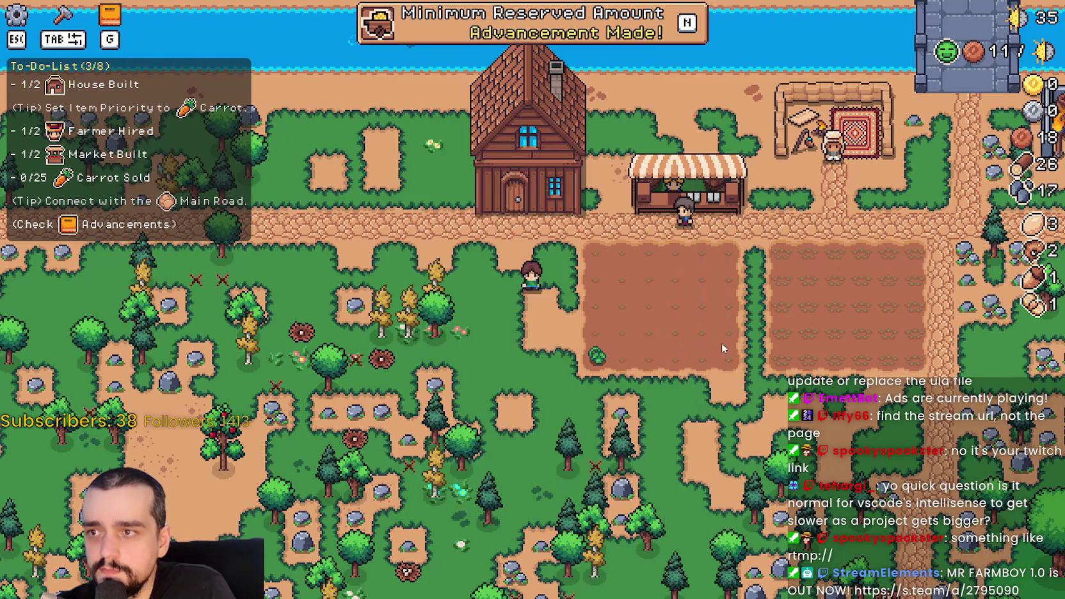
pyautogui.click(486, 31)
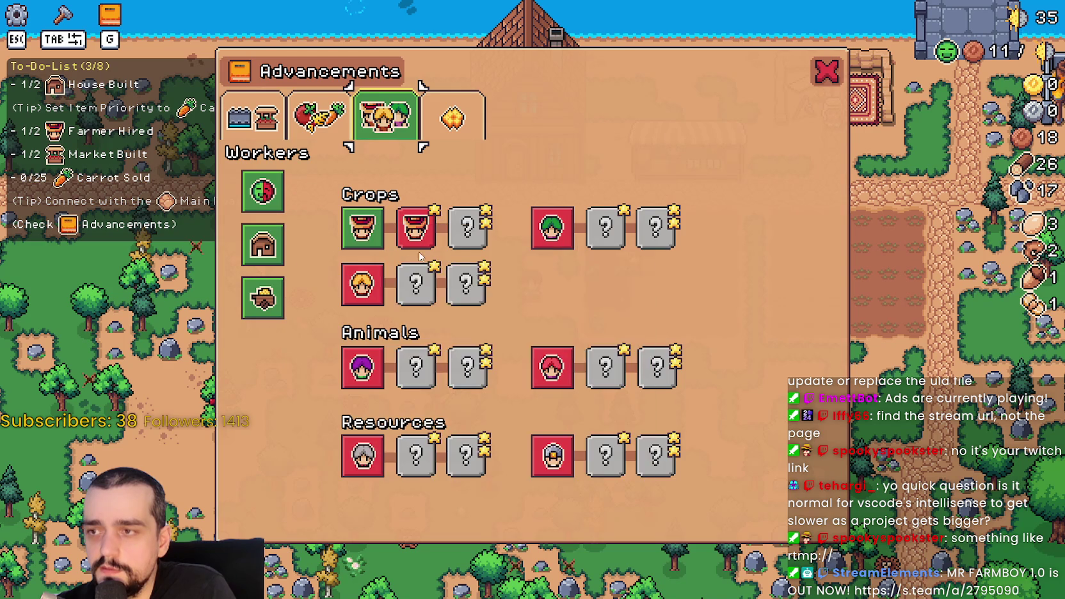
pyautogui.press('Escape')
pyautogui.click(541, 434)
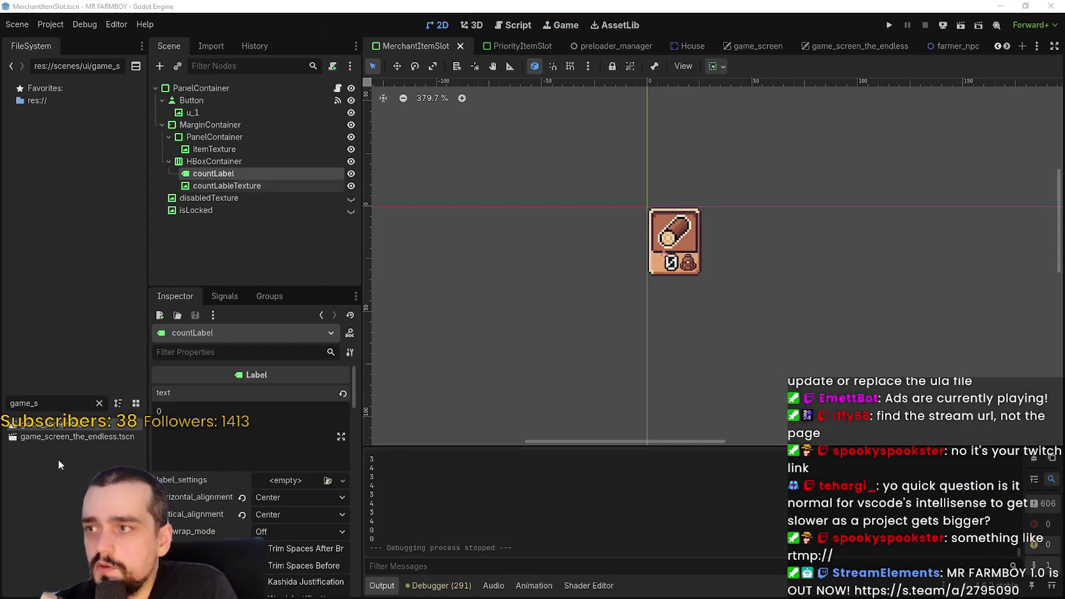
# Step: Filter FileSystem for 'adva', open AdvancementSystem.tscn, and scroll to the WorkerAdvancements nodes
pyautogui.doubleClick(38, 403)
pyautogui.write('adva')
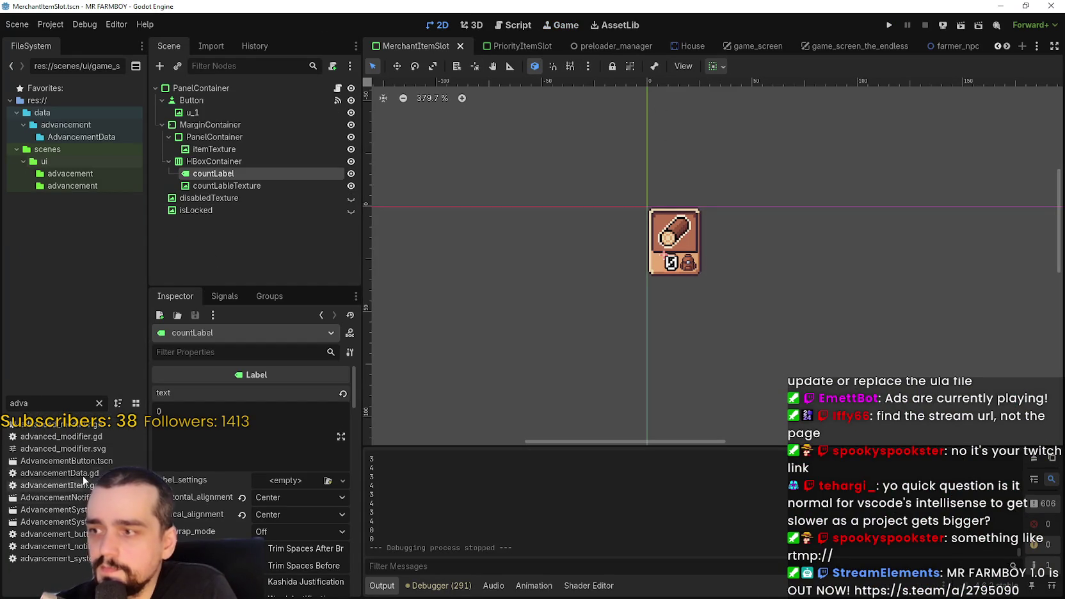
pyautogui.doubleClick(73, 510)
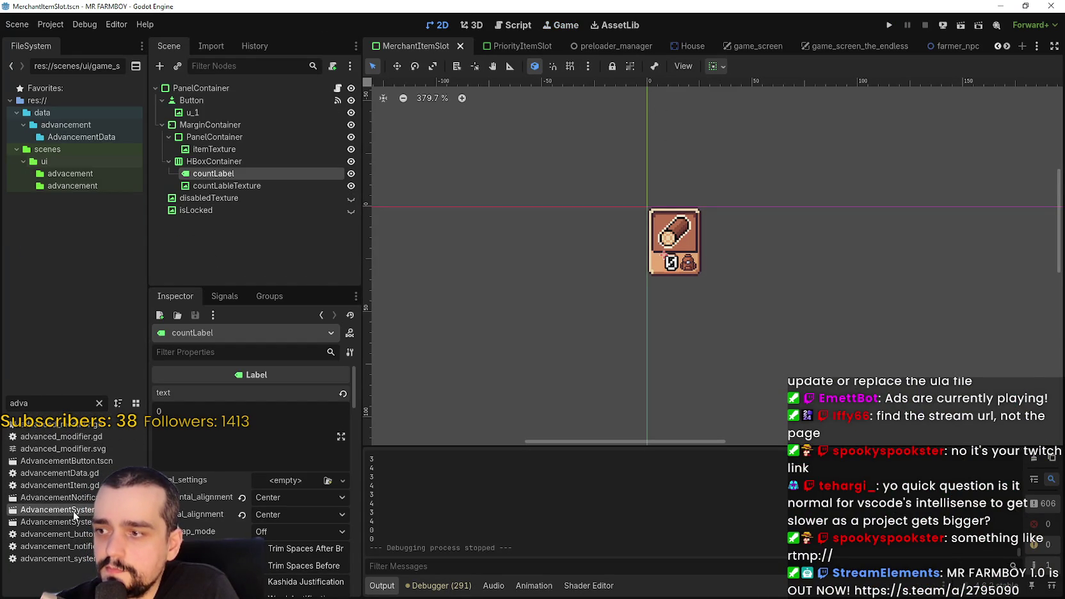
pyautogui.scroll(-5, 286, 191)
pyautogui.scroll(-10, 277, 168)
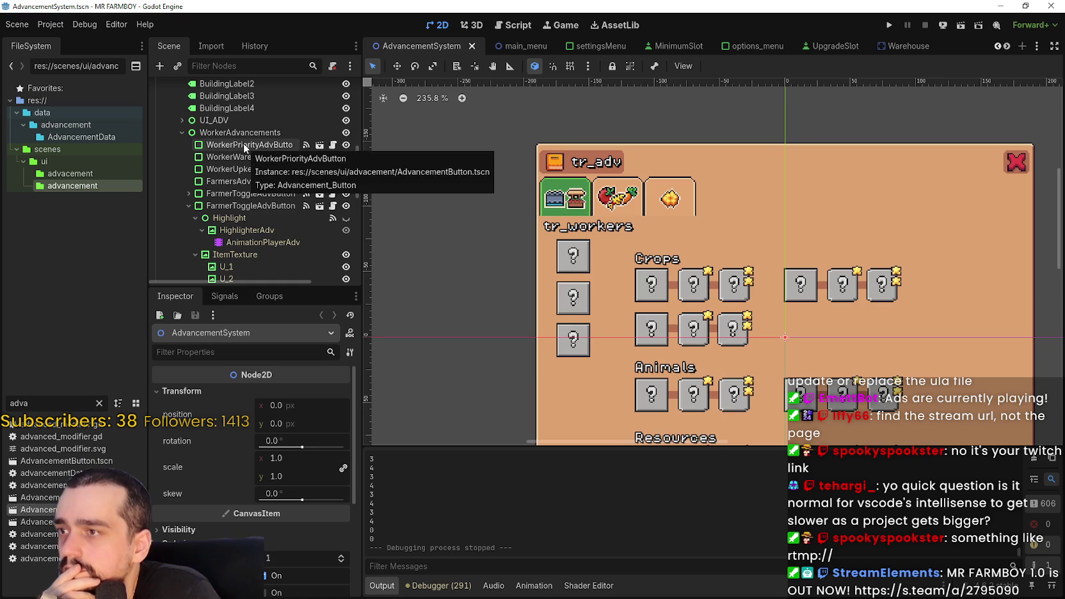
pyautogui.click(245, 146)
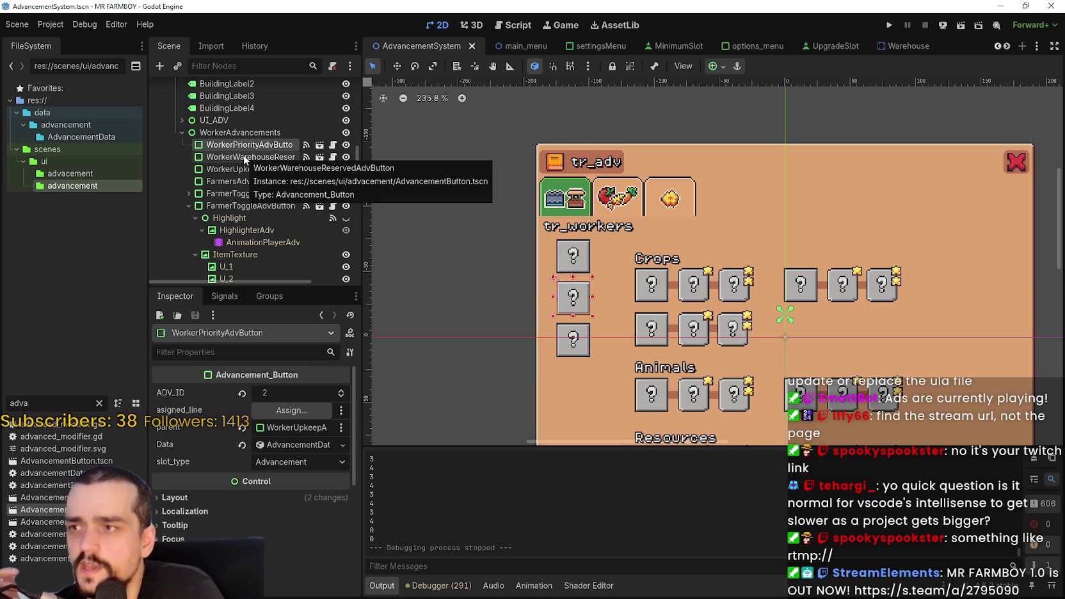
pyautogui.click(244, 158)
pyautogui.click(259, 146)
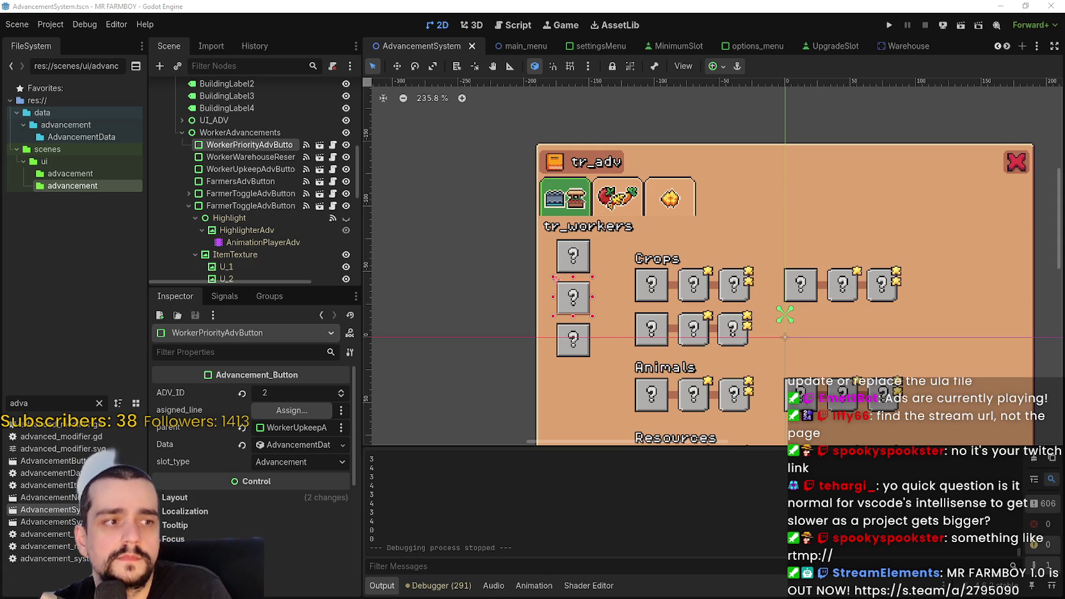
pyautogui.scroll(-2, 608, 218)
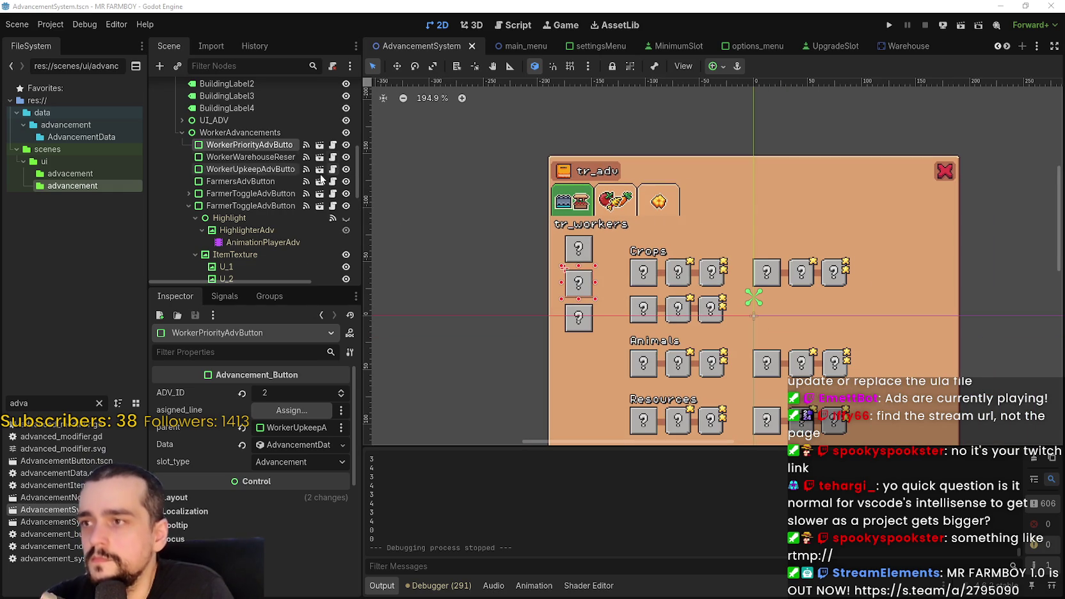
pyautogui.click(264, 165)
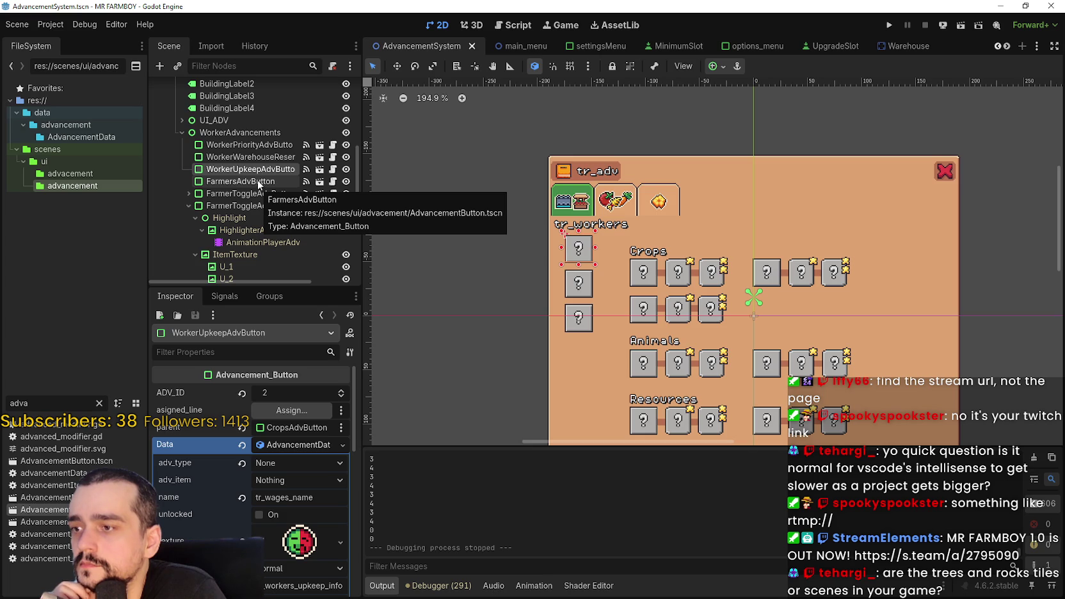
pyautogui.click(258, 180)
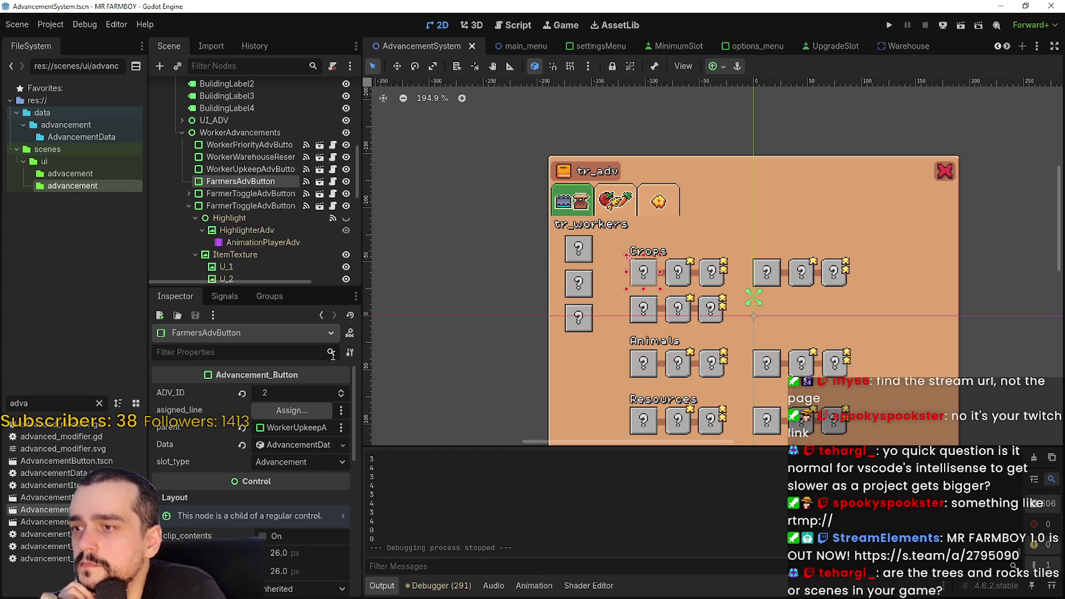
pyautogui.scroll(-2, 291, 492)
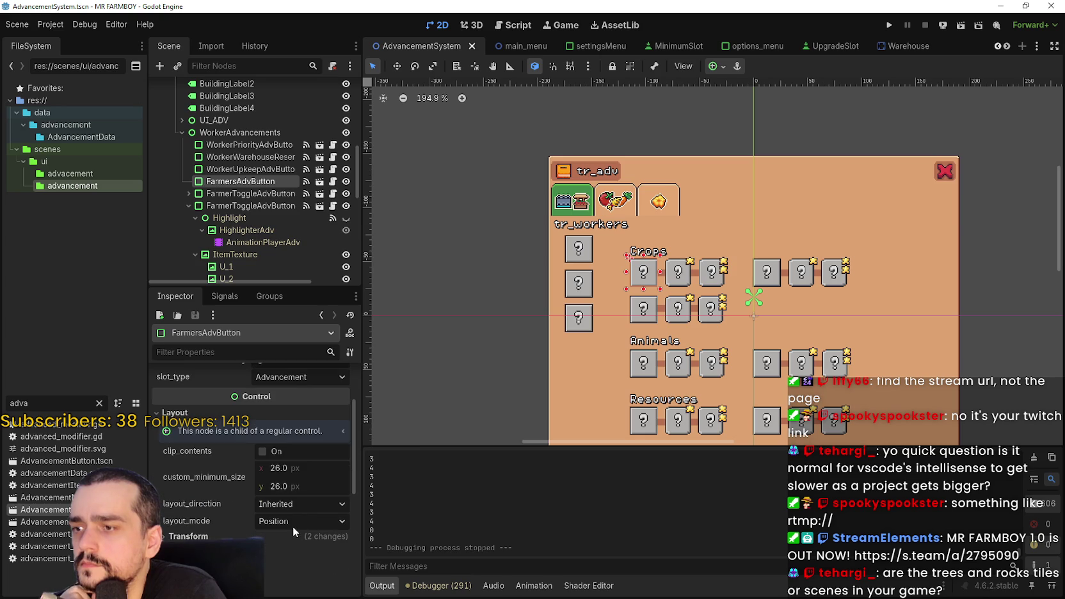
pyautogui.scroll(-3, 293, 529)
pyautogui.scroll(5, 276, 485)
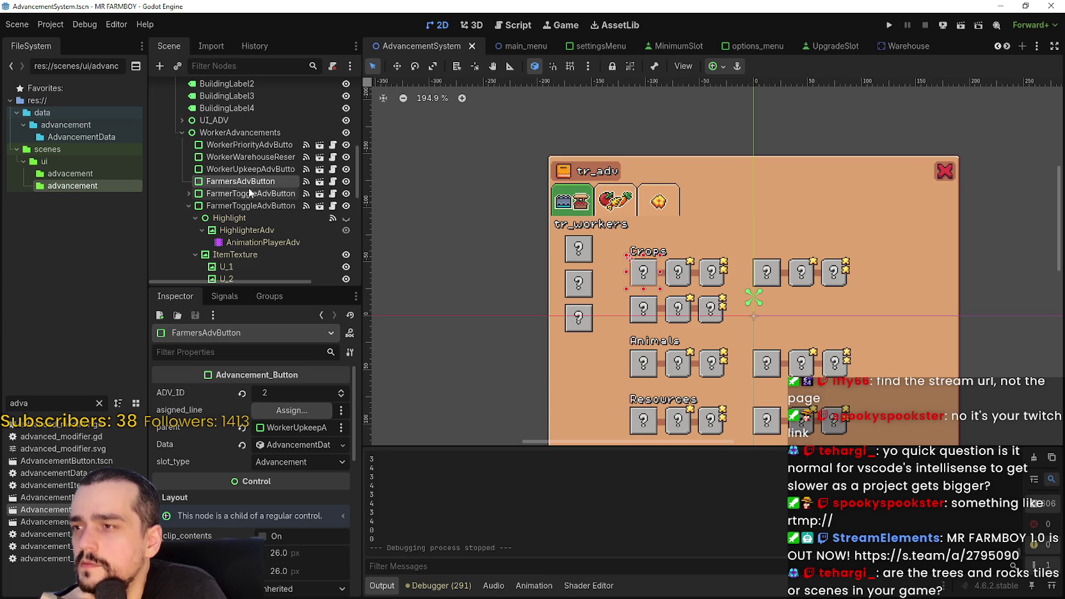
pyautogui.scroll(2, 589, 256)
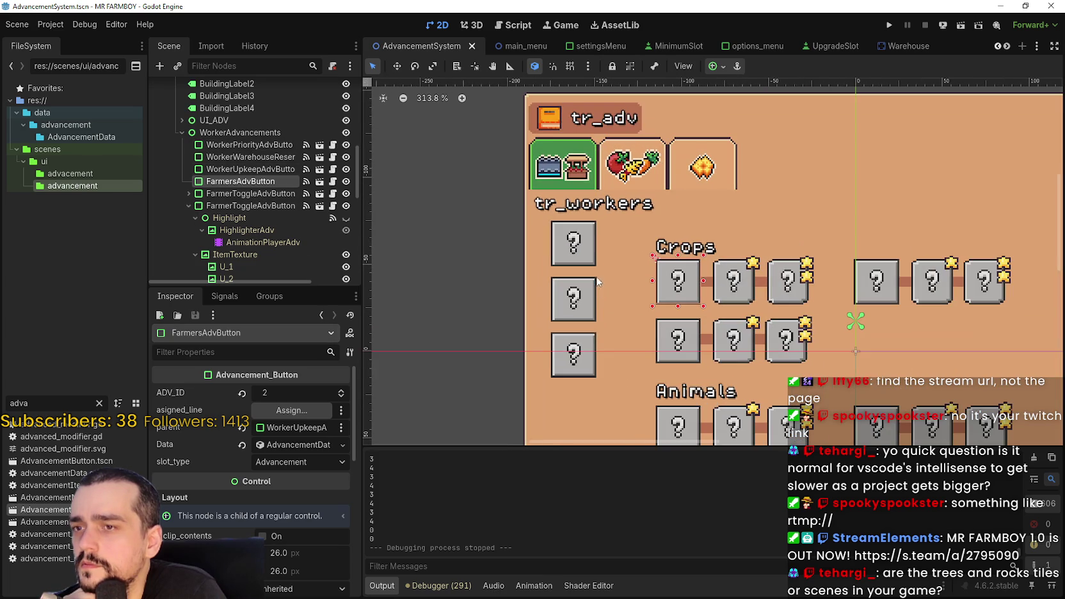
# Step: Inspect the Priority, Warehouse Reserved, Upkeep and Farmers worker advancement button nodes in the Scene dock
pyautogui.scroll(-2, 287, 513)
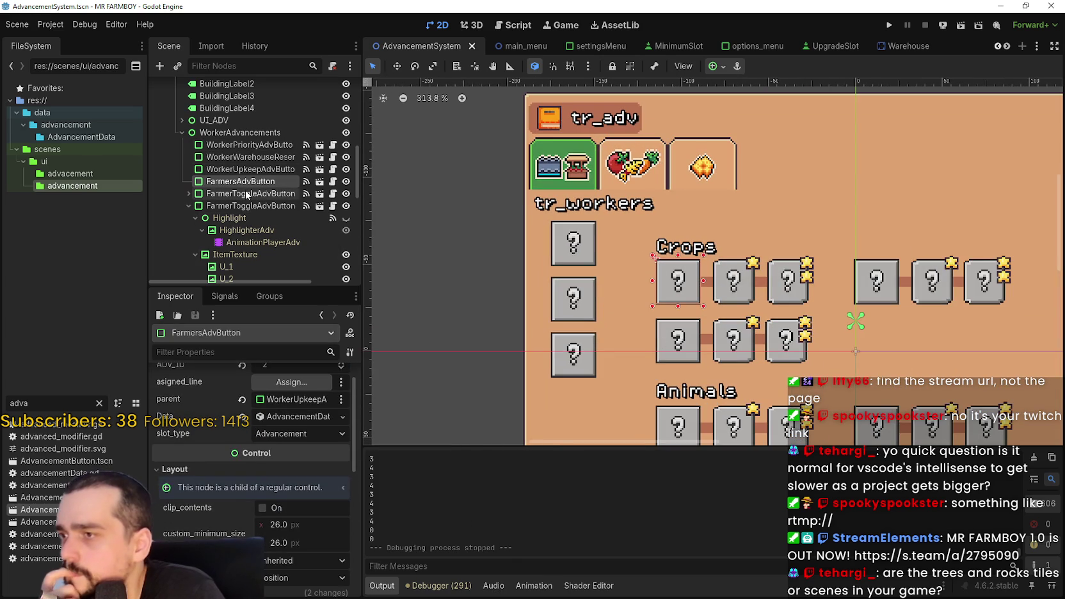
pyautogui.click(256, 171)
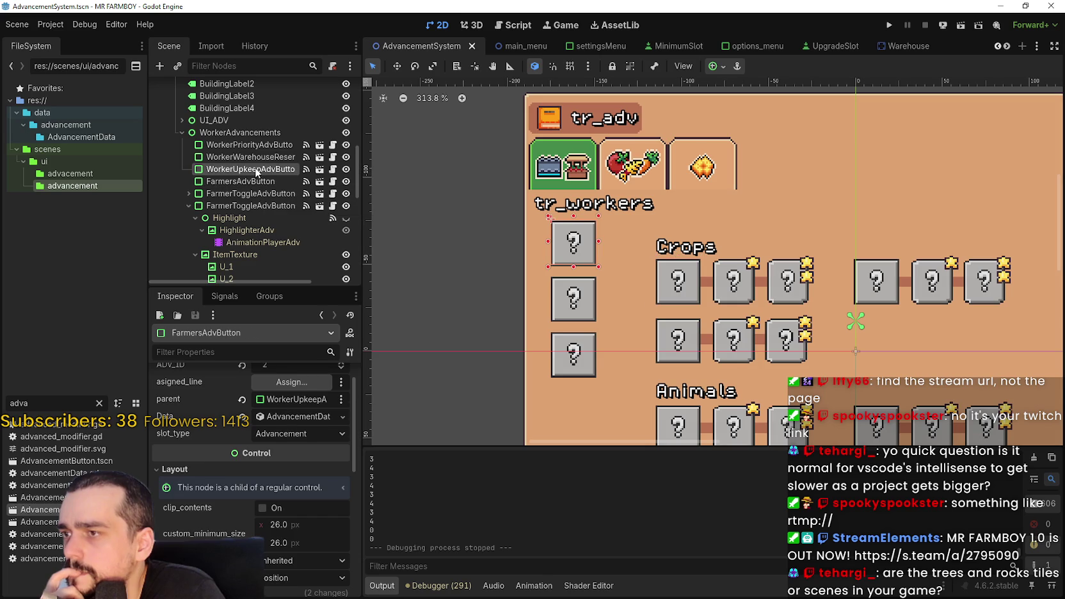
pyautogui.click(293, 444)
pyautogui.click(293, 446)
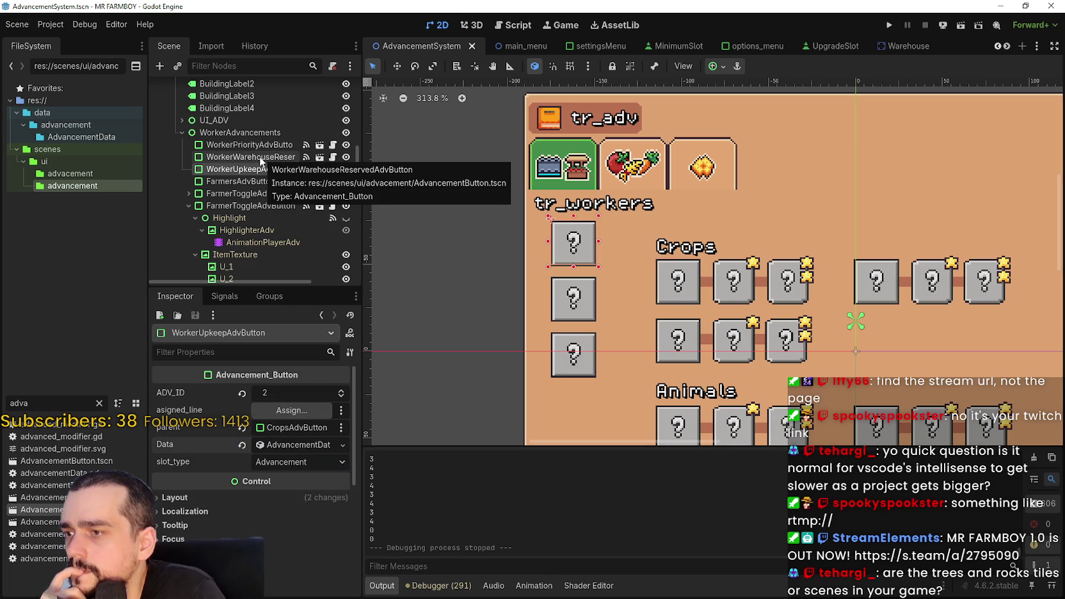
pyautogui.click(259, 157)
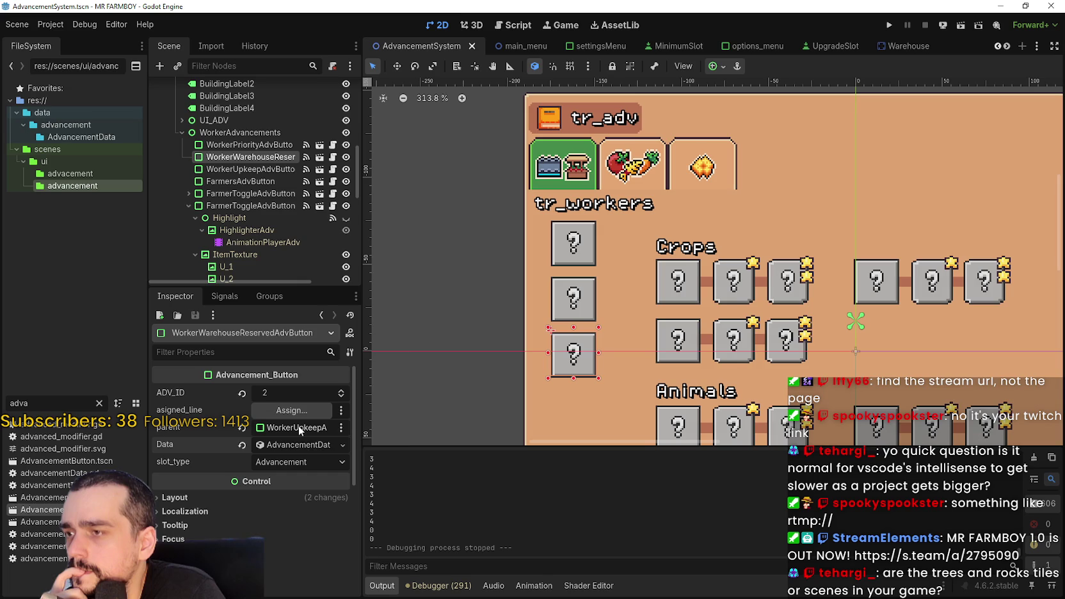
pyautogui.click(263, 183)
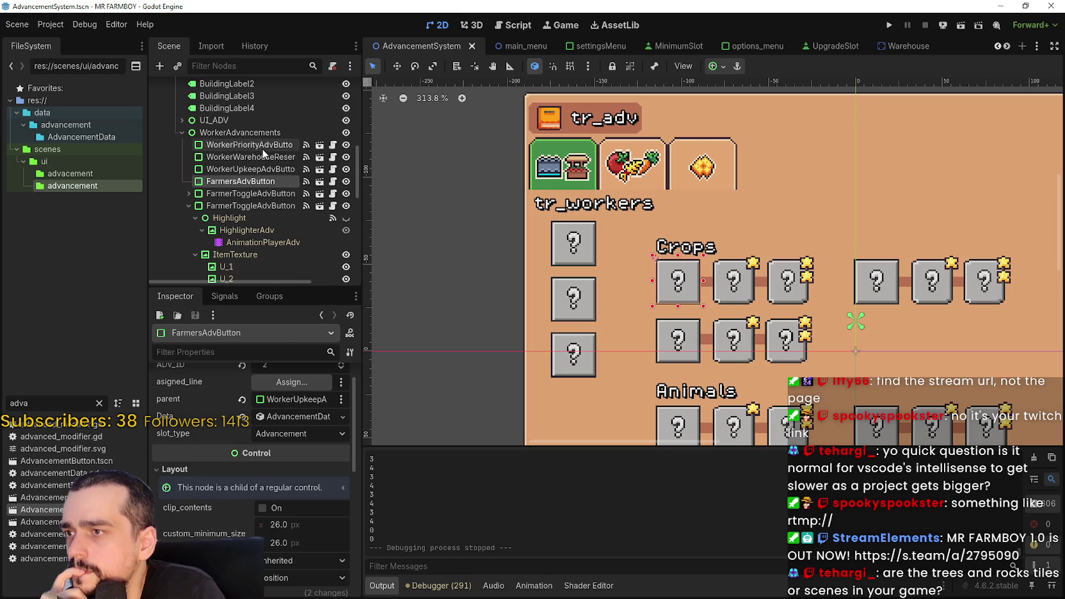
pyautogui.click(263, 146)
pyautogui.click(263, 159)
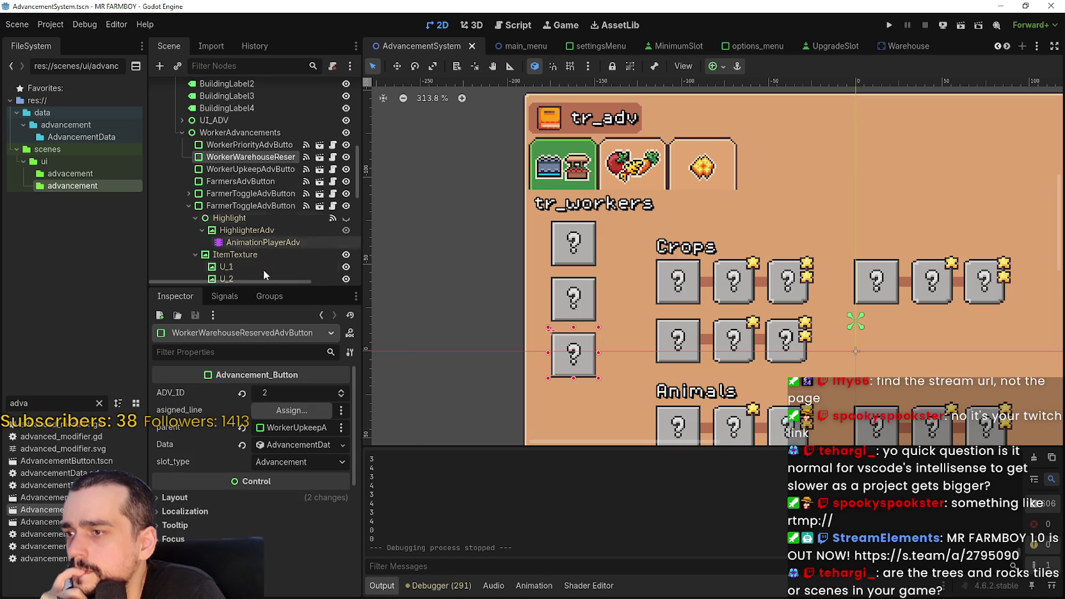
pyautogui.click(261, 170)
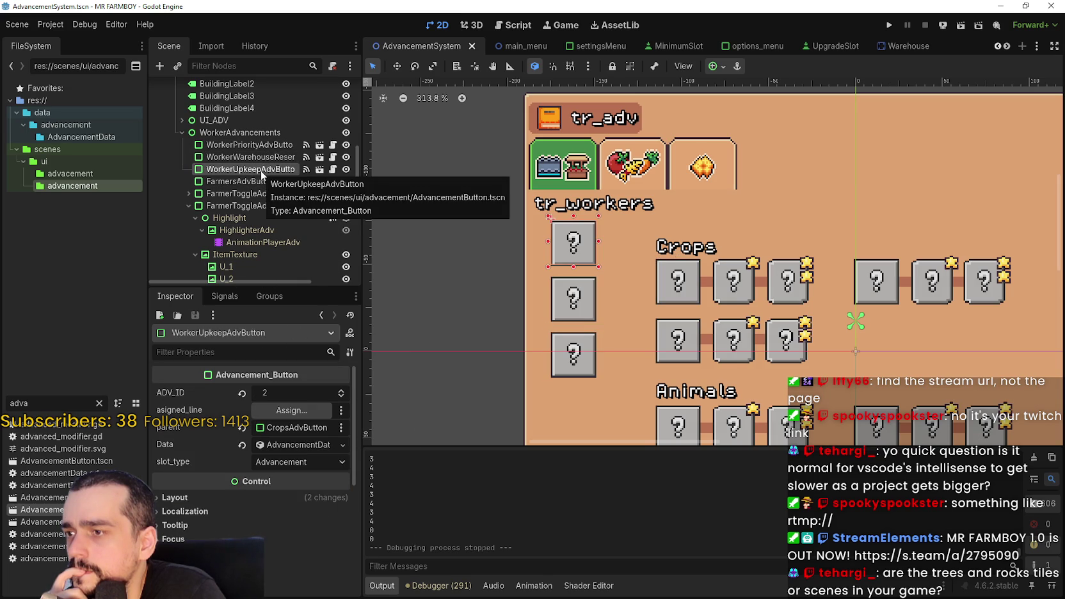
pyautogui.click(261, 156)
pyautogui.click(261, 146)
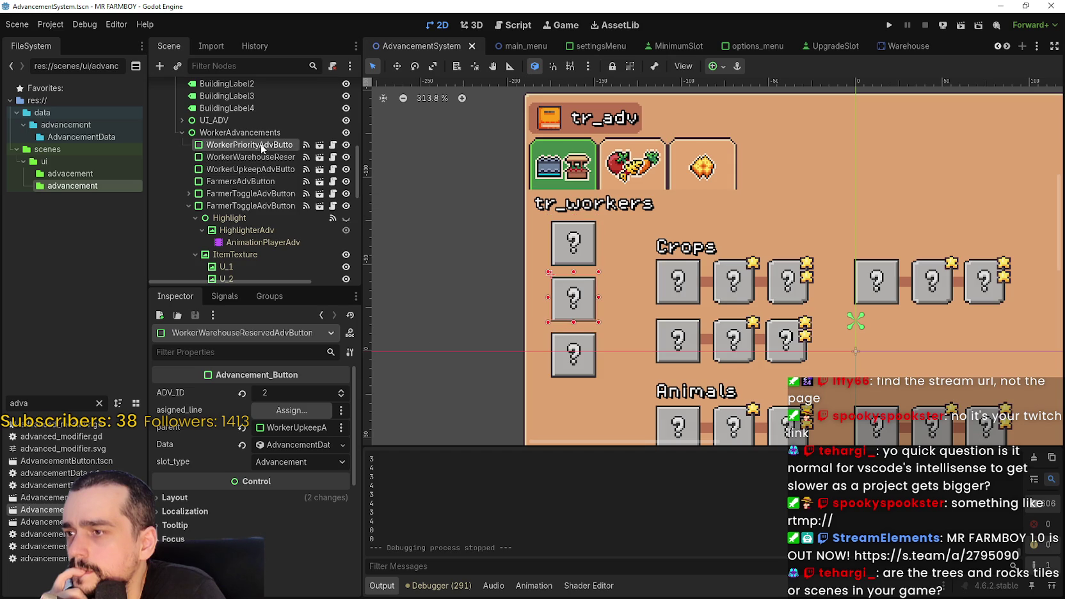
pyautogui.click(263, 169)
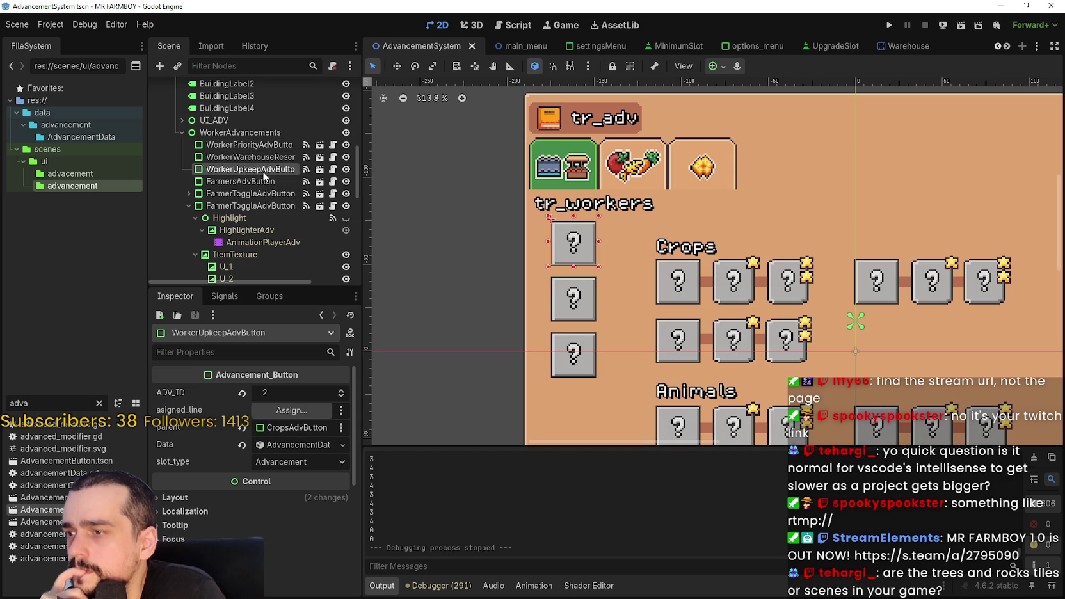
pyautogui.click(263, 182)
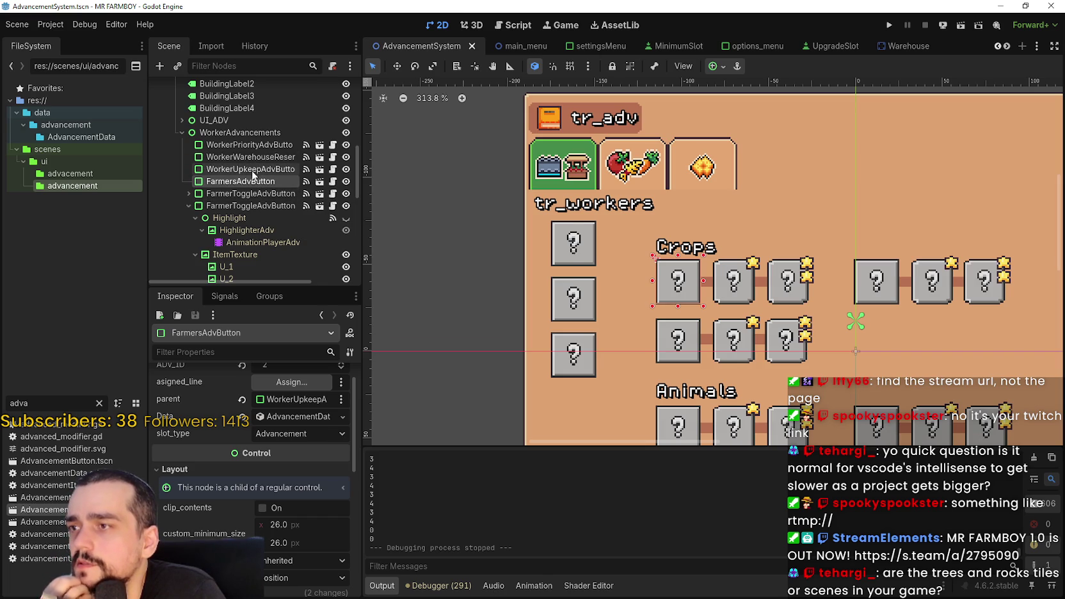
# Step: Move WorkerUpkeepAdvButton and FarmersAdvButton above WorkerPriorityAdvButton, save the scene and run the game
pyautogui.click(251, 170)
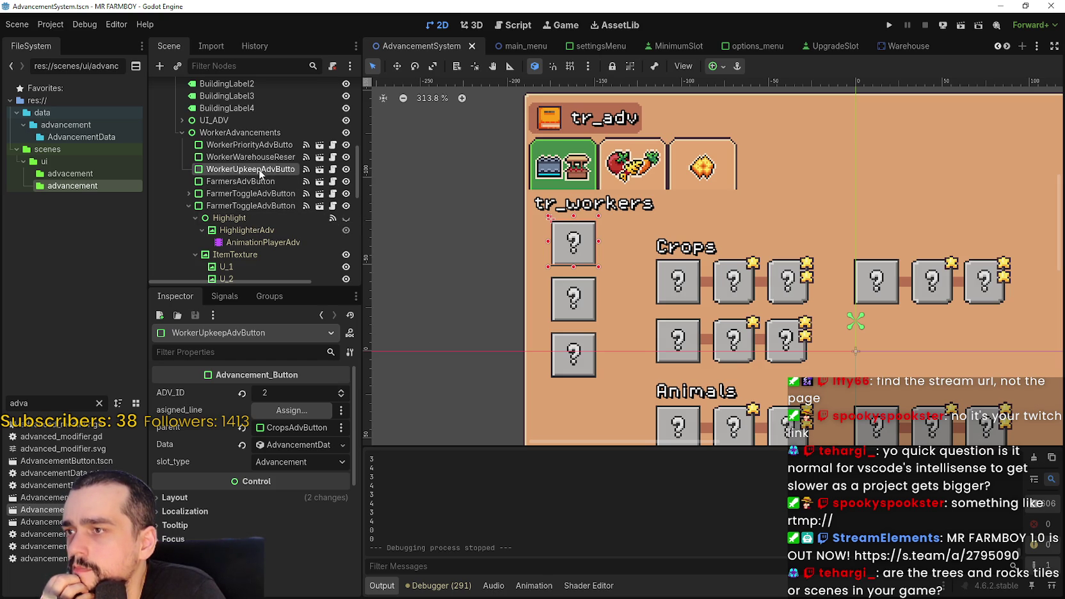
pyautogui.moveTo(262, 165); pyautogui.dragTo(268, 144)
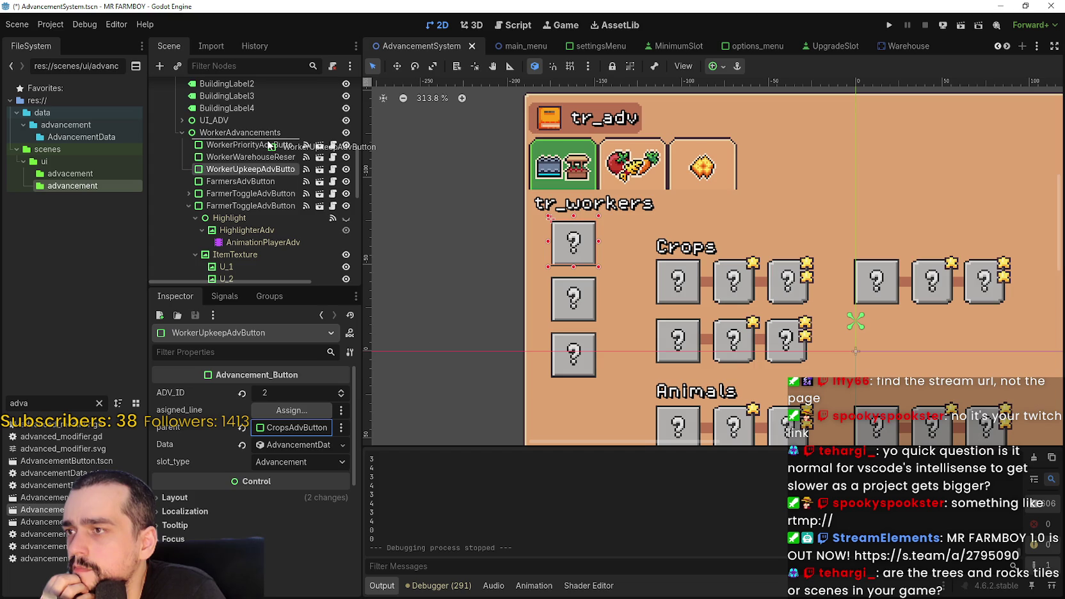
pyautogui.moveTo(245, 182)
pyautogui.mouseDown()
pyautogui.moveTo(266, 155)
pyautogui.moveTo(251, 154)
pyautogui.mouseUp()
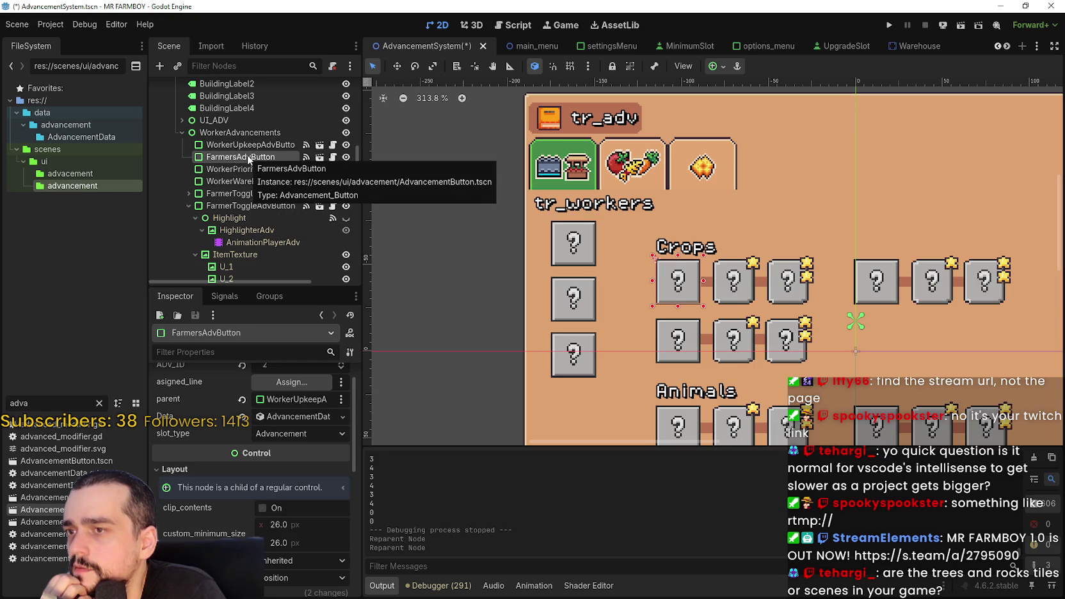
pyautogui.scroll(-3, 699, 257)
pyautogui.scroll(-2, 698, 254)
pyautogui.hotkey('ctrl', 's')
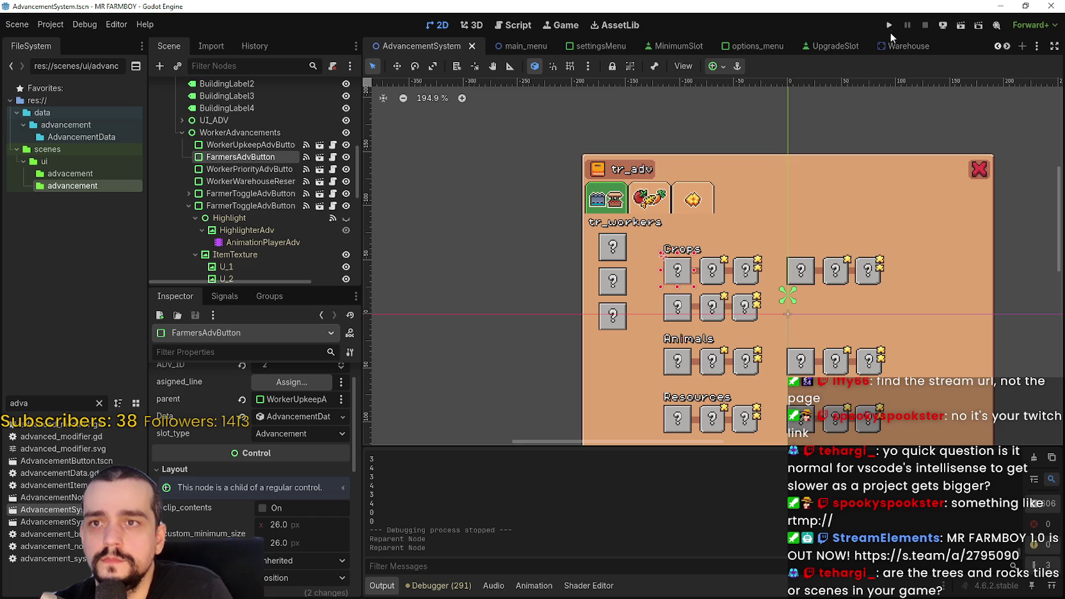
pyautogui.press('F5')
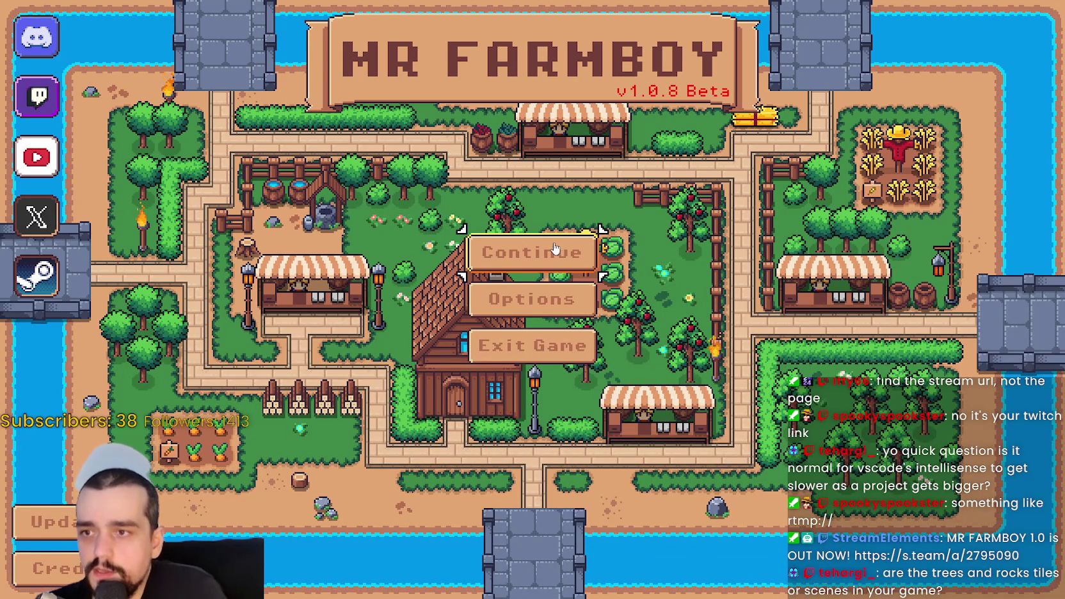
# Step: Delete Save 9 from the save games list
pyautogui.click(531, 253)
pyautogui.scroll(-2, 609, 320)
pyautogui.scroll(-4, 608, 320)
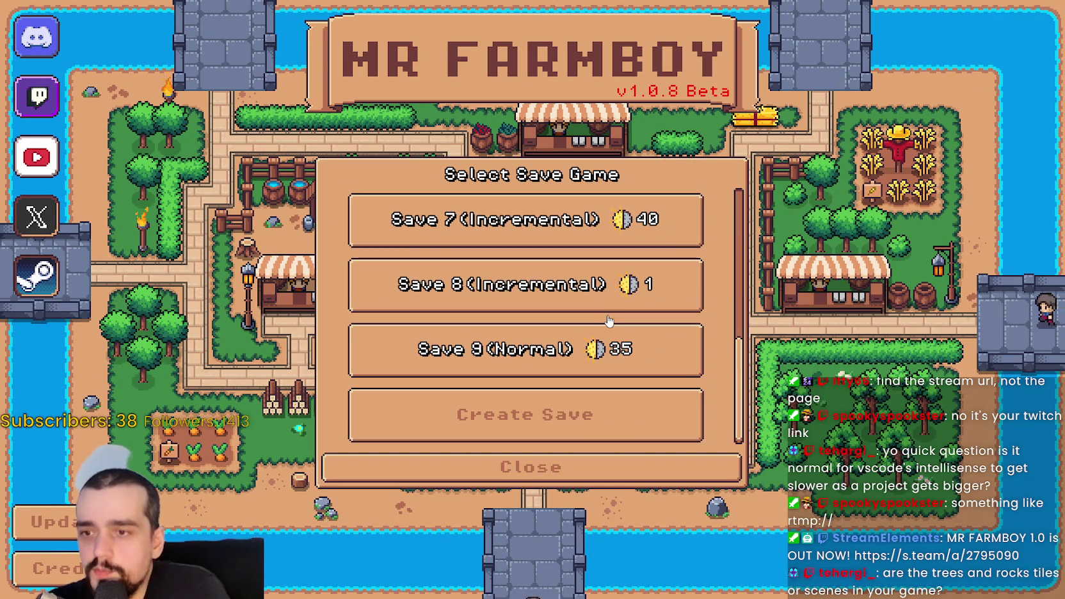
pyautogui.click(598, 349)
pyautogui.click(577, 362)
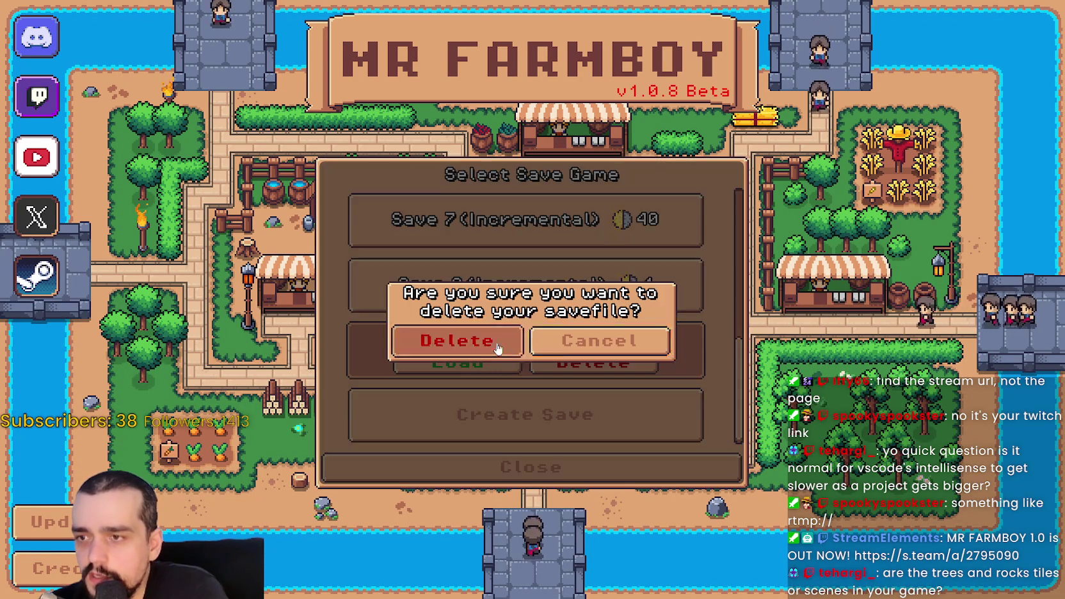
pyautogui.click(451, 339)
# Step: Create a new Balanced Economy save in King's Task (Recommended) mode
pyautogui.click(570, 247)
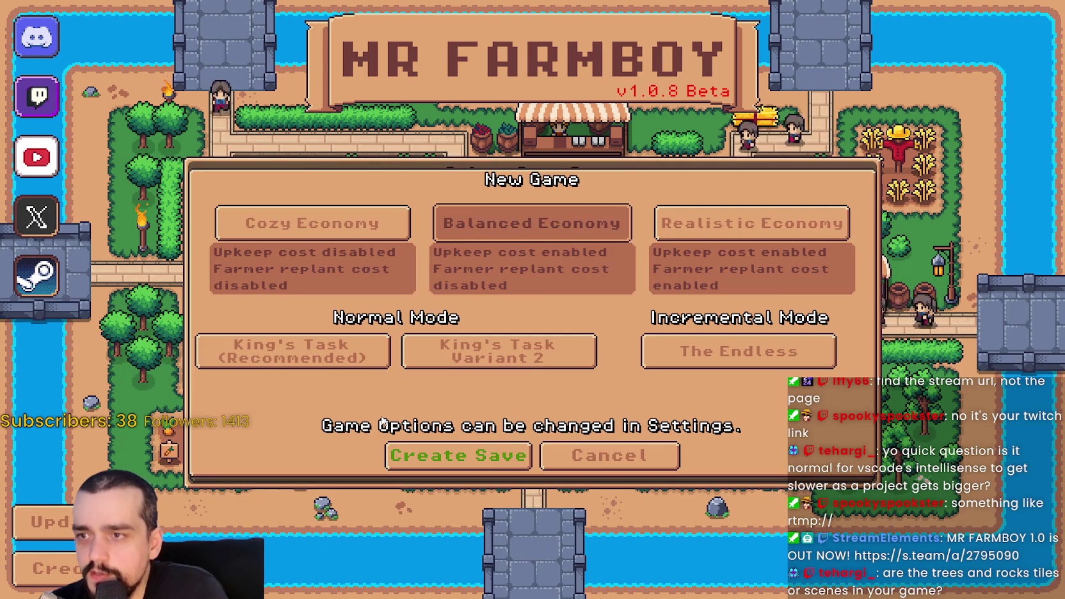
pyautogui.click(328, 362)
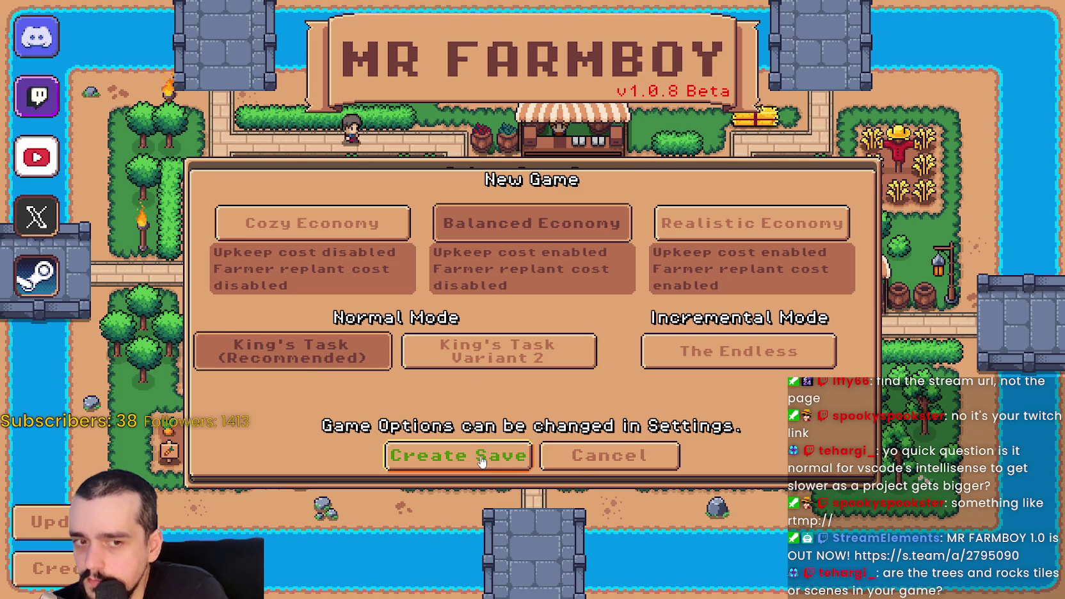
pyautogui.click(458, 455)
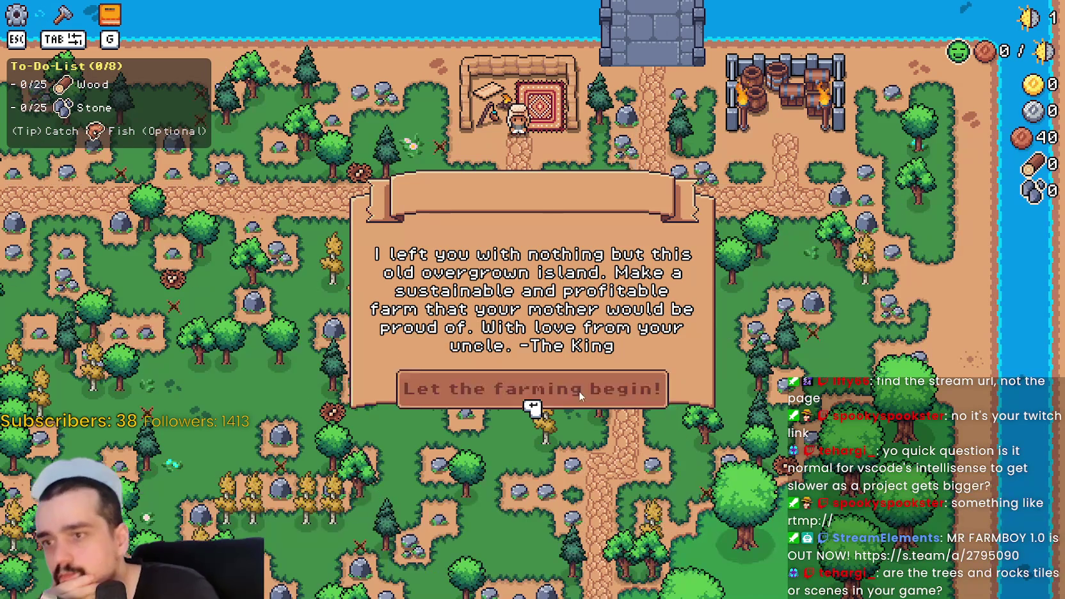
# Step: Dismiss the King's letter, walk the farmer to a tree and chop it
pyautogui.click(595, 387)
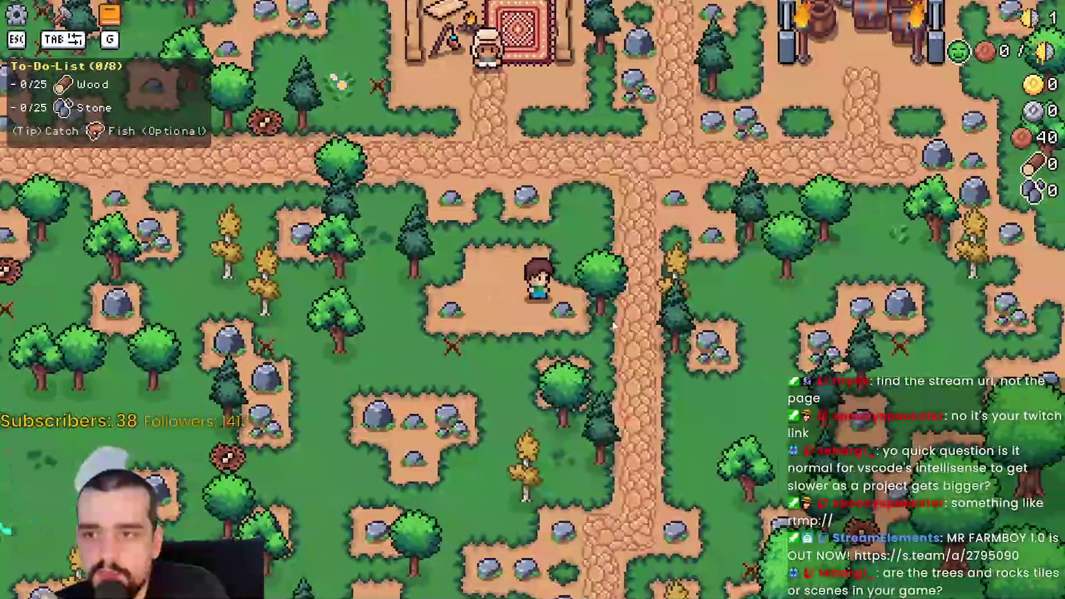
pyautogui.hotkey('w', 'd')
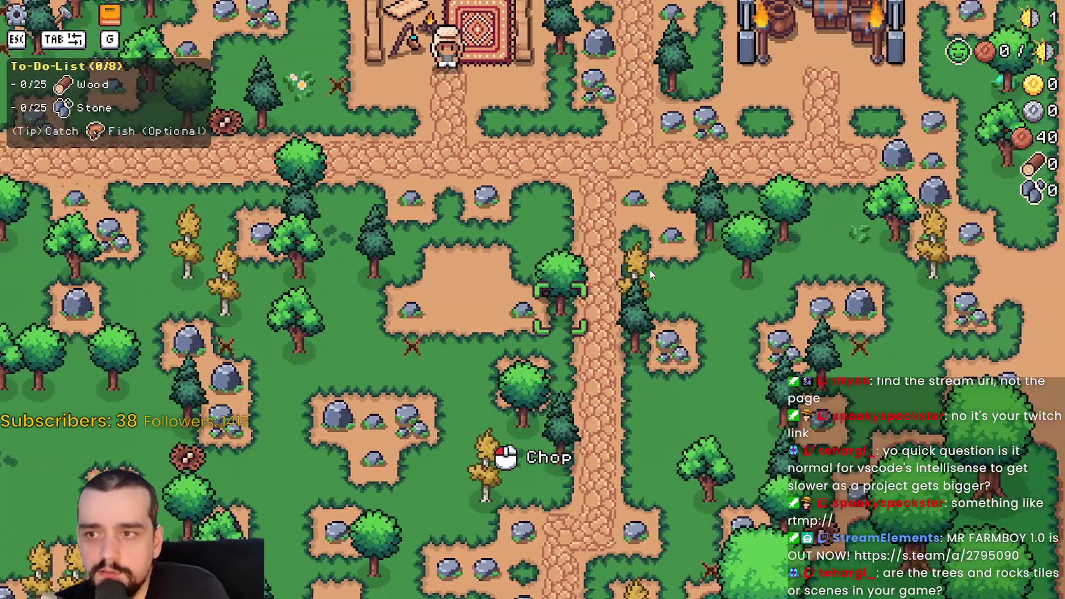
pyautogui.hotkey('s', 'a')
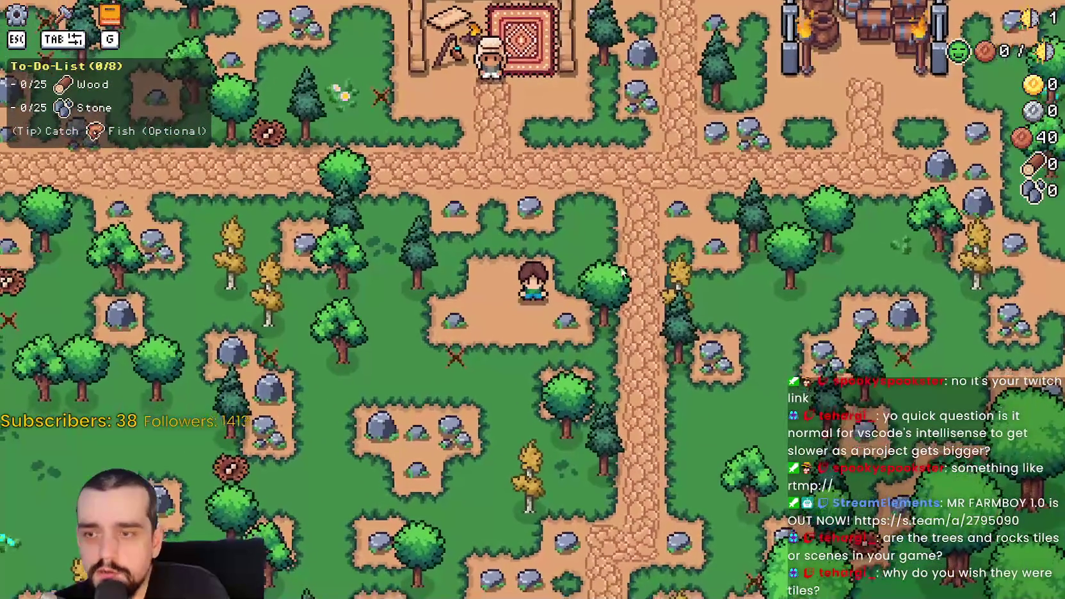
pyautogui.scroll(-3, 651, 311)
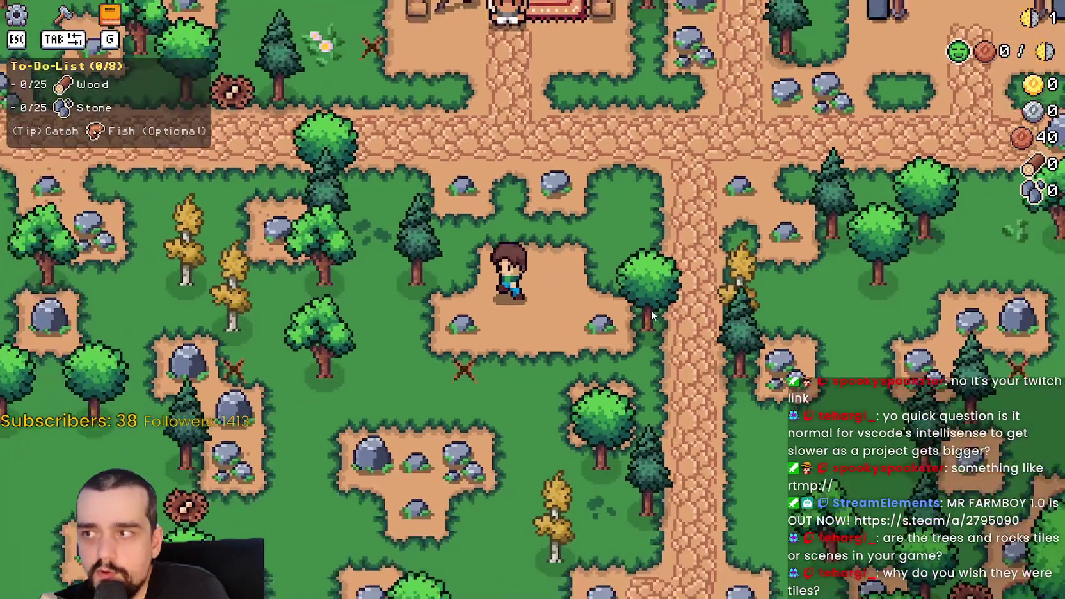
pyautogui.scroll(3, 674, 410)
pyautogui.hotkey('s', 'd')
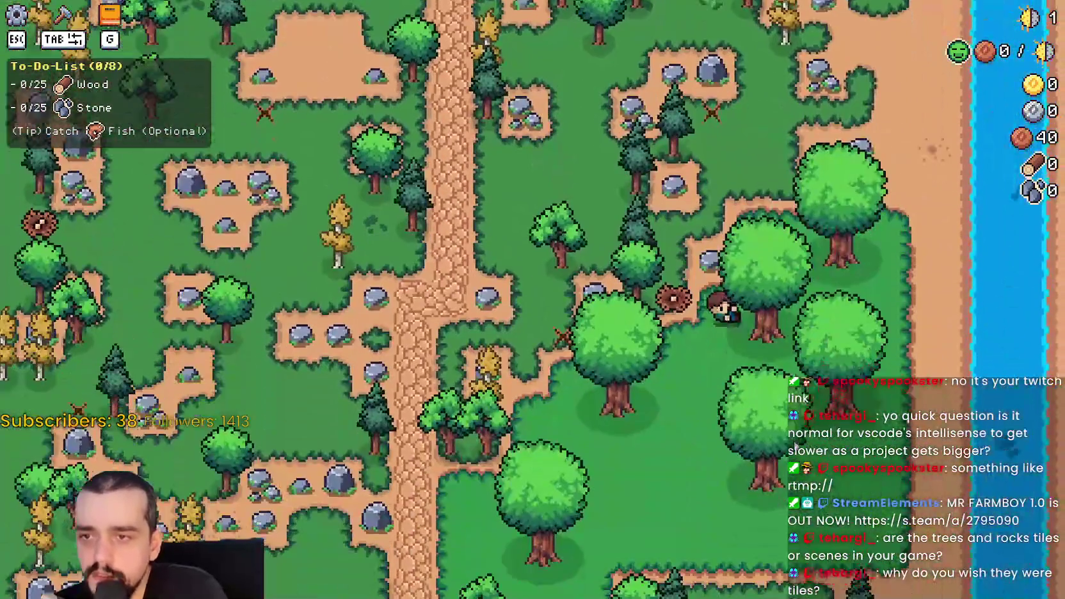
pyautogui.scroll(3, 712, 147)
pyautogui.press('w')
pyautogui.click(712, 147)
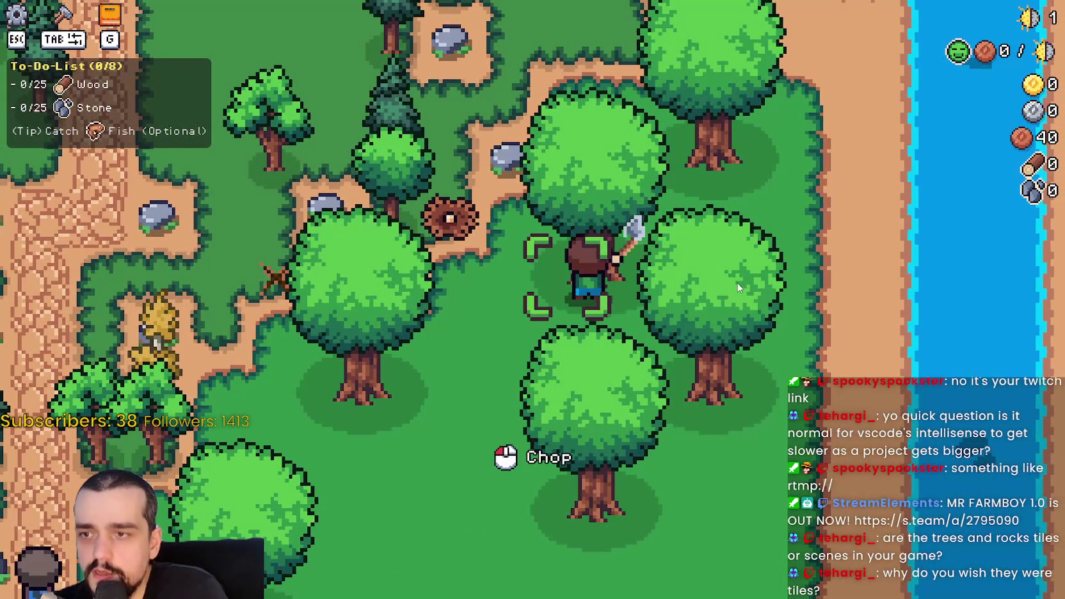
pyautogui.click(714, 298)
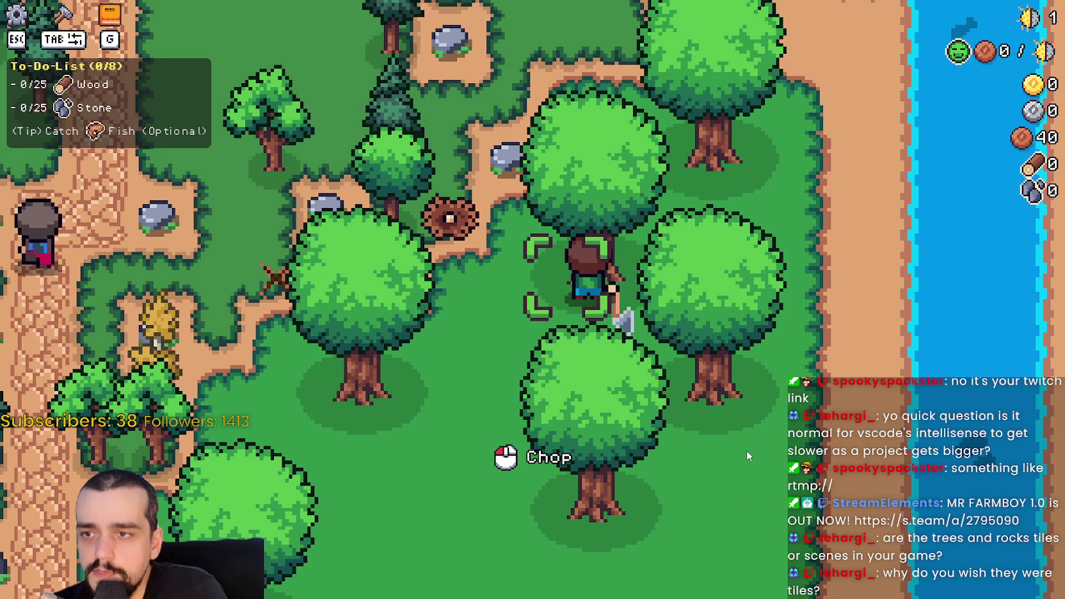
# Step: Mine a rock for stone, chop two more trees for wood, and bring up crafting
pyautogui.press('w')
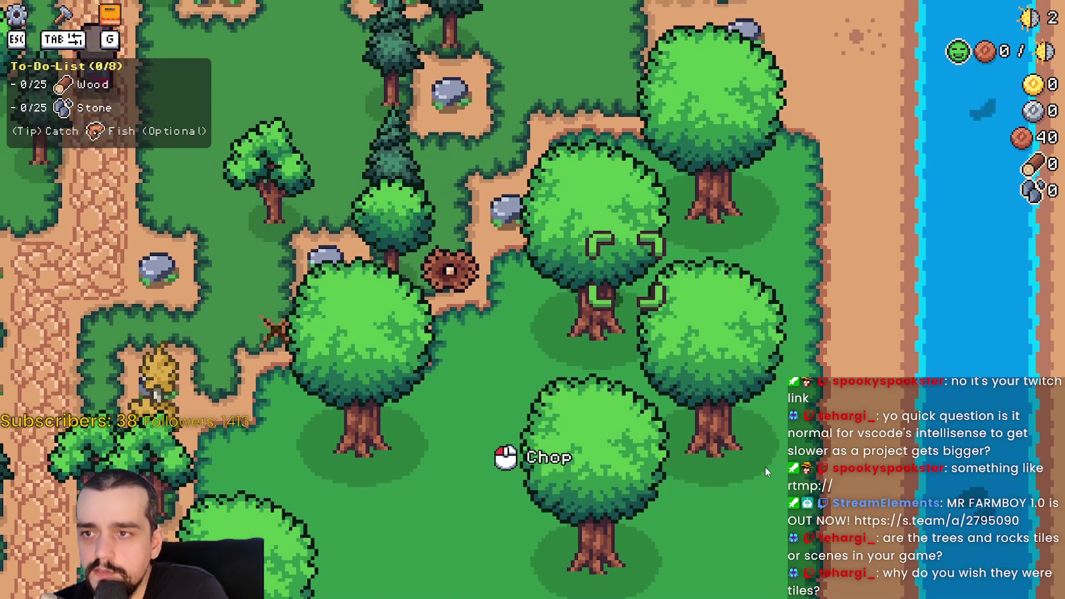
pyautogui.press('w')
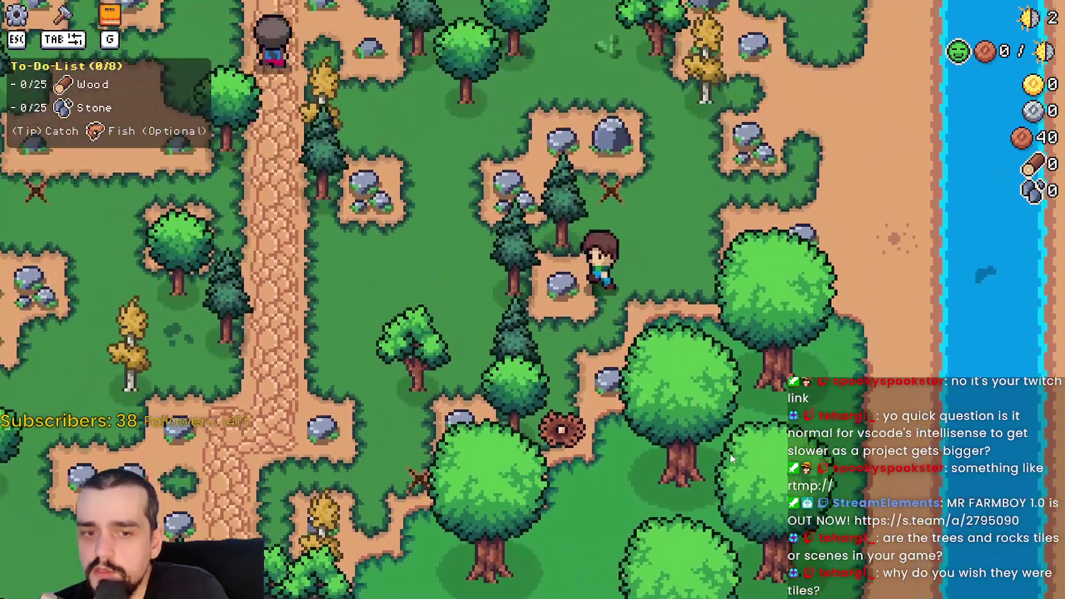
pyautogui.click(733, 455)
pyautogui.click(550, 347)
pyautogui.press('a')
pyautogui.press('s')
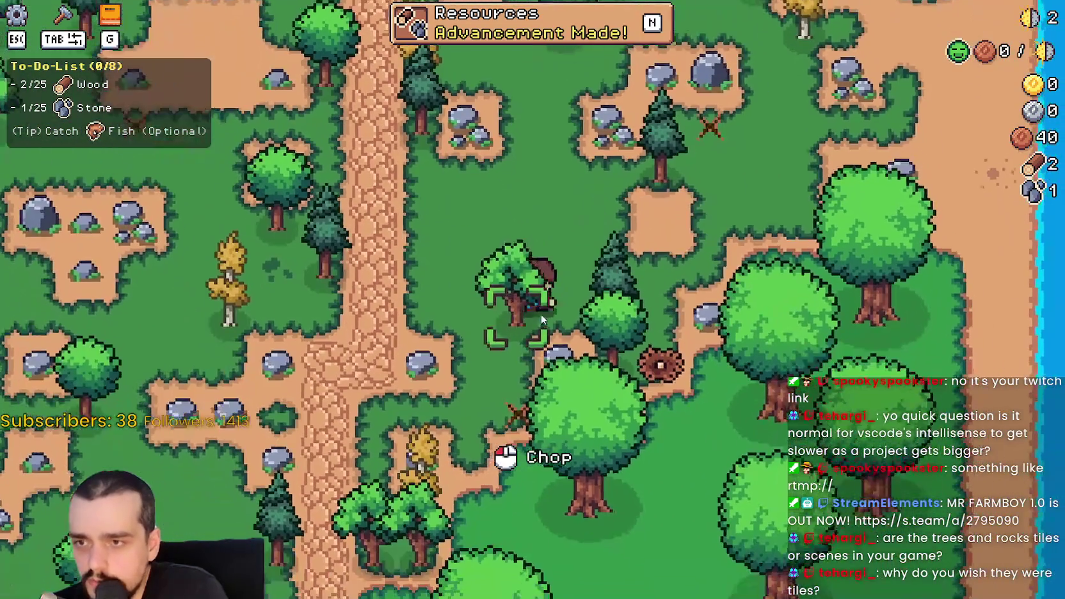
pyautogui.click(541, 314)
pyautogui.press('Tab')
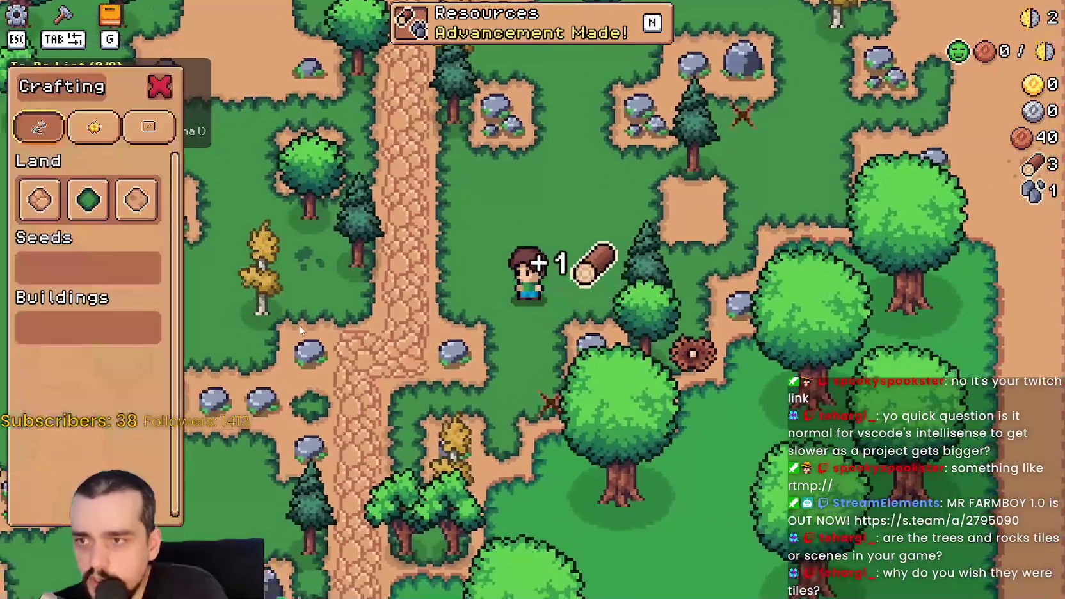
# Step: Pick the Empty Fruit Tree from the Decorations recipes and move the farmer with it
pyautogui.click(136, 131)
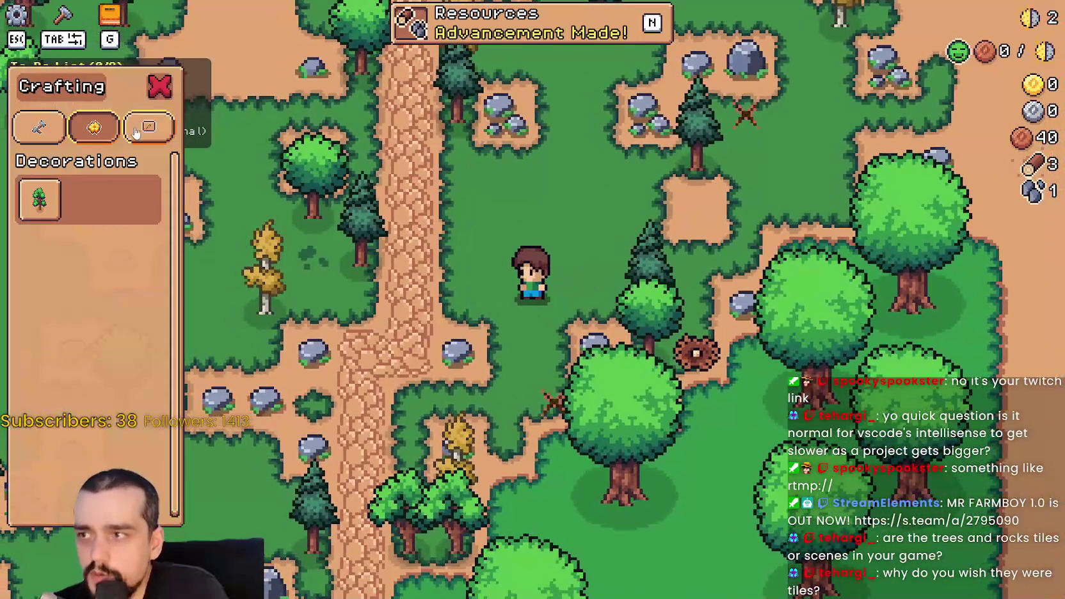
pyautogui.click(32, 200)
pyautogui.press('w')
pyautogui.press('a')
pyautogui.press('d')
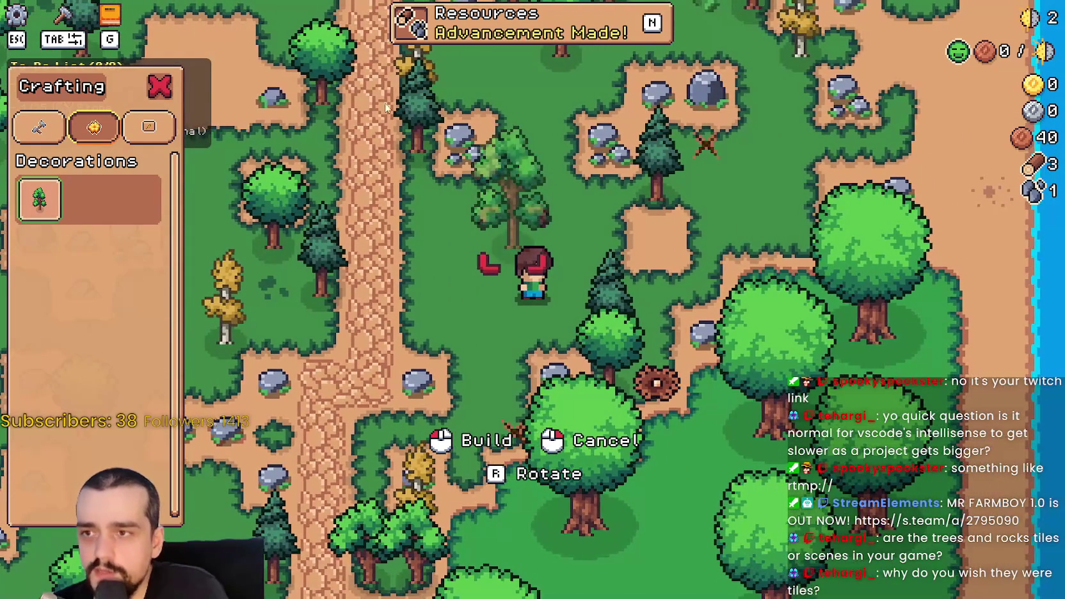
pyautogui.press('a')
pyautogui.scroll(2, 551, 243)
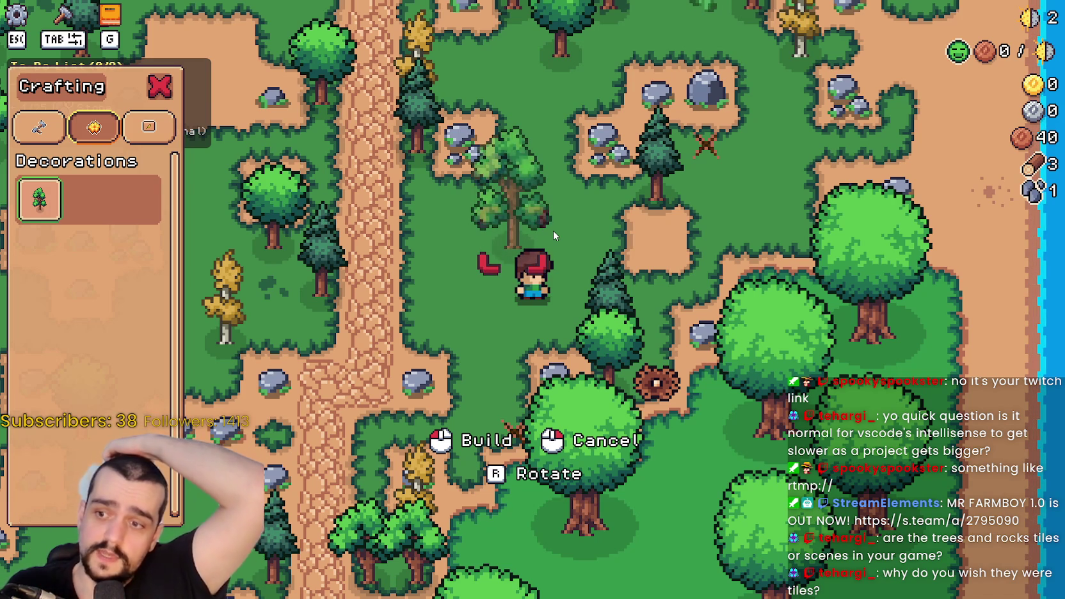
# Step: Rotate the fruit tree preview three times, cancel placement, and close the crafting panel
pyautogui.press('r')
pyautogui.press('r')
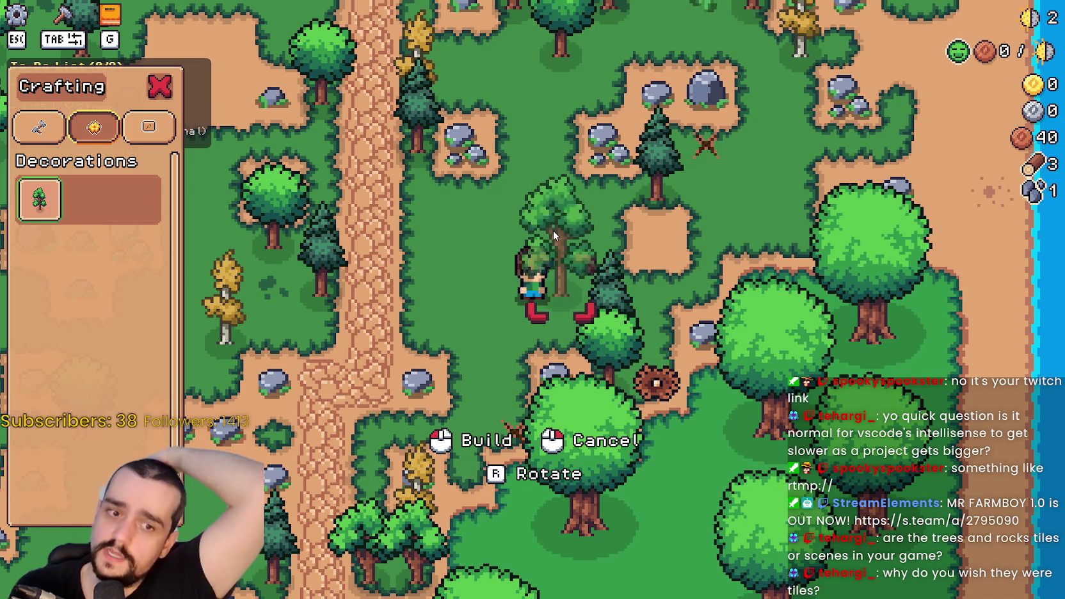
pyautogui.press('a')
pyautogui.press('r')
pyautogui.press('r')
pyautogui.press('r')
pyautogui.press('r')
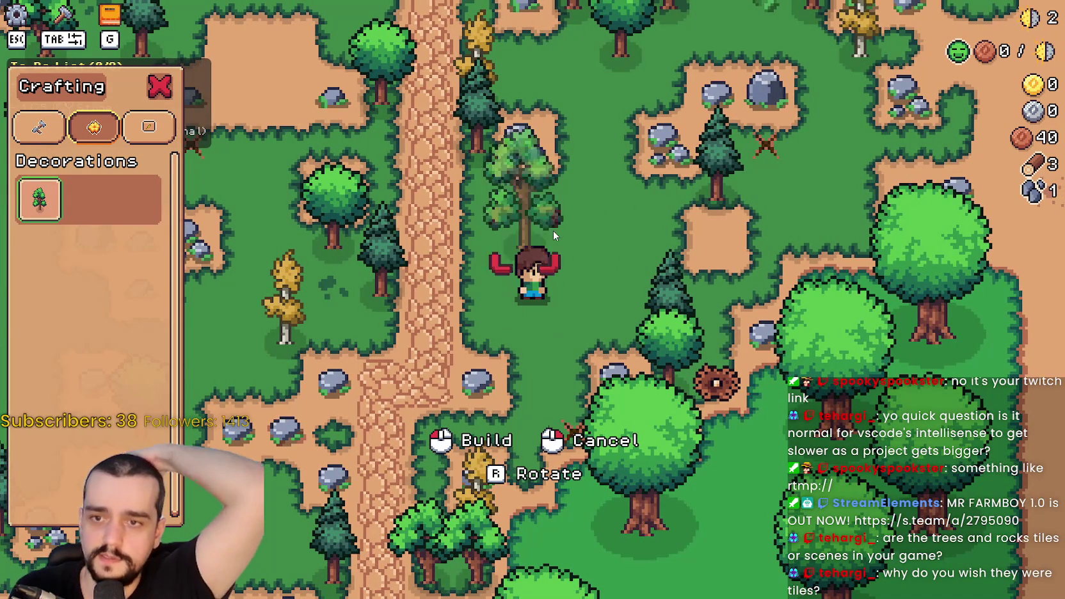
pyautogui.press('r')
pyautogui.press('w')
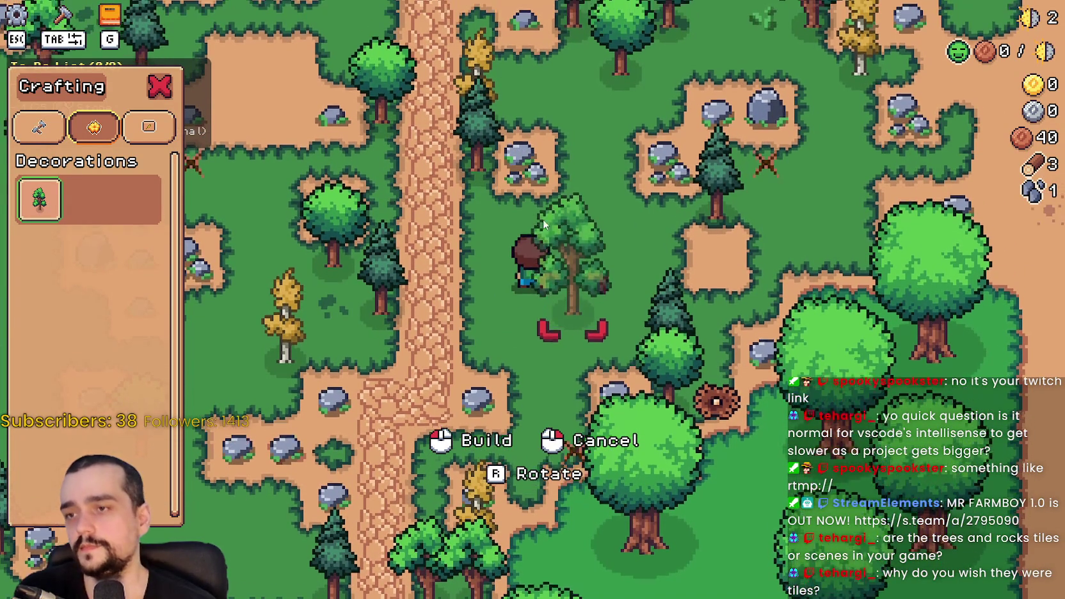
pyautogui.rightClick(582, 288)
pyautogui.press('a')
pyautogui.click(157, 81)
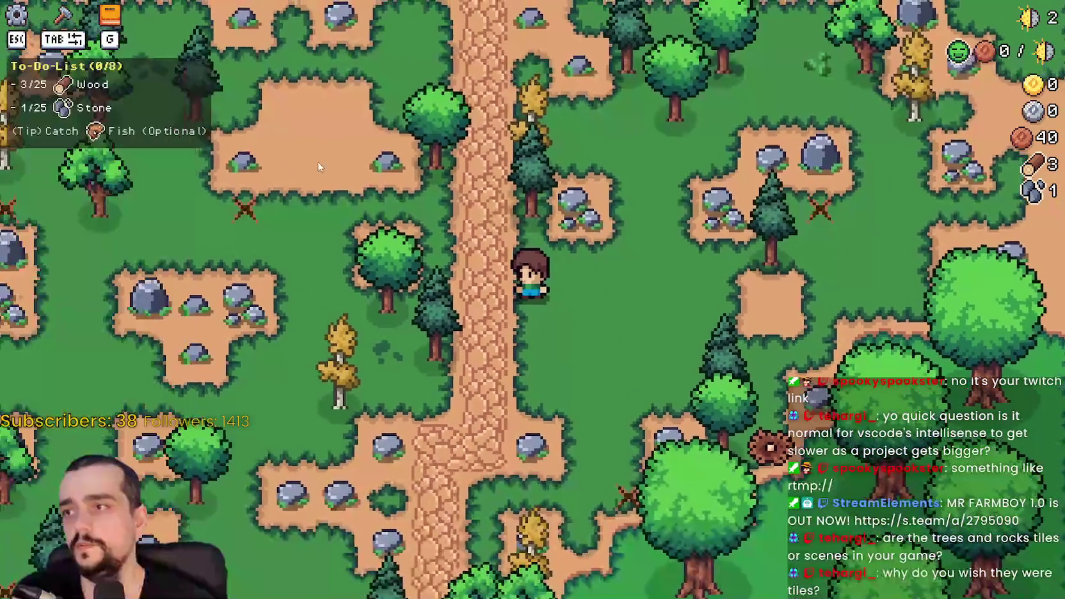
# Step: Chop another tree and mine two rocks, walking the farmer between them
pyautogui.press('a')
pyautogui.press('w')
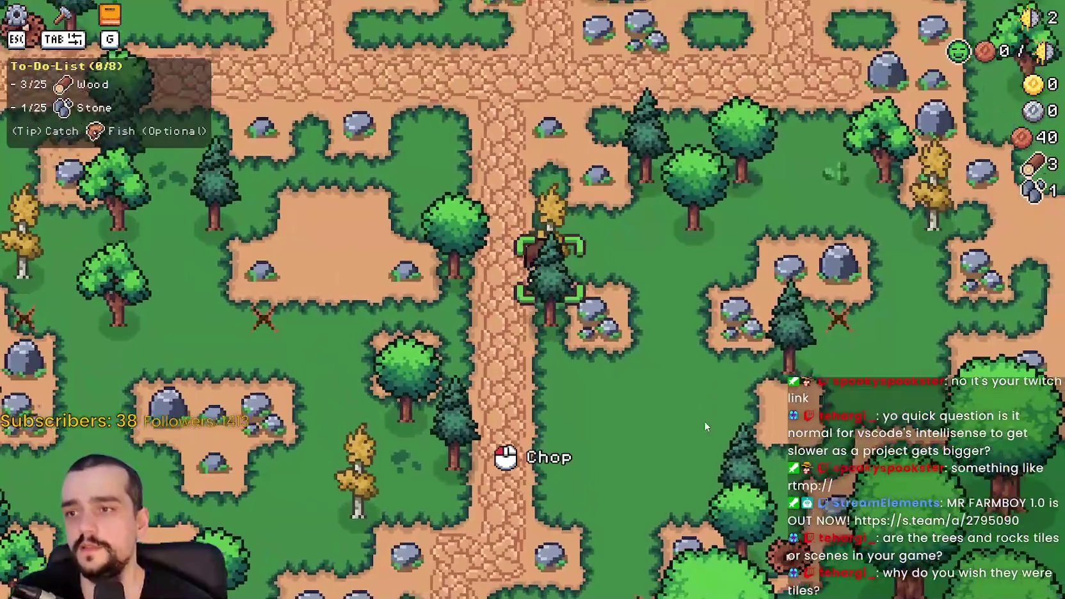
pyautogui.click(704, 423)
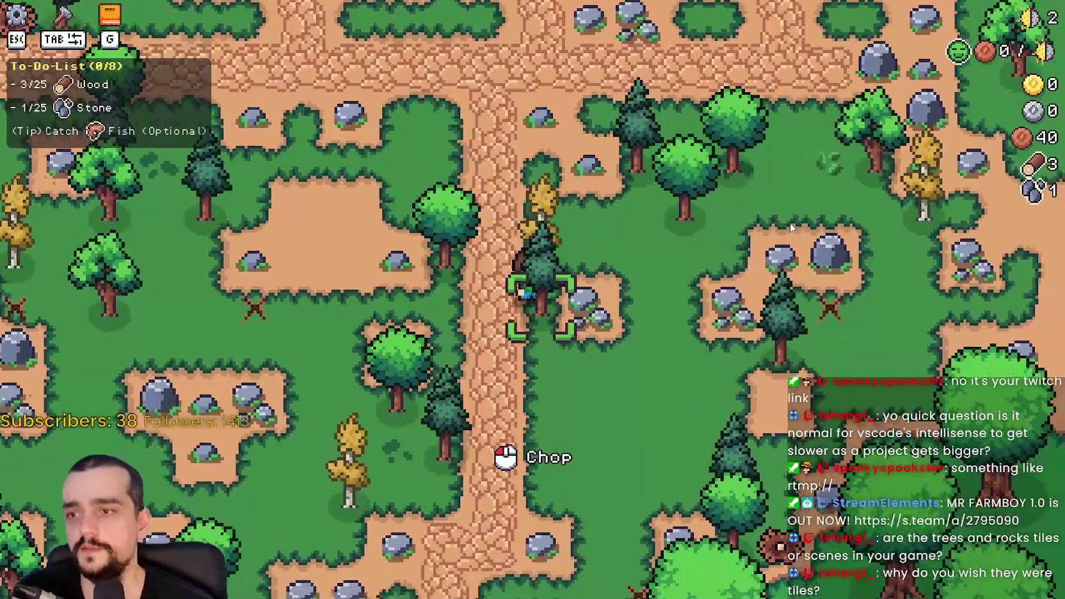
pyautogui.press('d')
pyautogui.click(686, 382)
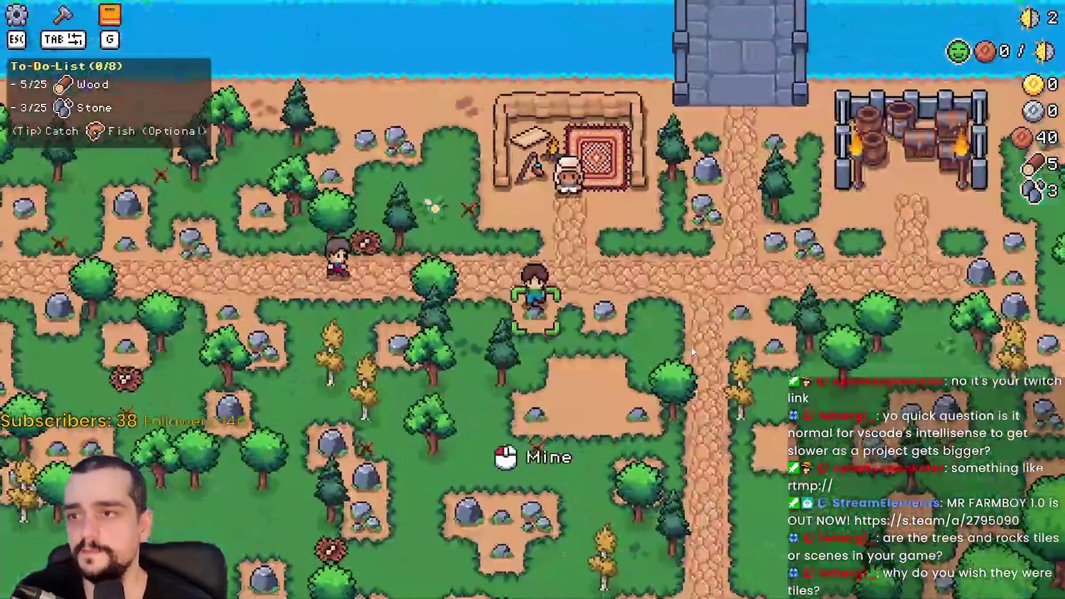
pyautogui.press('s')
pyautogui.press('d')
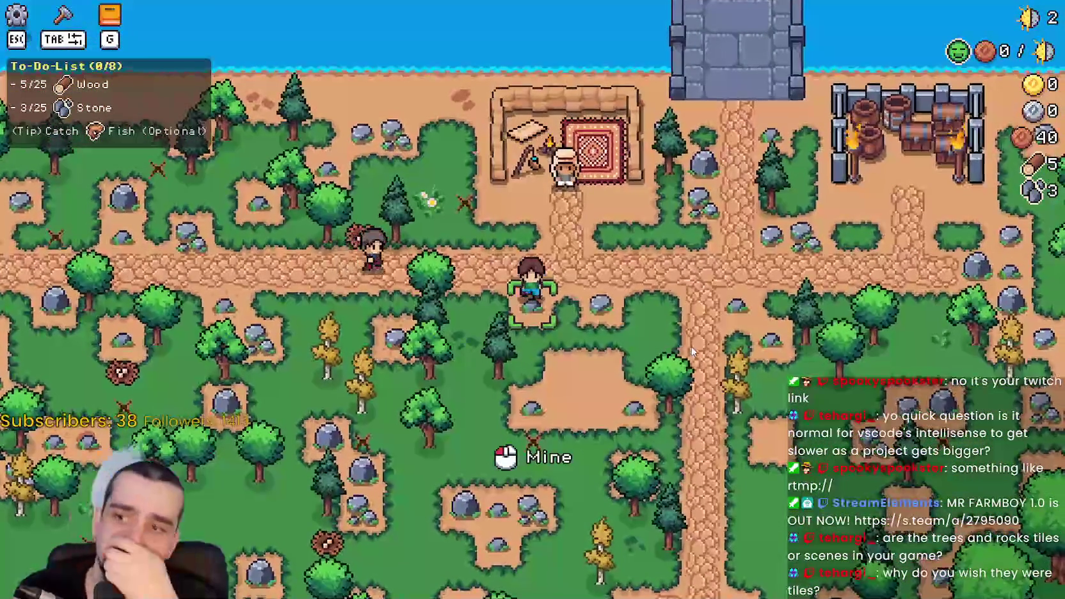
pyautogui.press('d')
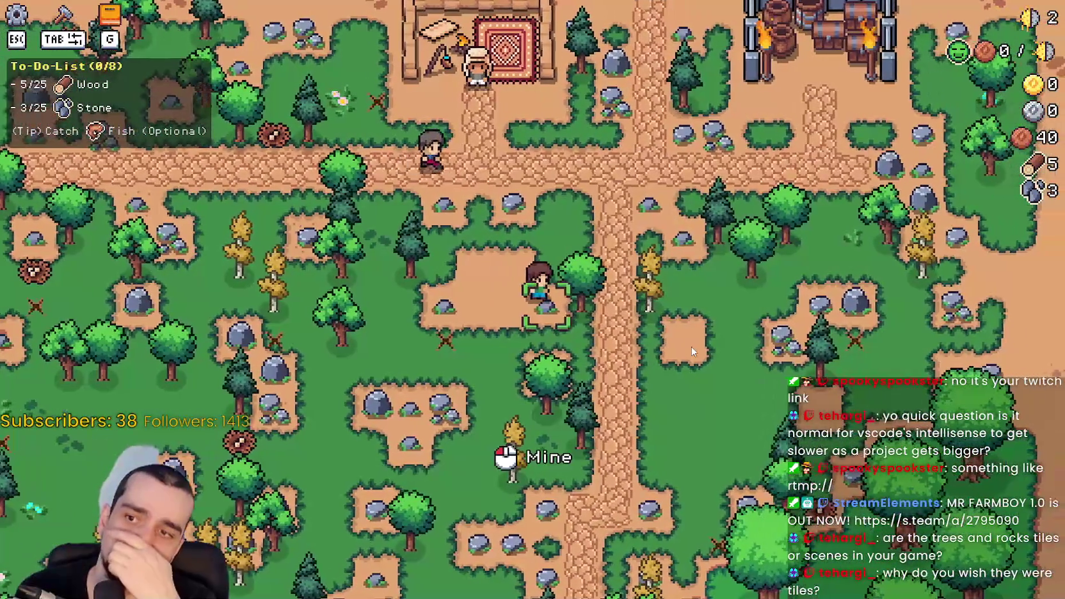
pyautogui.click(691, 351)
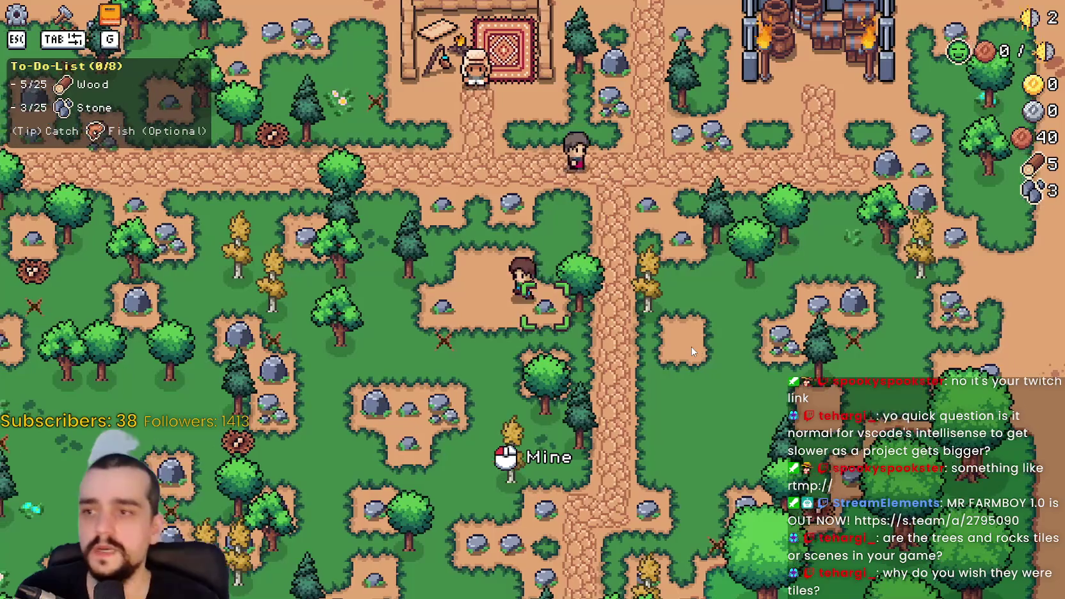
pyautogui.press('w')
pyautogui.press('a')
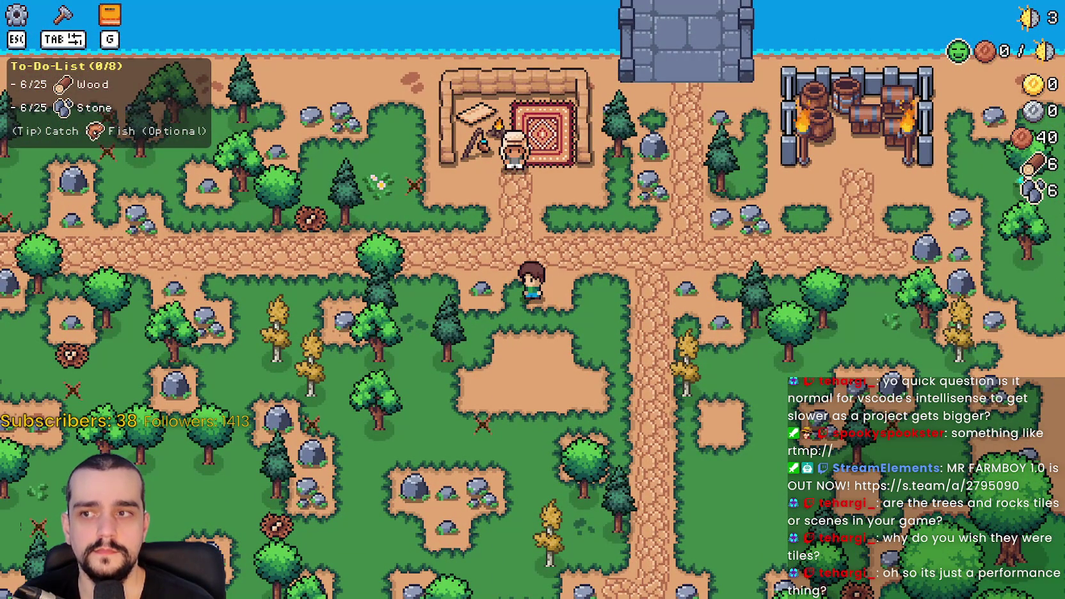
# Step: Pause the game and stop it to return to the Godot editor
pyautogui.press('F8')
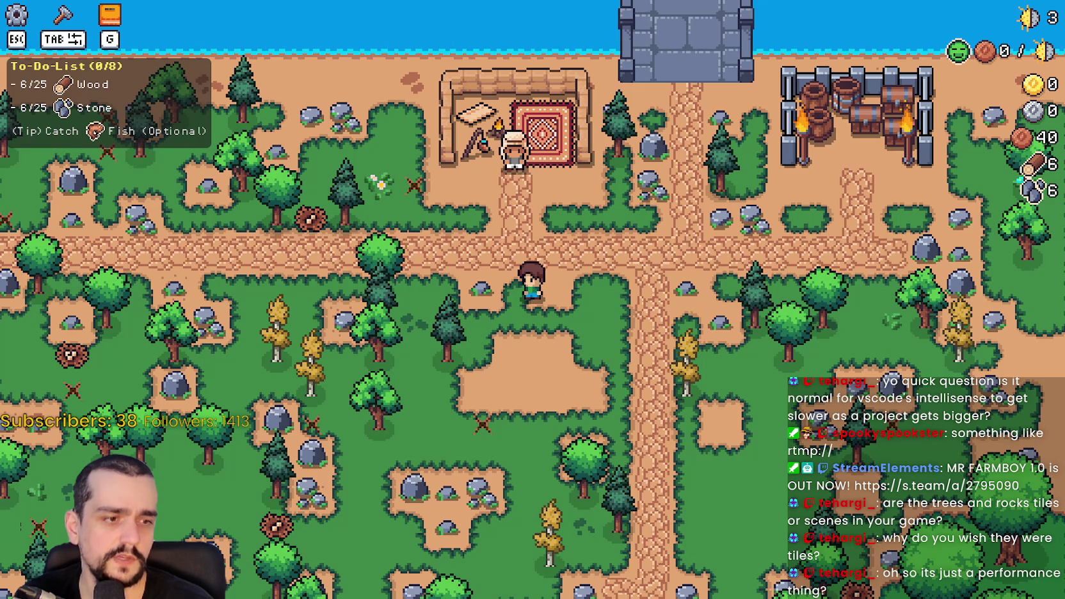
pyautogui.press('Escape')
pyautogui.press('Escape')
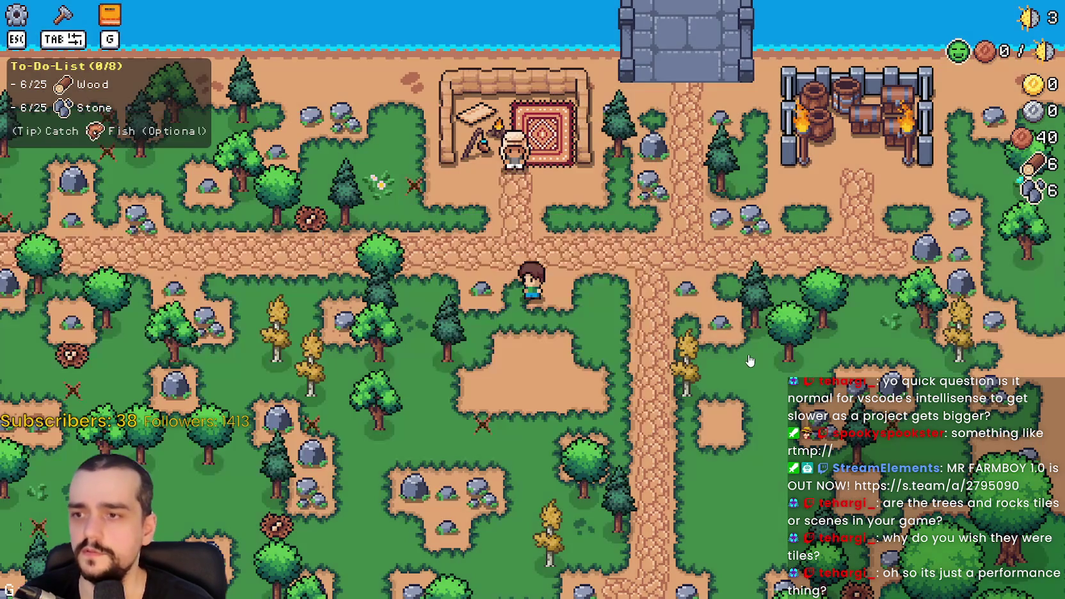
pyautogui.press('F8')
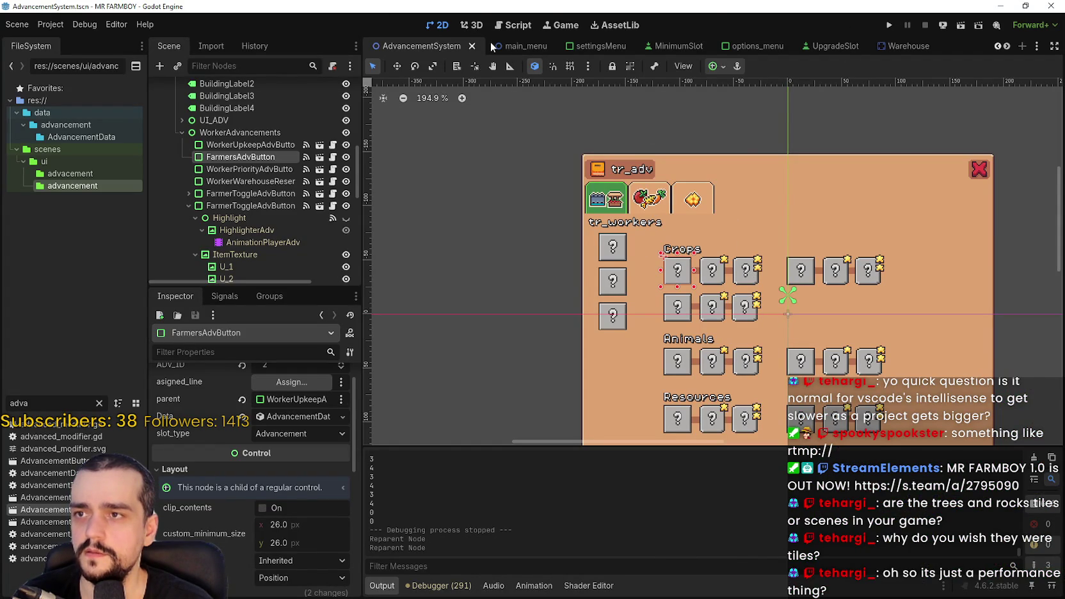
# Step: Switch to the settingsMenu scene, move to the Game view, and run the project
pyautogui.click(83, 24)
pyautogui.click(51, 24)
pyautogui.click(84, 25)
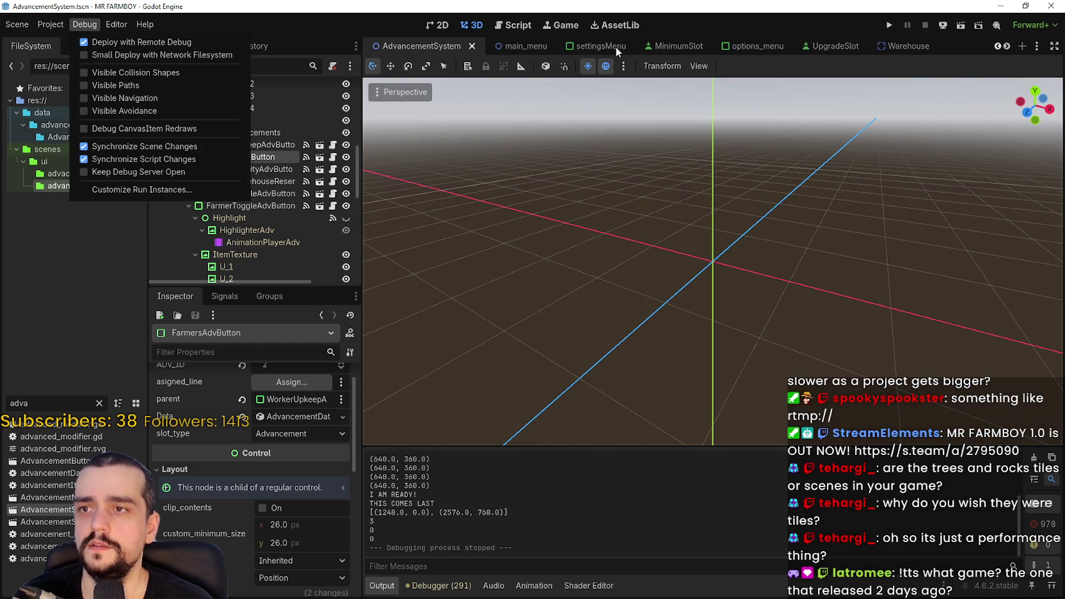
pyautogui.click(616, 46)
pyautogui.click(607, 46)
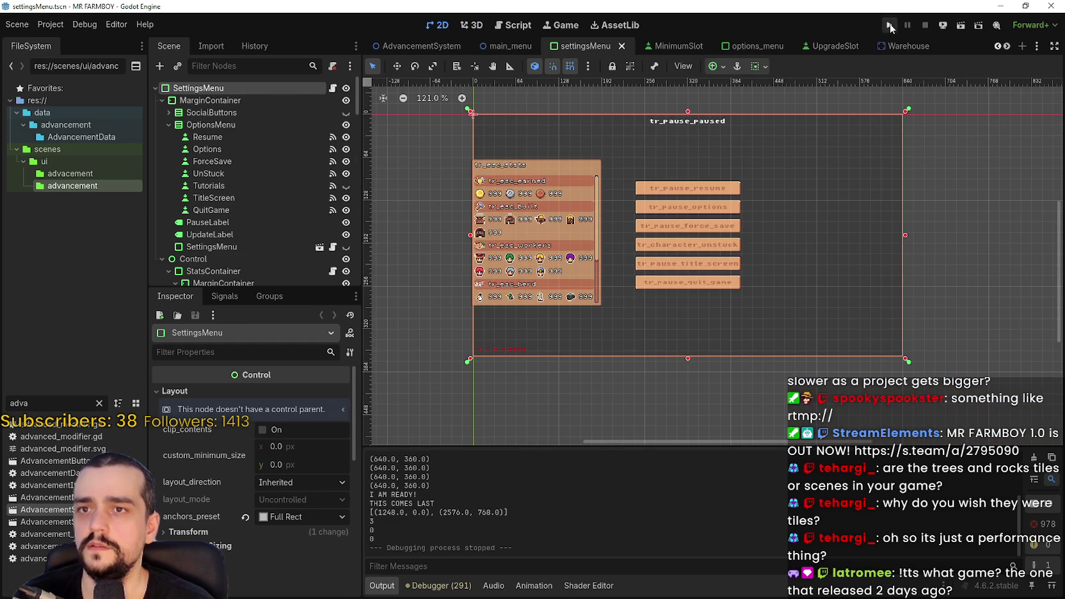
pyautogui.click(563, 29)
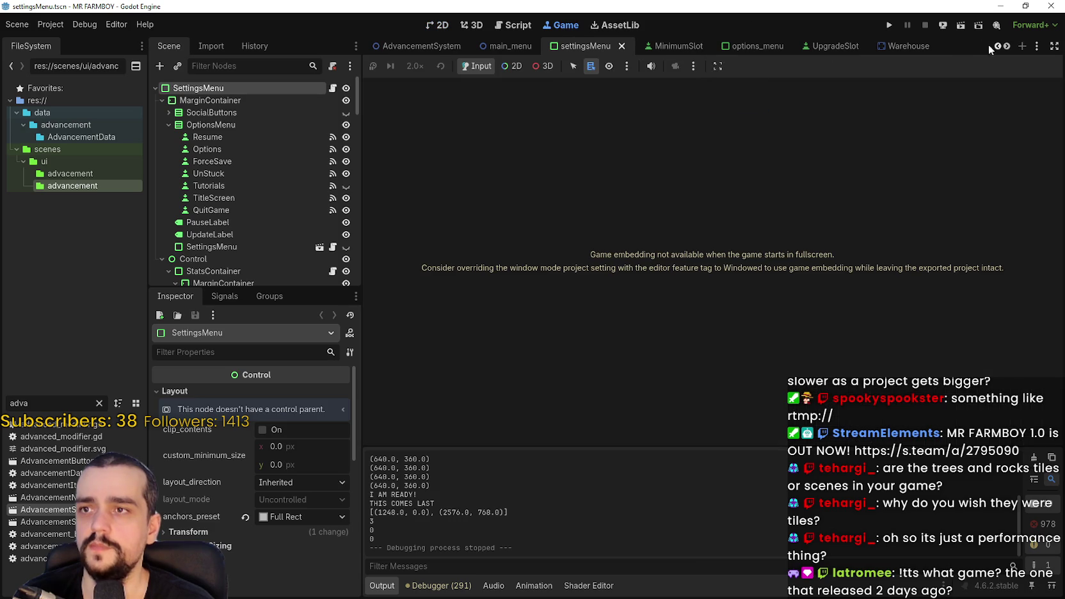
pyautogui.click(891, 25)
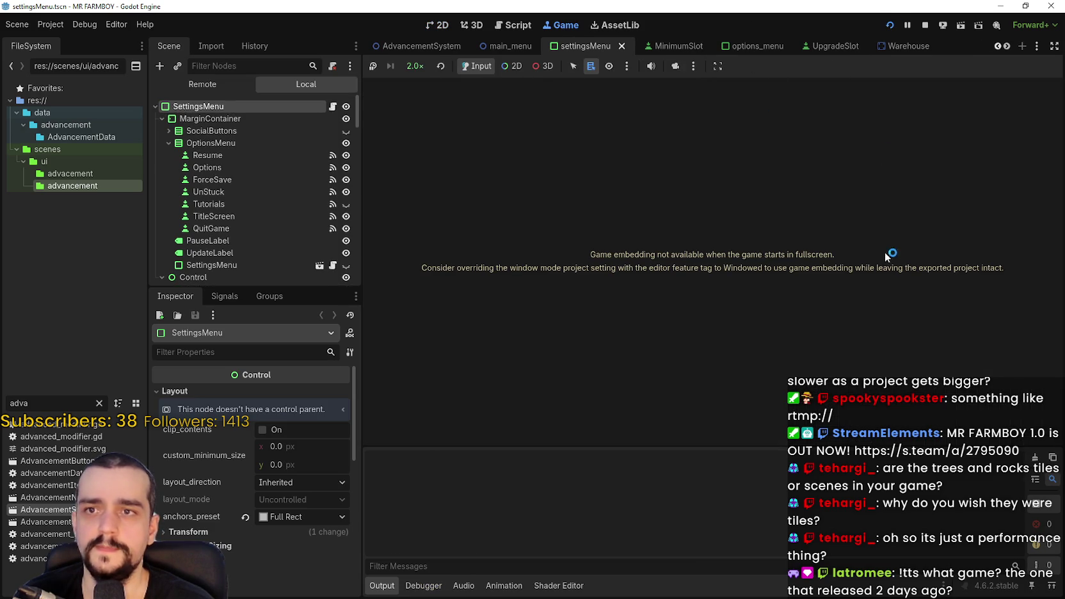